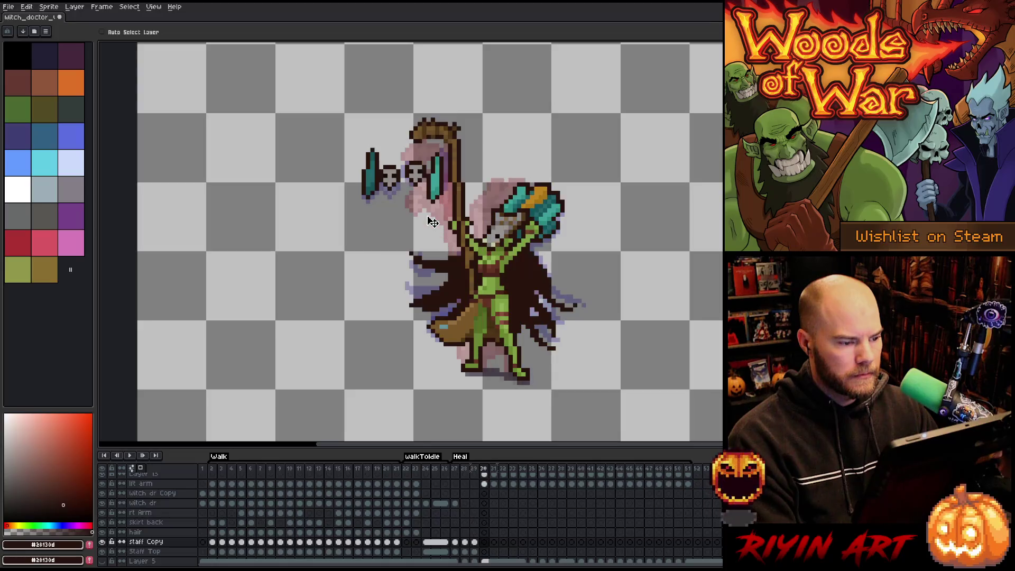
Flip back and forth between Heal frames 27, 28 and 29 to compare the poses.
key("Left")
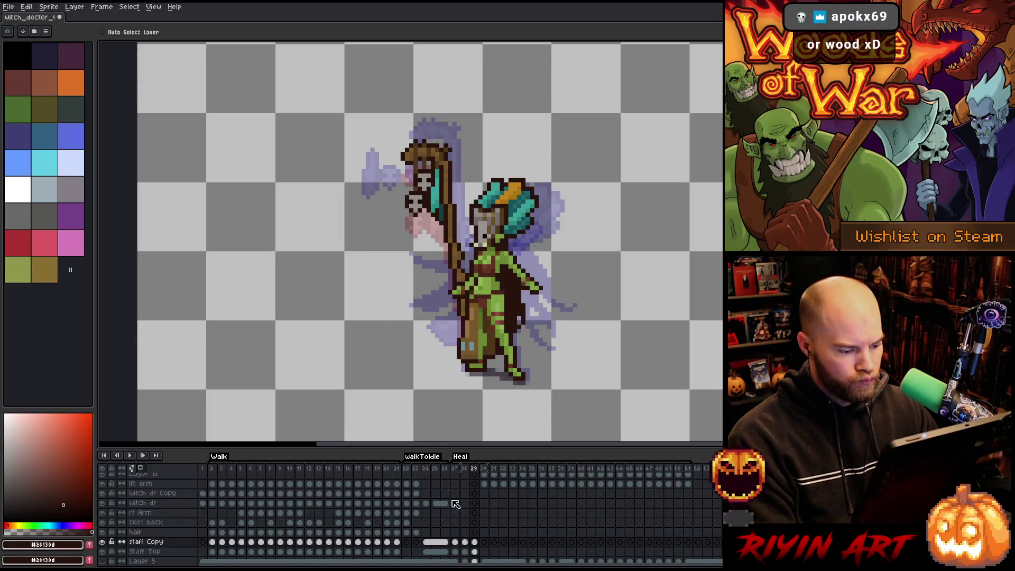
key("Left")
key("Left")
key("Right")
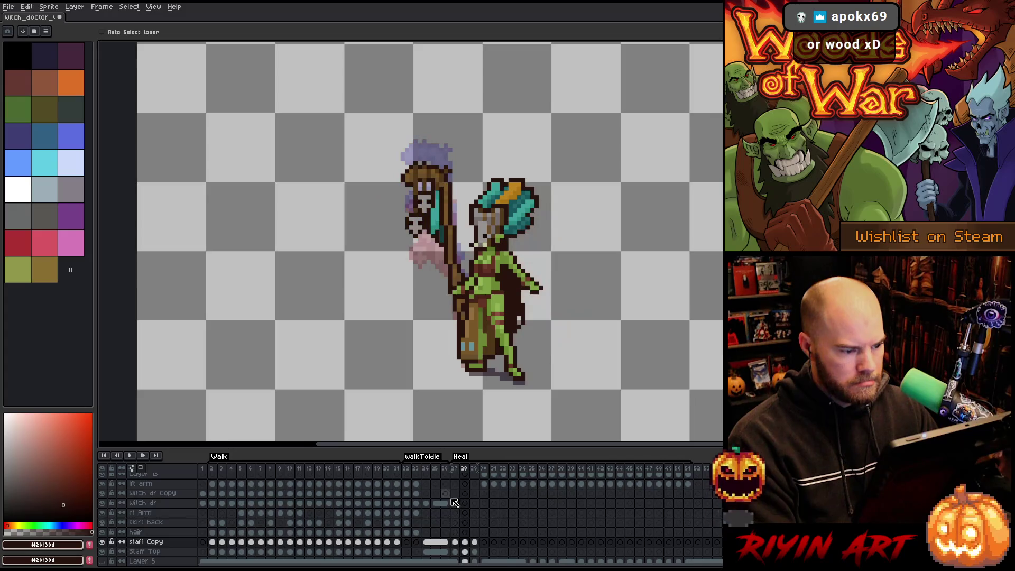
key("Left")
key("Right")
key("Left")
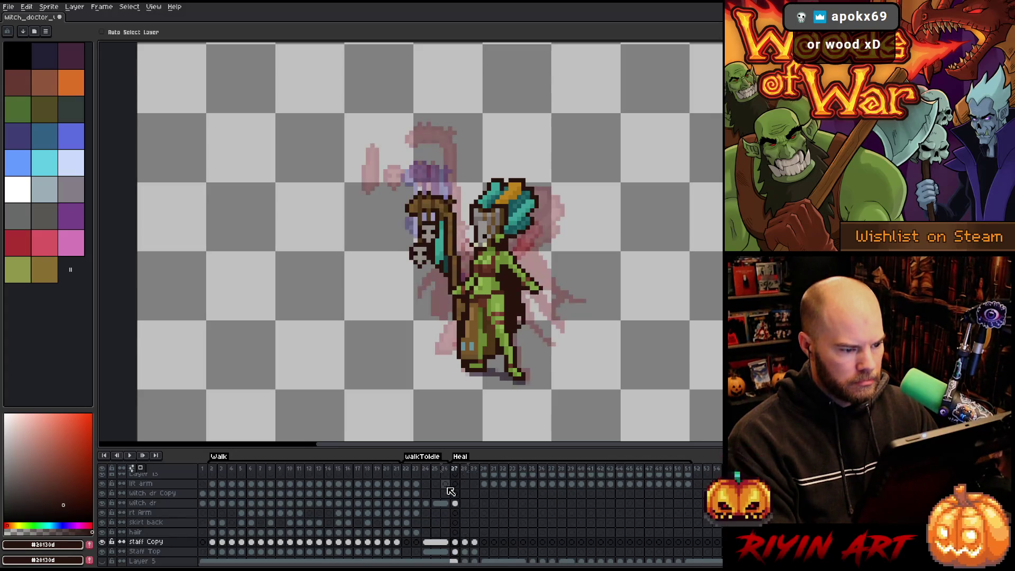
key("Right")
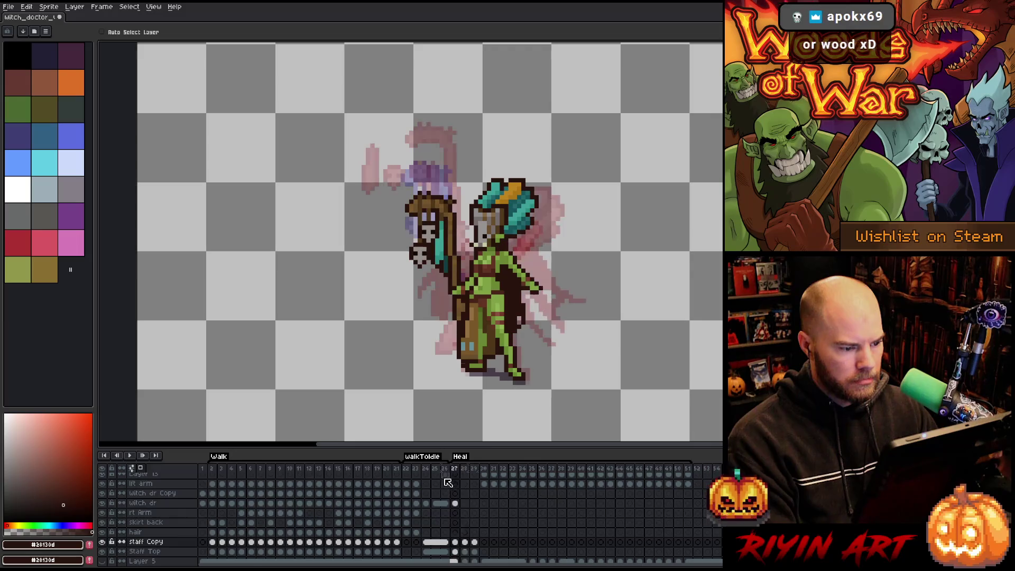
key("Left")
key("Right")
key("Right")
key("Right")
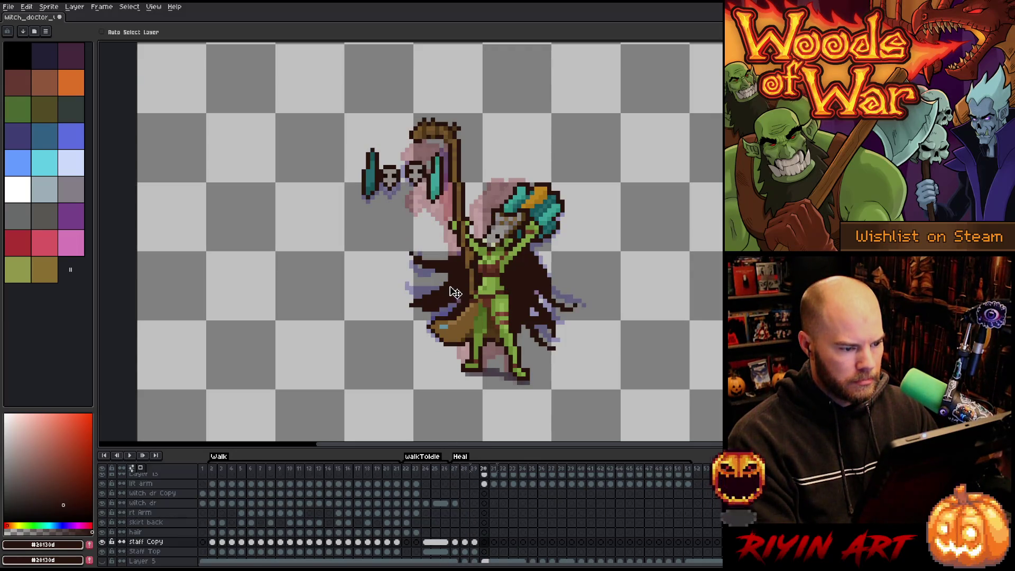
Compare frame 29 with the arms-raised frame 30, then step back past frame 27 to frame 51.
key("Left")
key("Right")
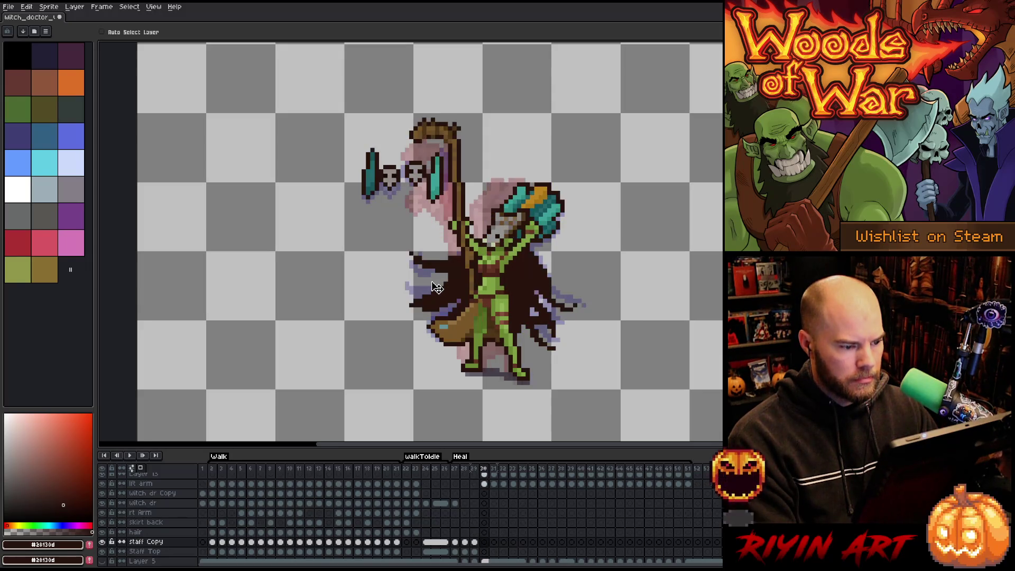
key("Left")
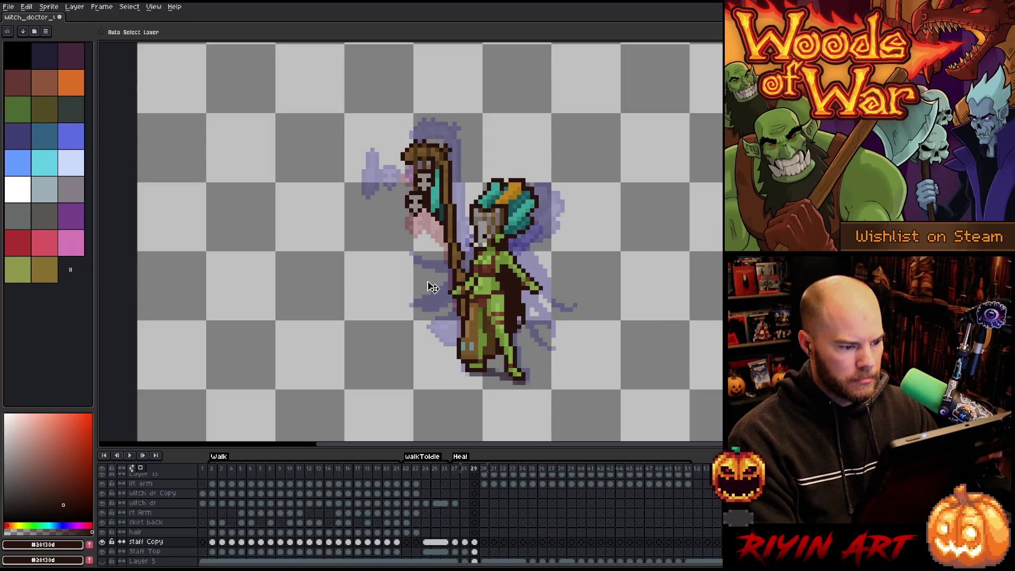
key("Right")
key("Left")
key("Right")
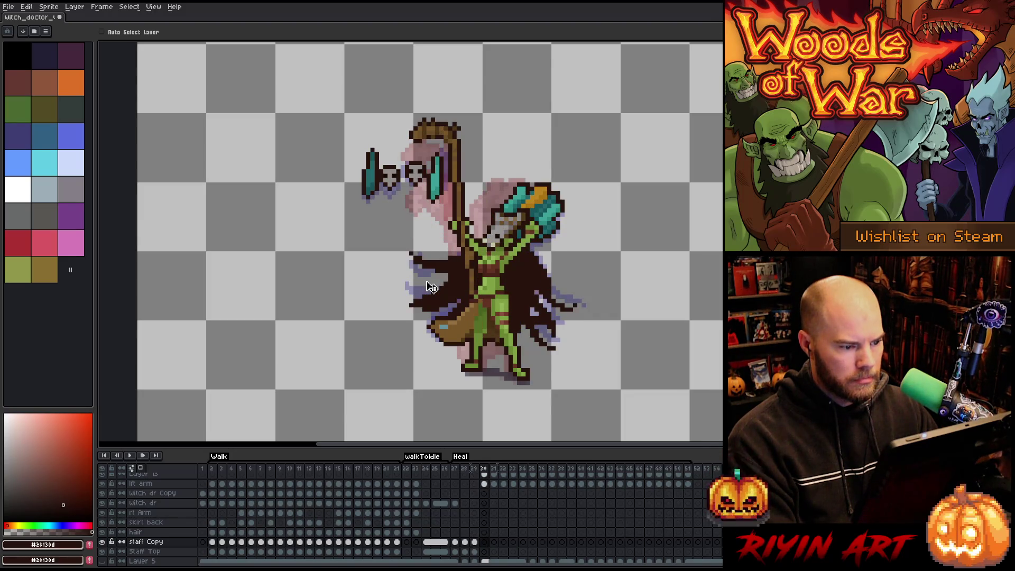
key("Left")
key("Left")
key("Left")
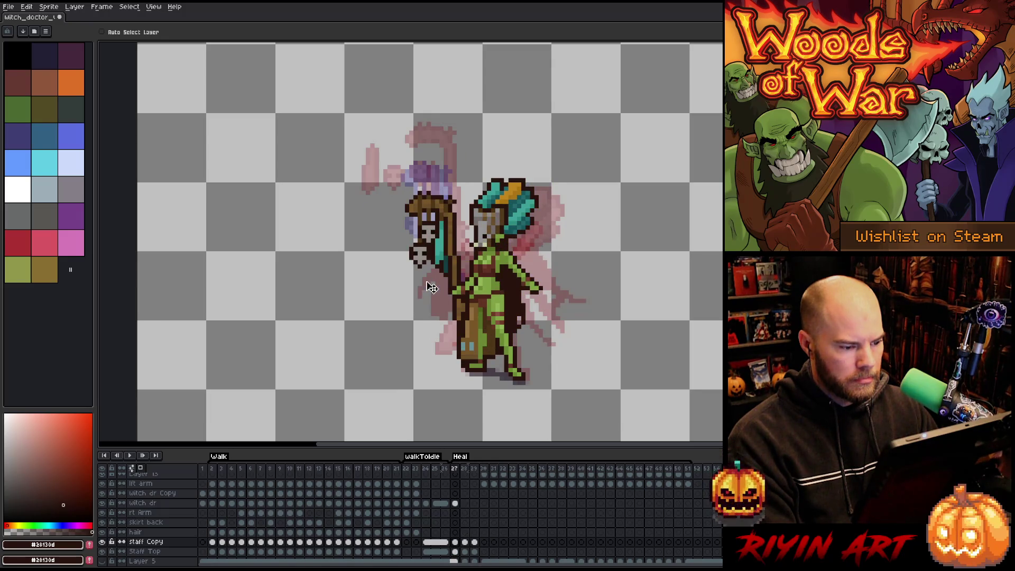
key("Right")
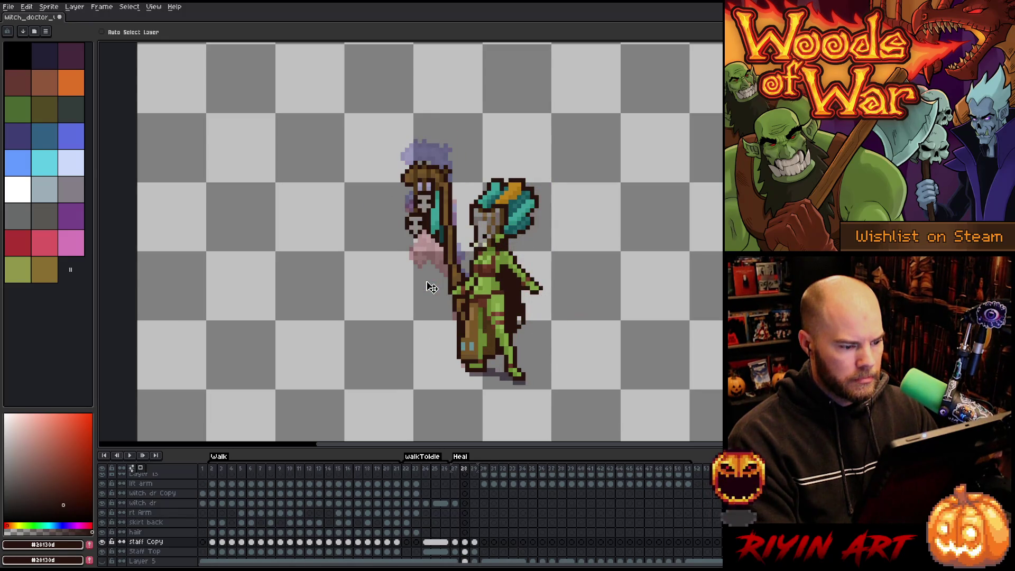
key("Left")
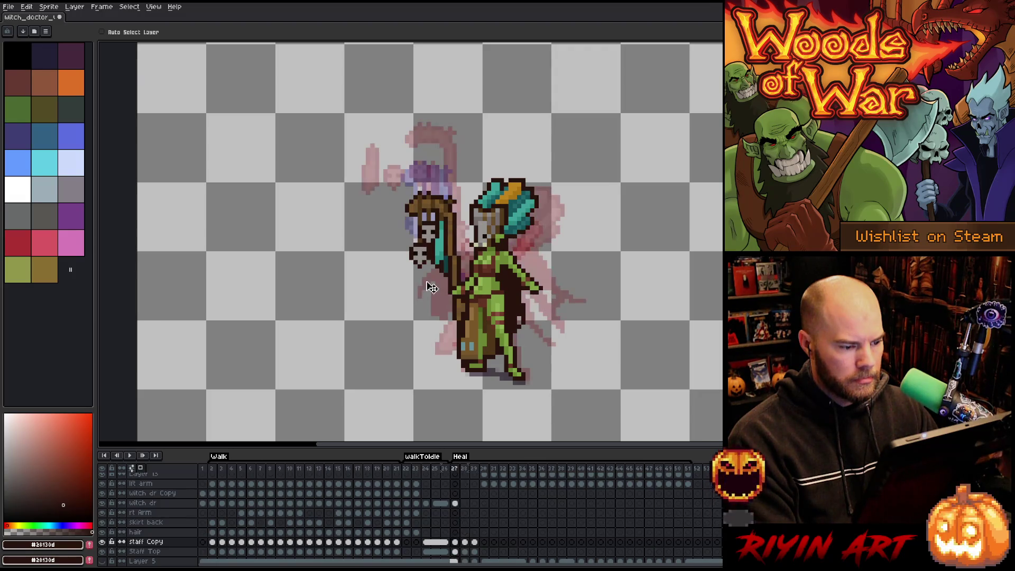
key("Left")
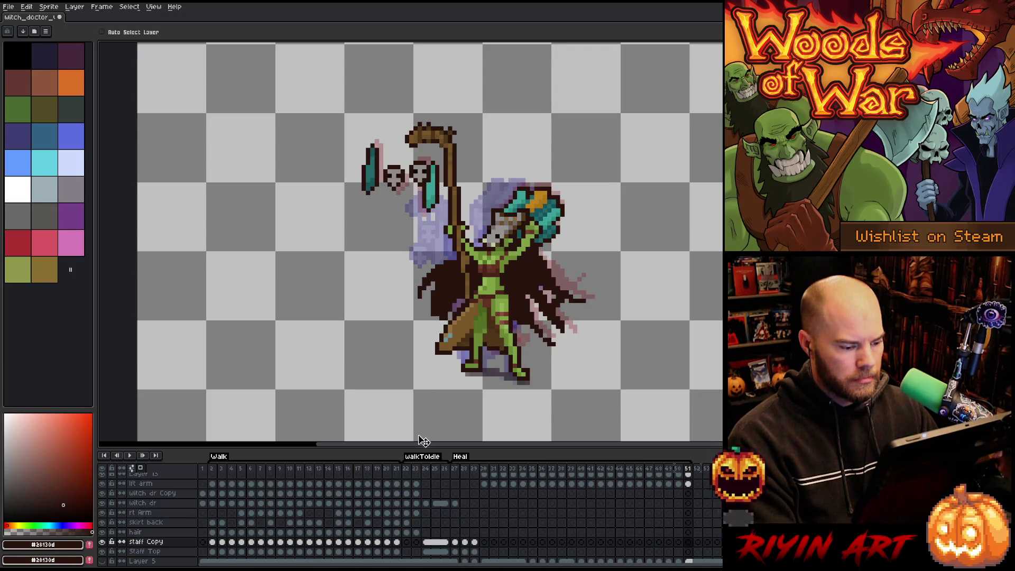
Glance at Walk frame 18, then return to the Heal frames and settle on frame 28.
left_click(367, 469)
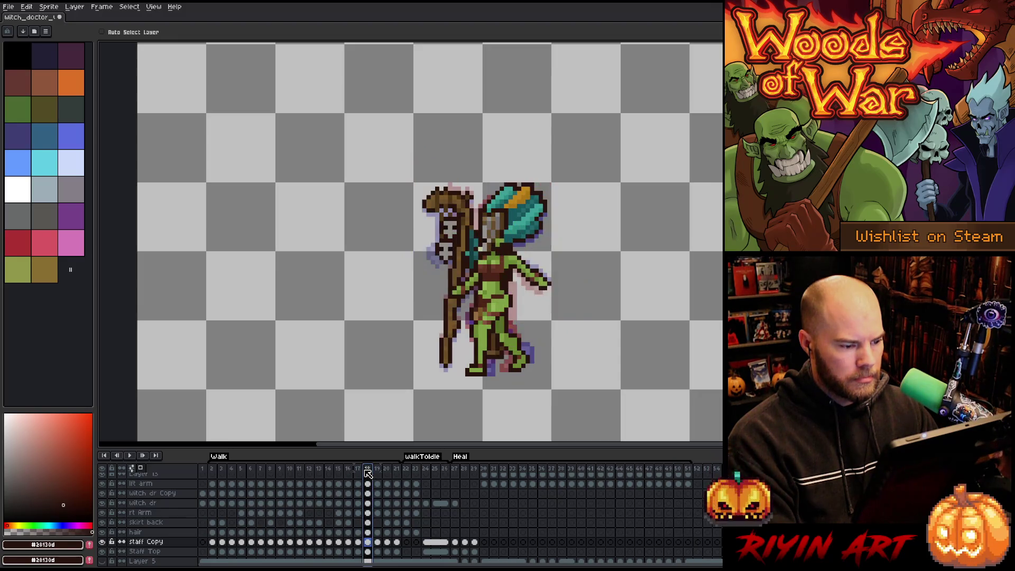
key("Right")
key("Right")
key("Right")
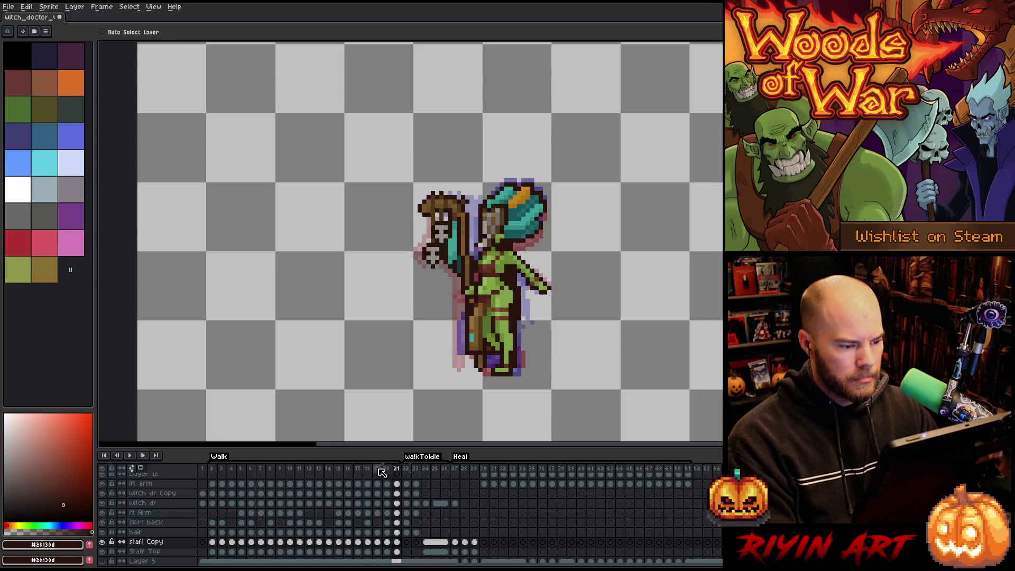
left_click(454, 469)
left_click(464, 470)
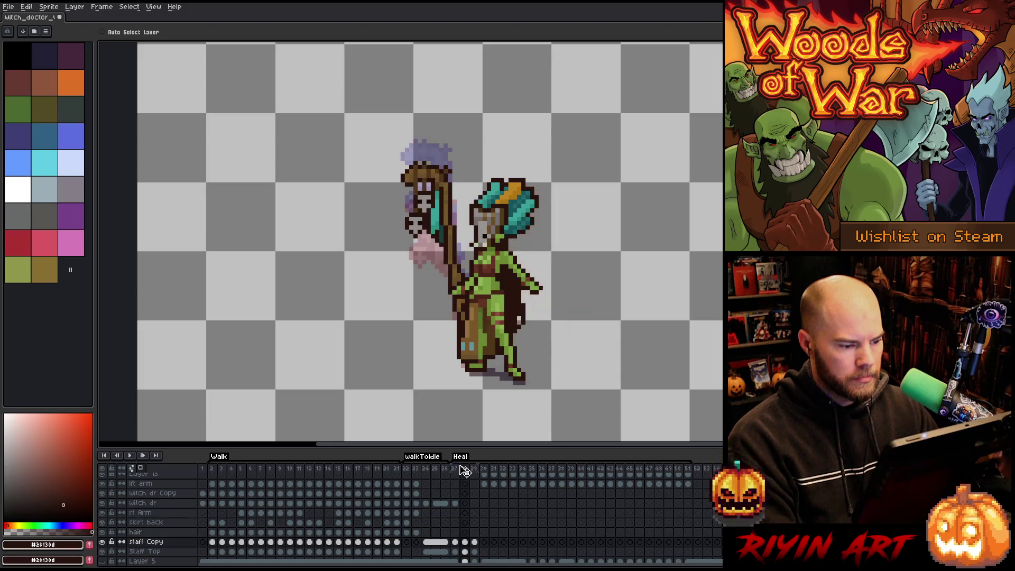
key("Left")
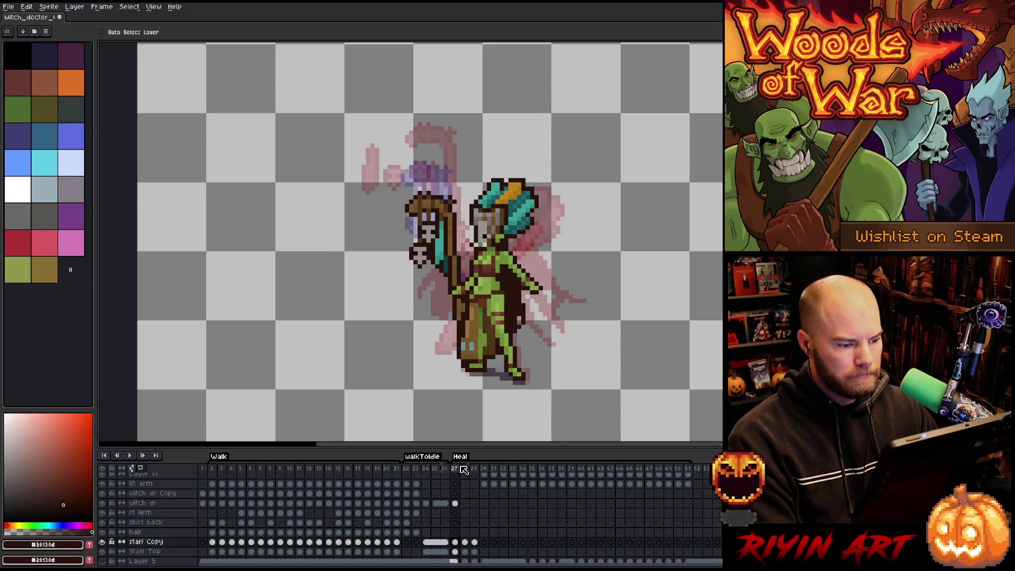
key("Right")
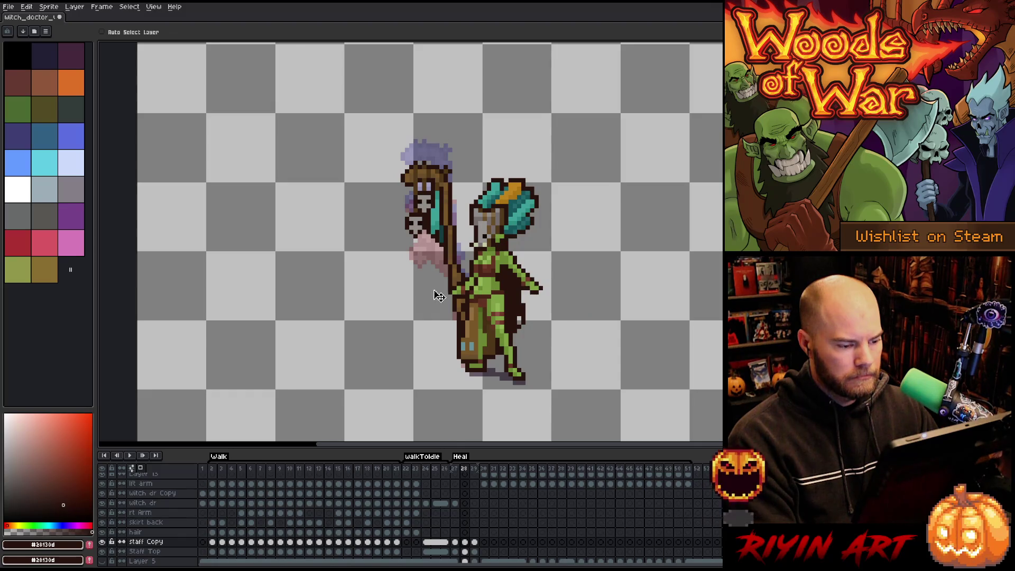
Zoom in and pick Layer 24 by auto-selecting the hair with the Move tool.
scroll(440, 289, "up", 1)
scroll(442, 288, "up", 1)
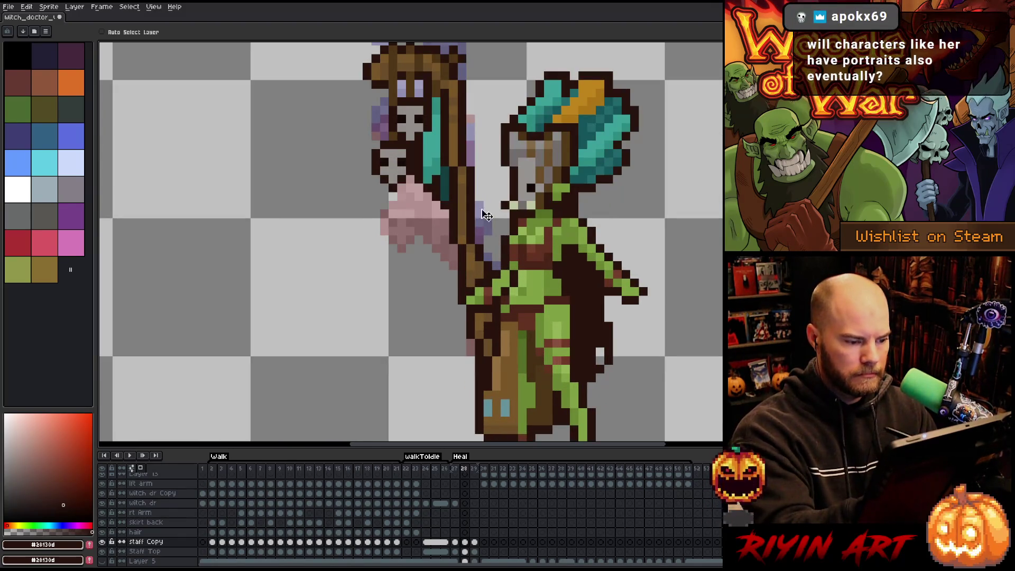
key("b")
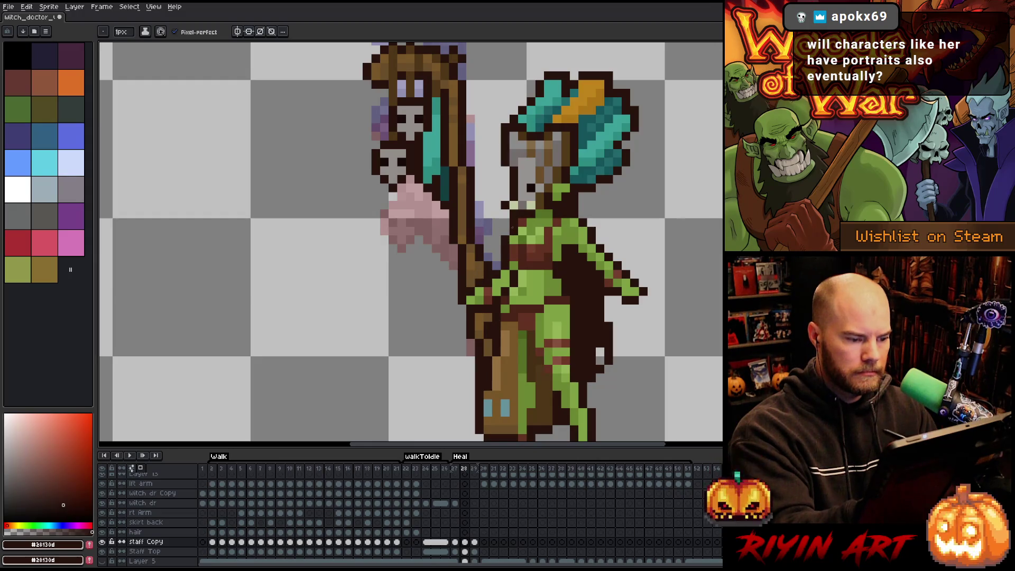
key("v")
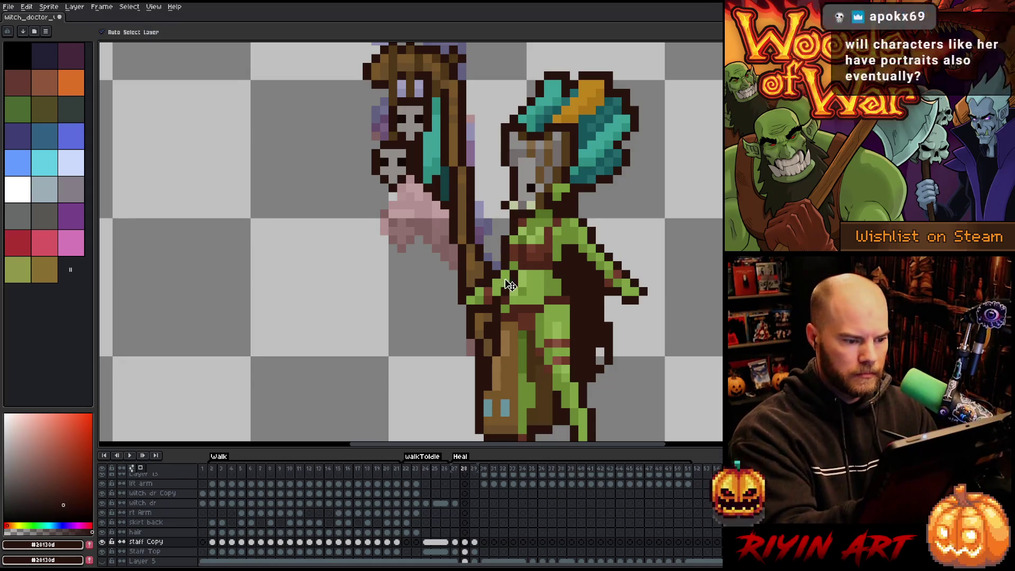
left_click(524, 183)
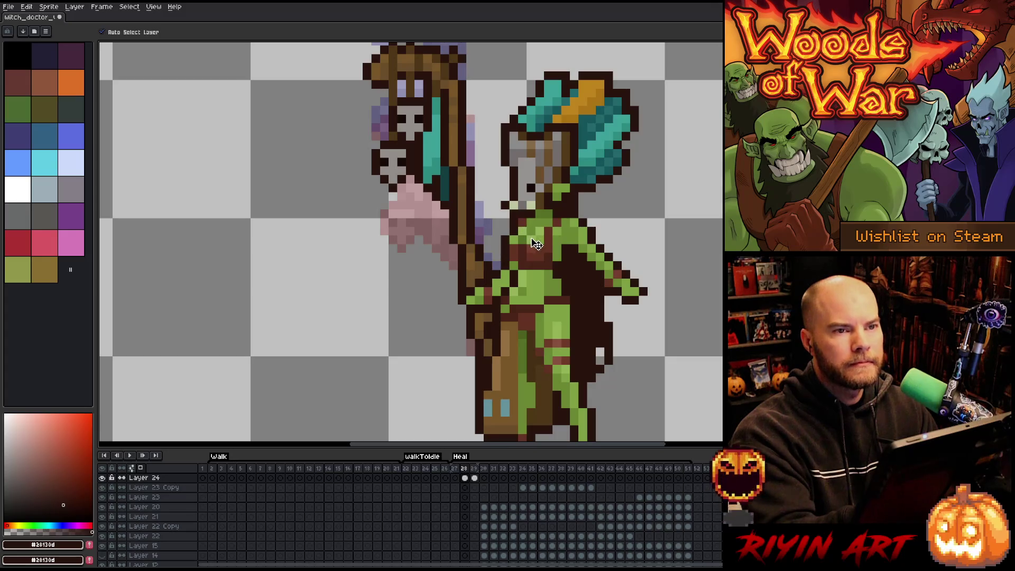
Pan to centre the head and torso, then go to frame 29 on Layer 24.
key("h")
mouse_move(543, 256)
left_mouse_down()
mouse_move(539, 275)
mouse_move(530, 265)
left_mouse_up()
key("v")
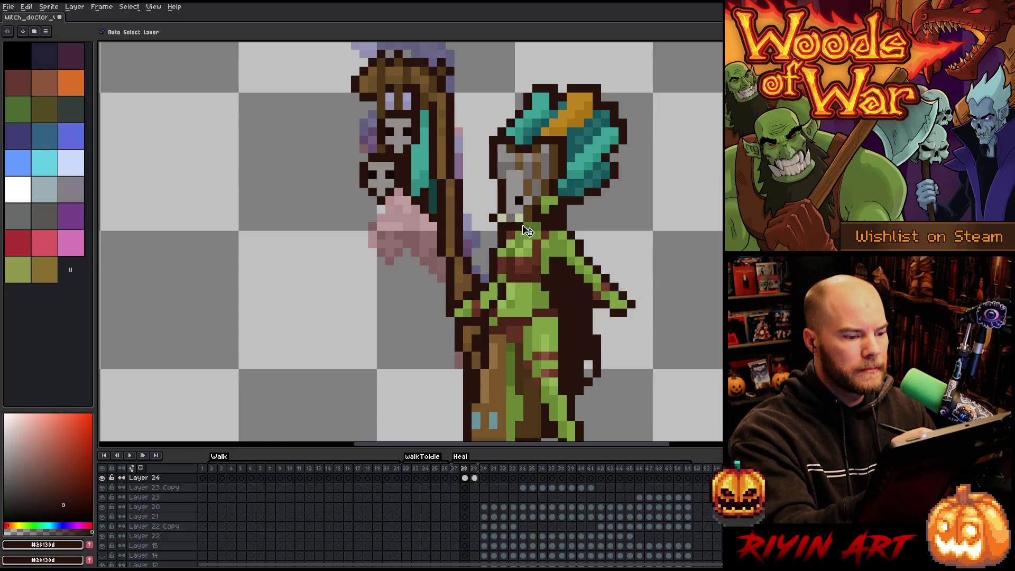
left_click(474, 478)
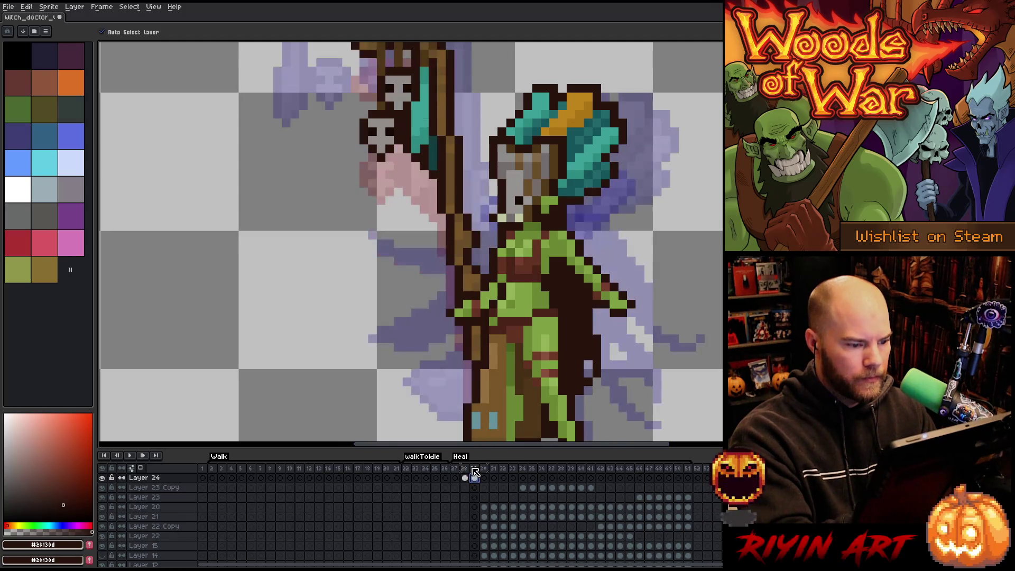
Back on frame 28 of Layer 24, sample the mid and lighter skin greens, then switch to the eraser.
key("Left")
key("Left")
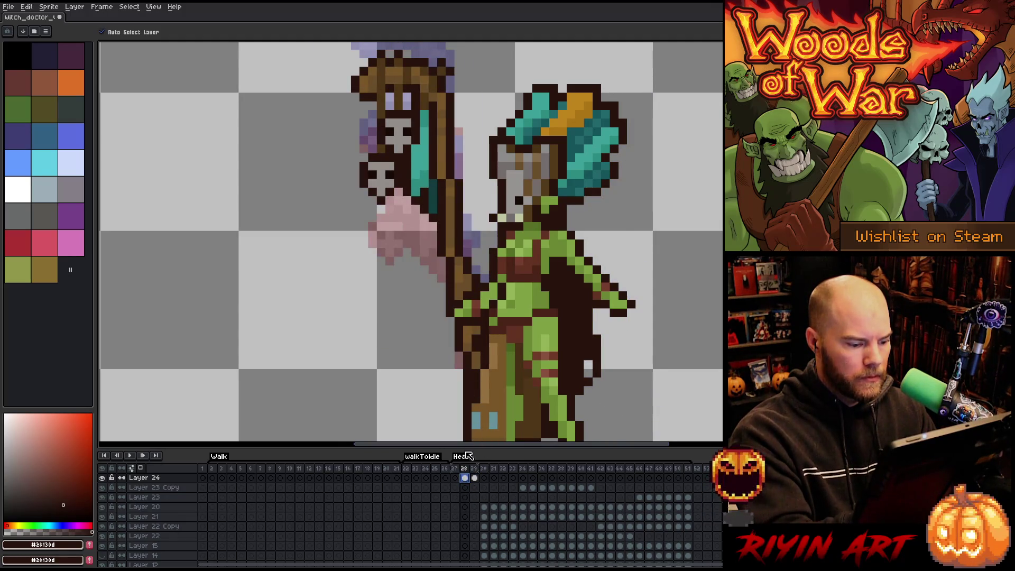
left_click(465, 477)
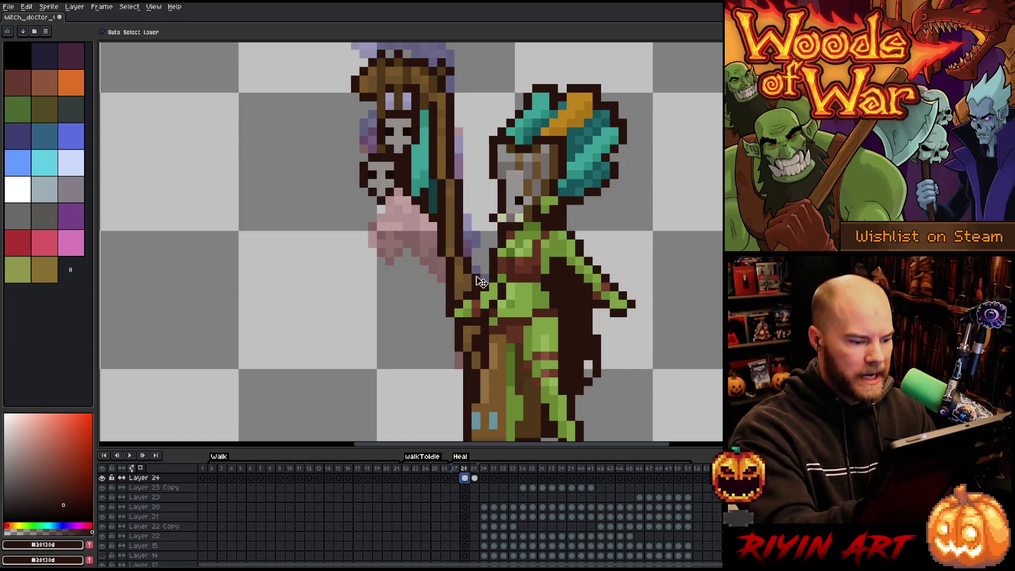
key("b")
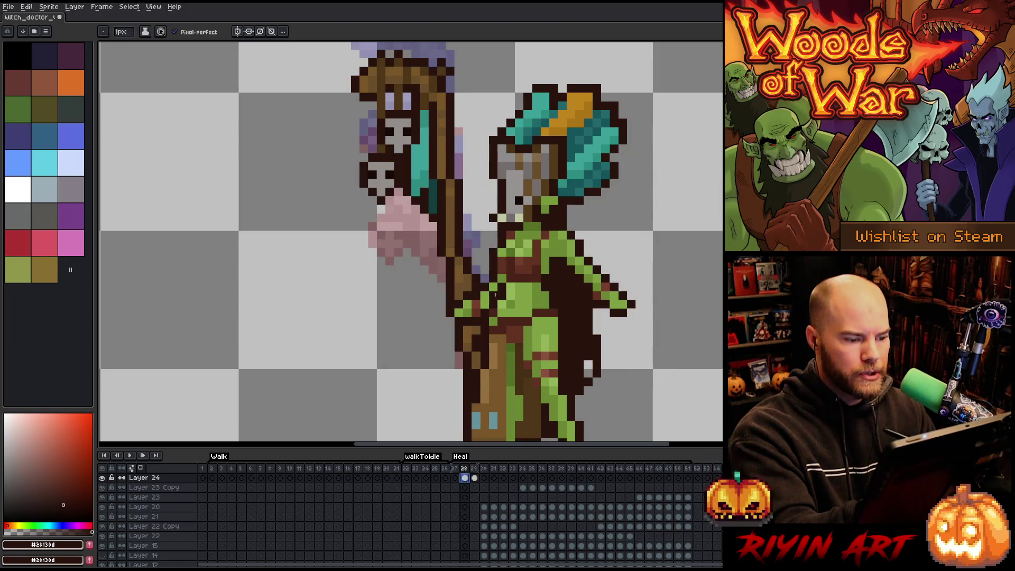
left_click(505, 235, "alt")
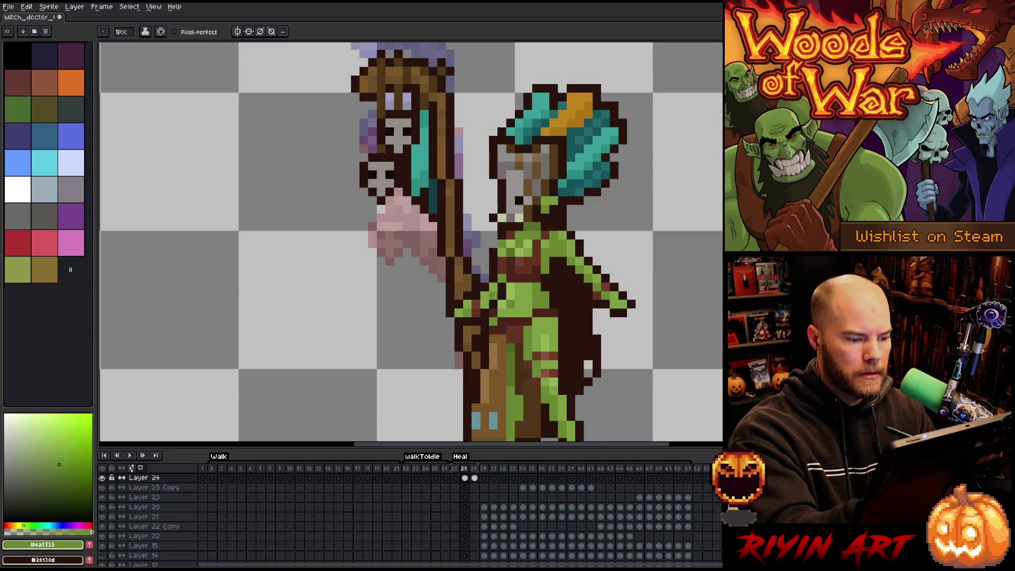
left_click(493, 260, "alt")
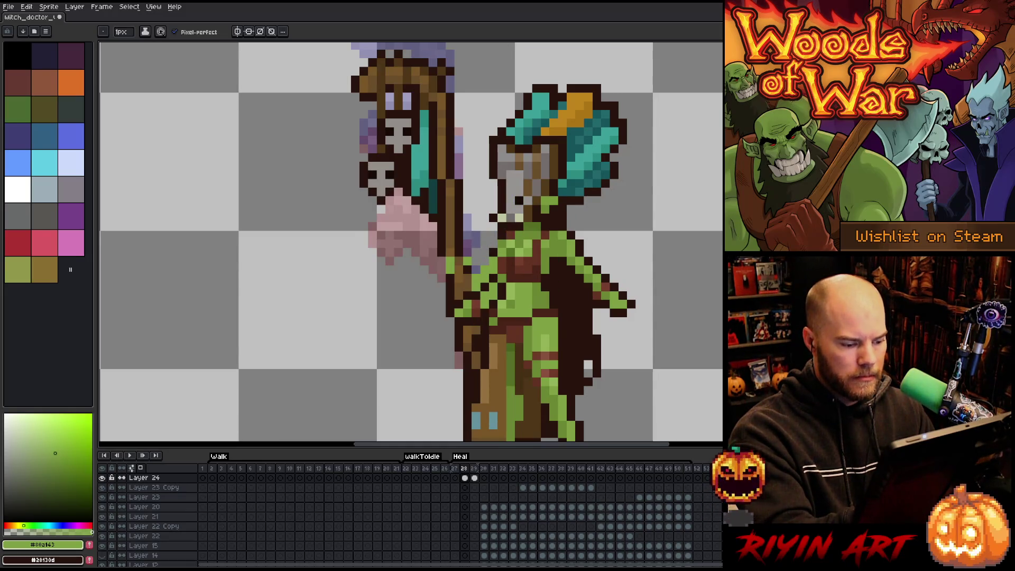
key("e")
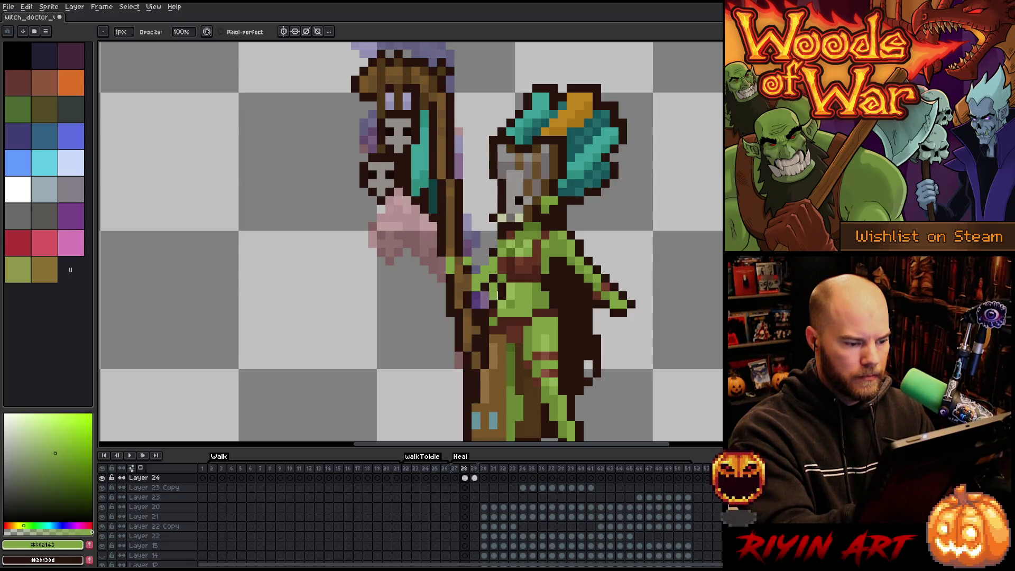
Eyedrop the dark brown outline colour and compare frames 28 and 29.
key("i")
left_click(491, 253)
key("b")
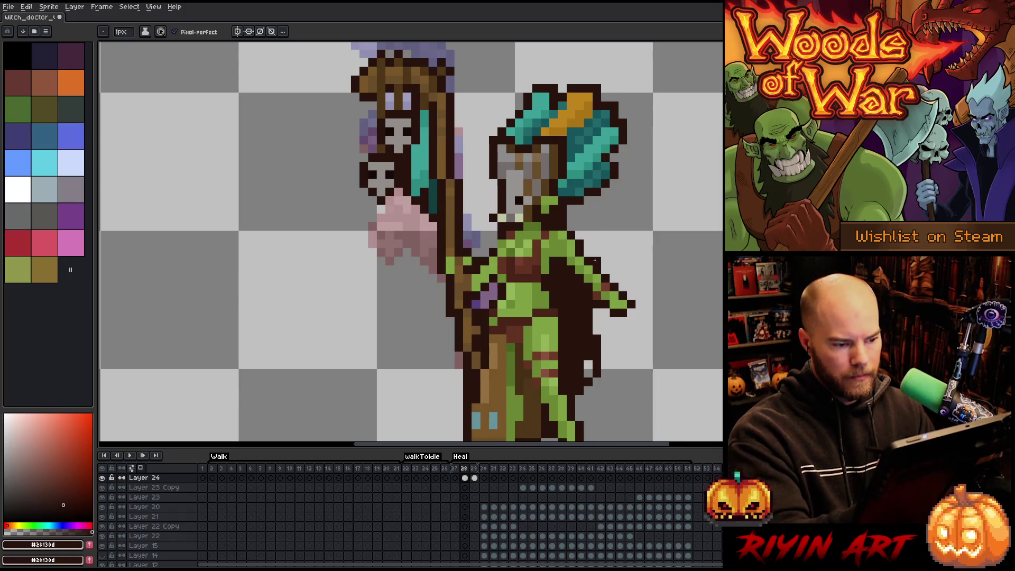
key("period")
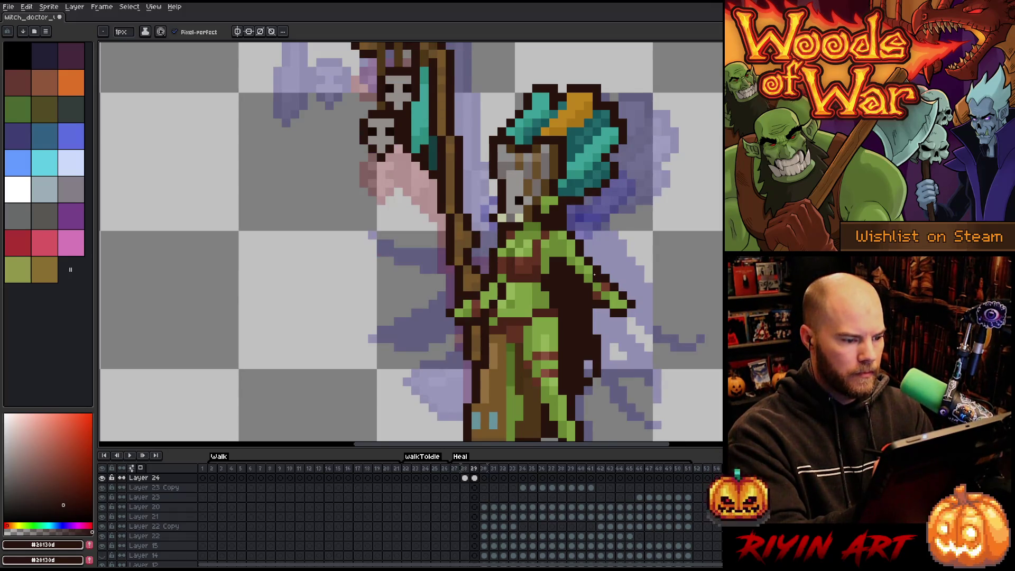
key("comma")
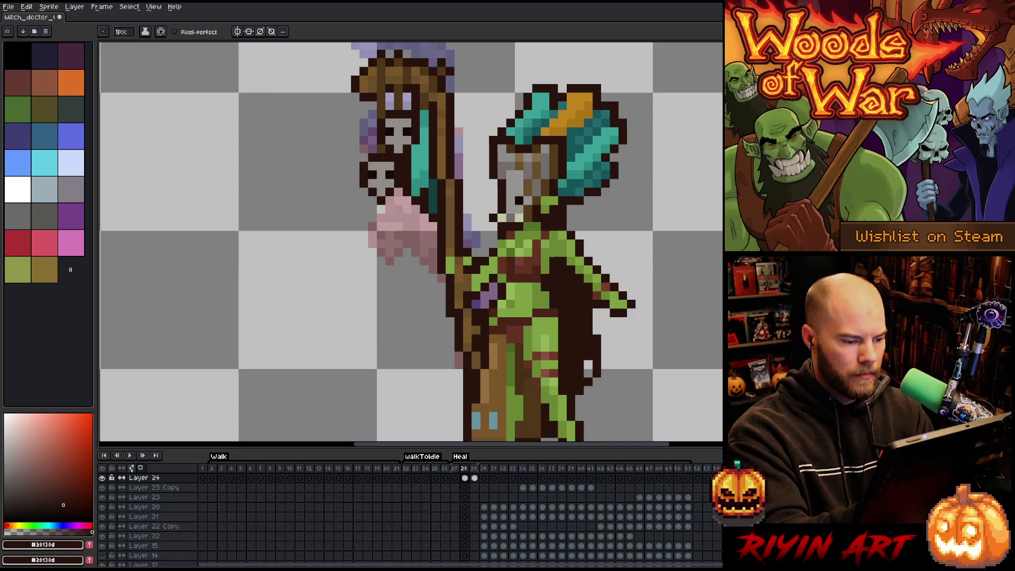
key("period")
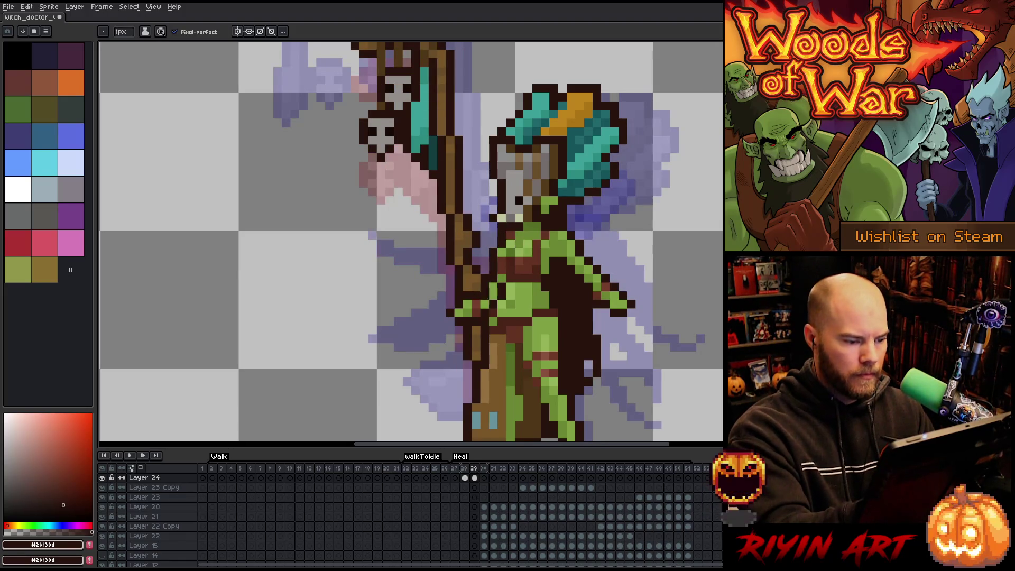
On frame 29, paint a staff pixel light green to extend the hand, sampling skin shades.
left_click(472, 312, "alt")
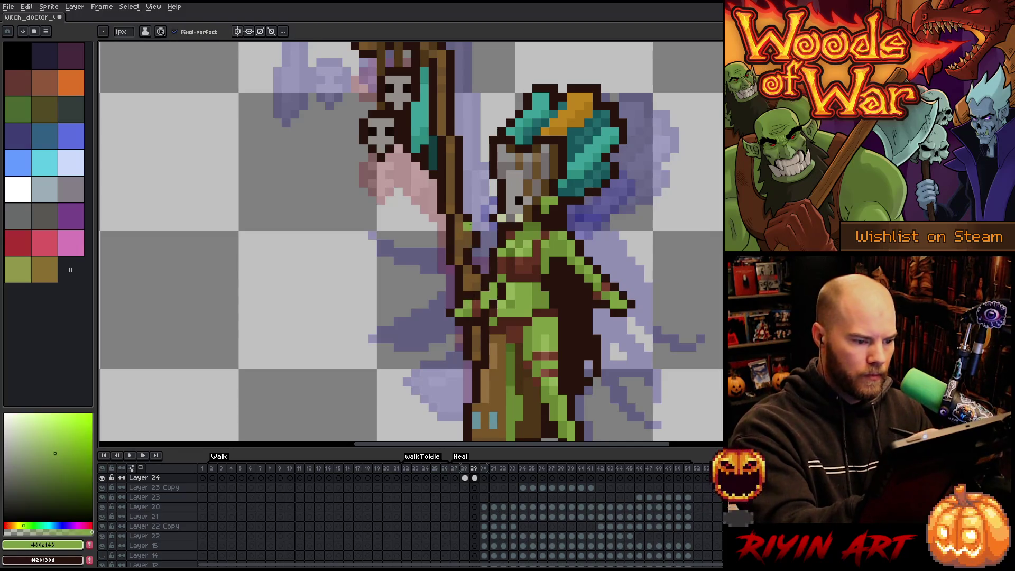
left_click(451, 217)
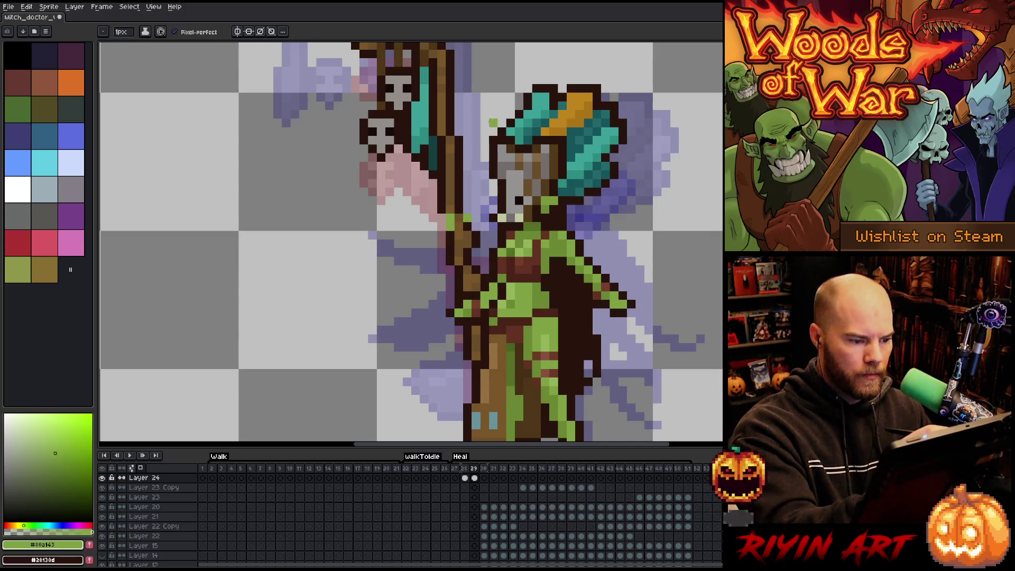
left_click(505, 235, "alt")
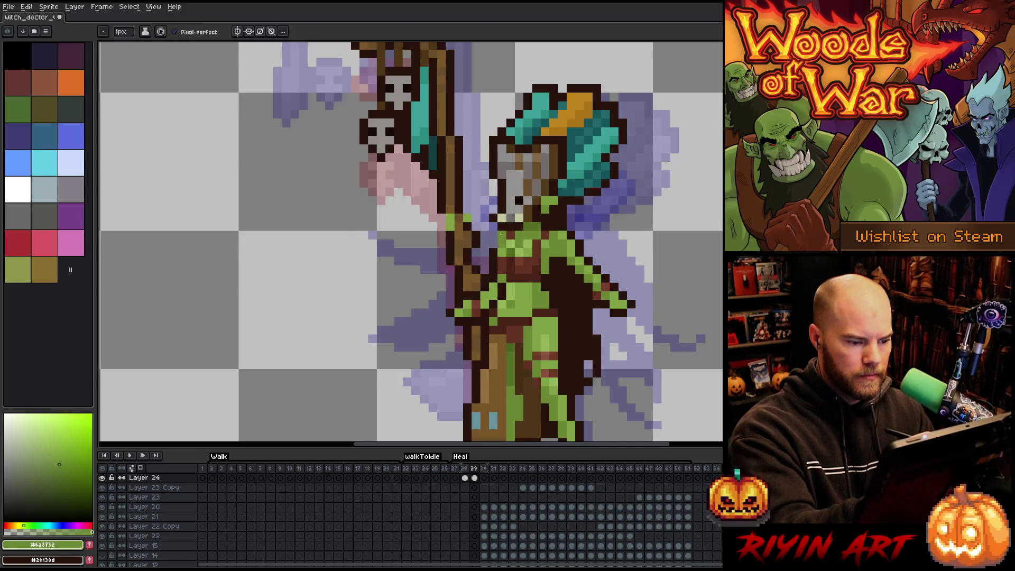
left_click(493, 295, "alt")
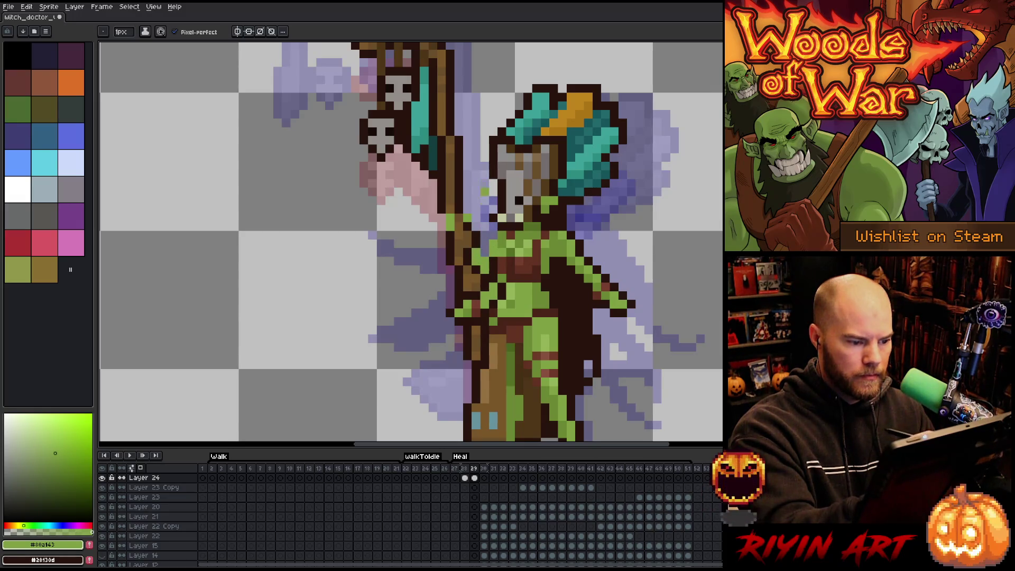
key("b")
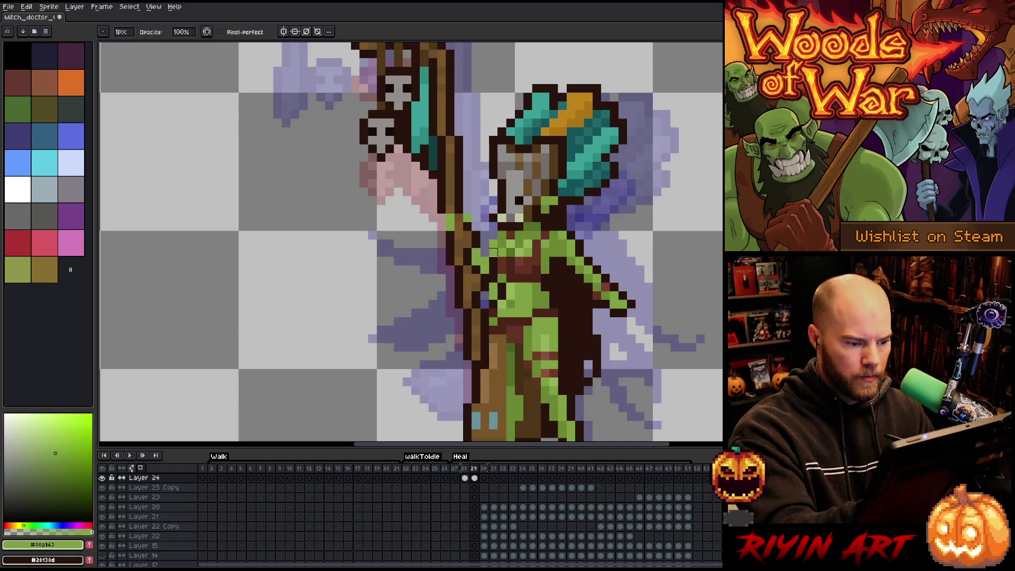
Sample the brown outline and dark skin green while comparing Heal frames 27–29.
left_click(492, 252, "alt")
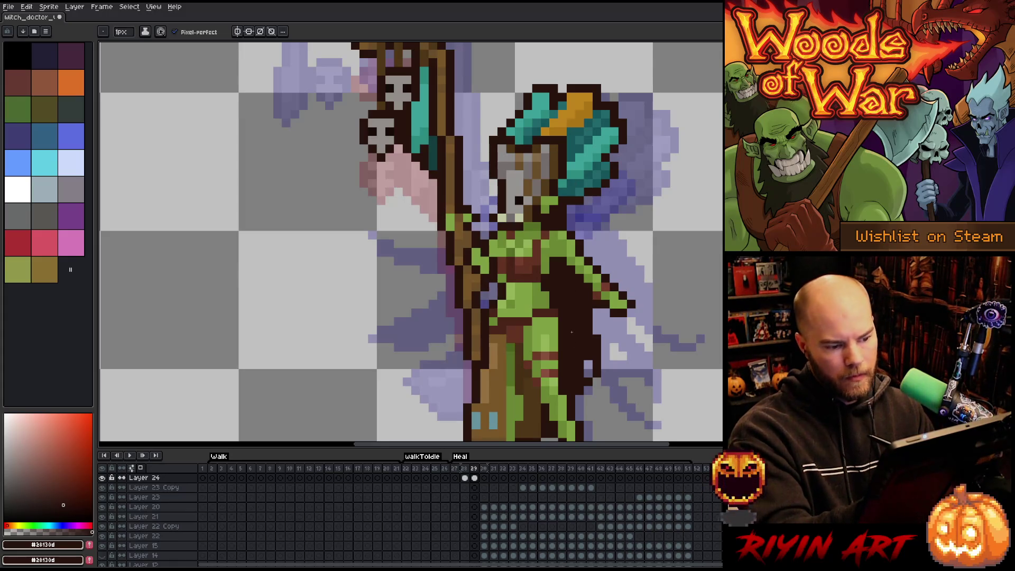
left_click(516, 236, "alt")
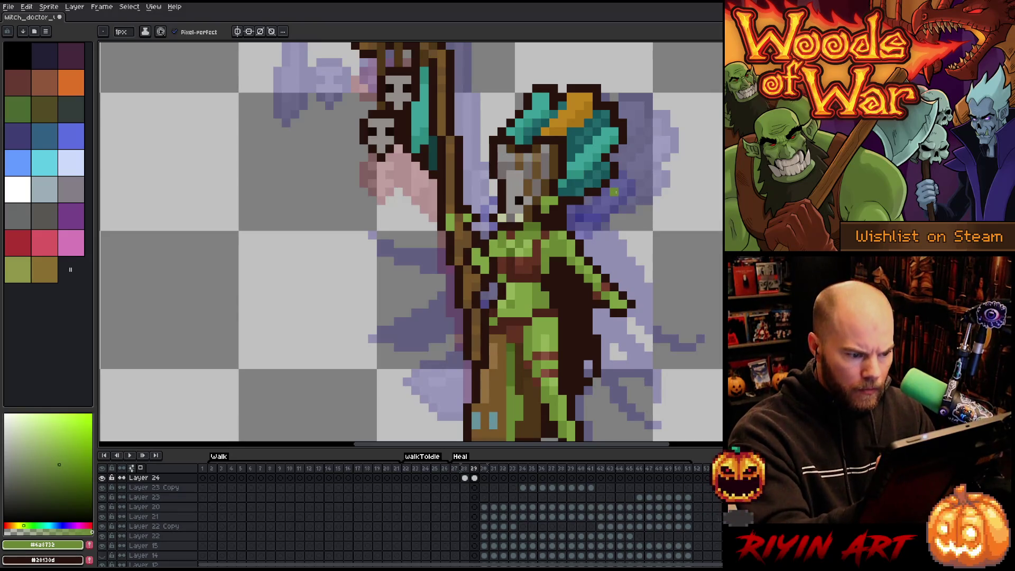
key("Left")
key("Left")
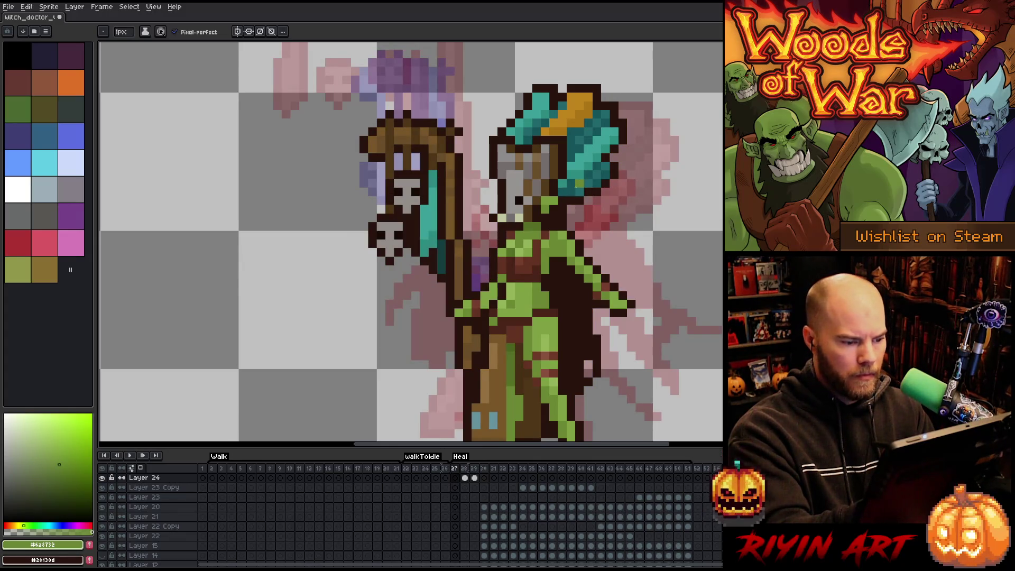
key("Right")
key("Right")
key("Left")
key("alt")
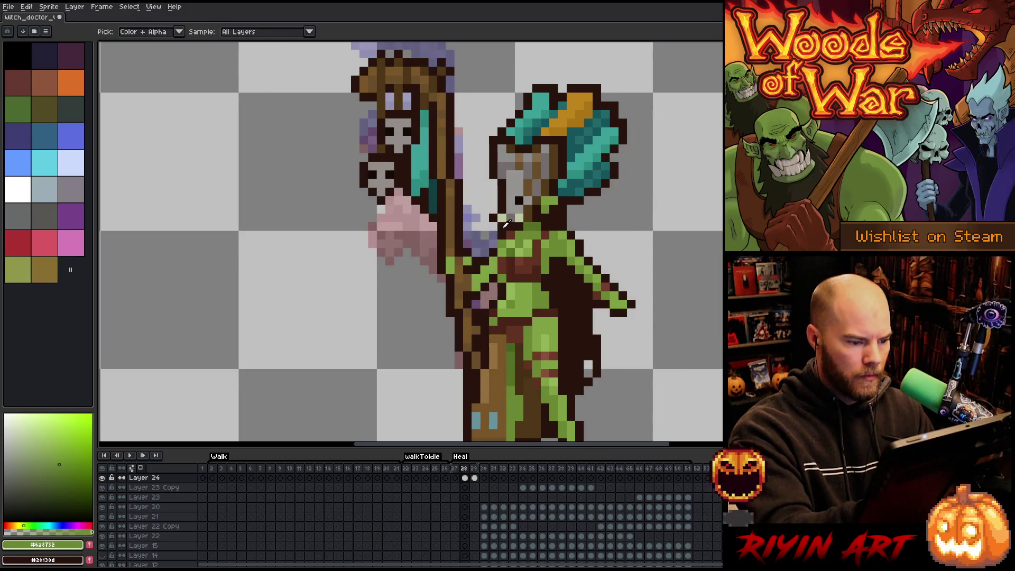
left_click(506, 223, "alt")
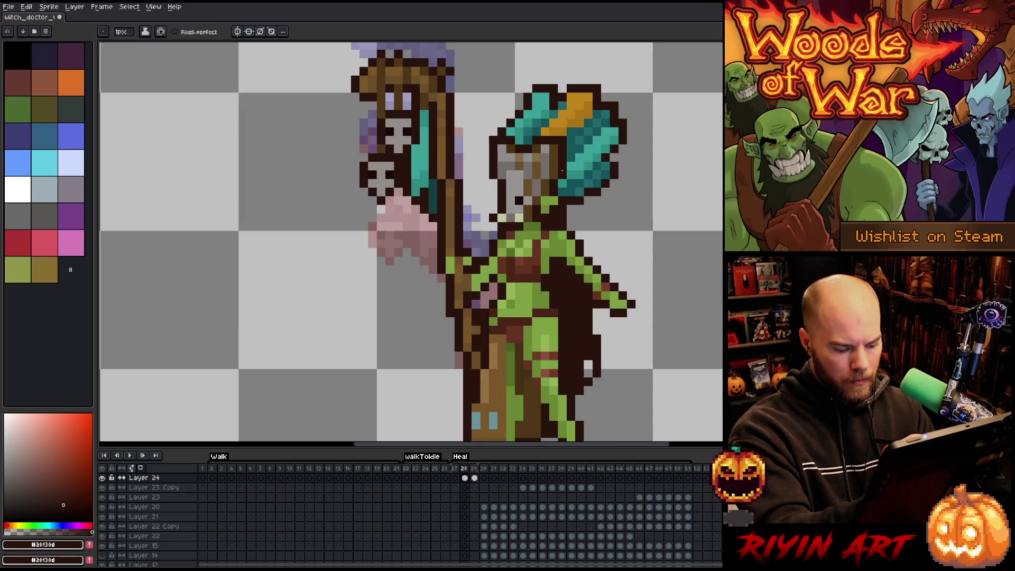
key("Right")
key("Right")
key("Left")
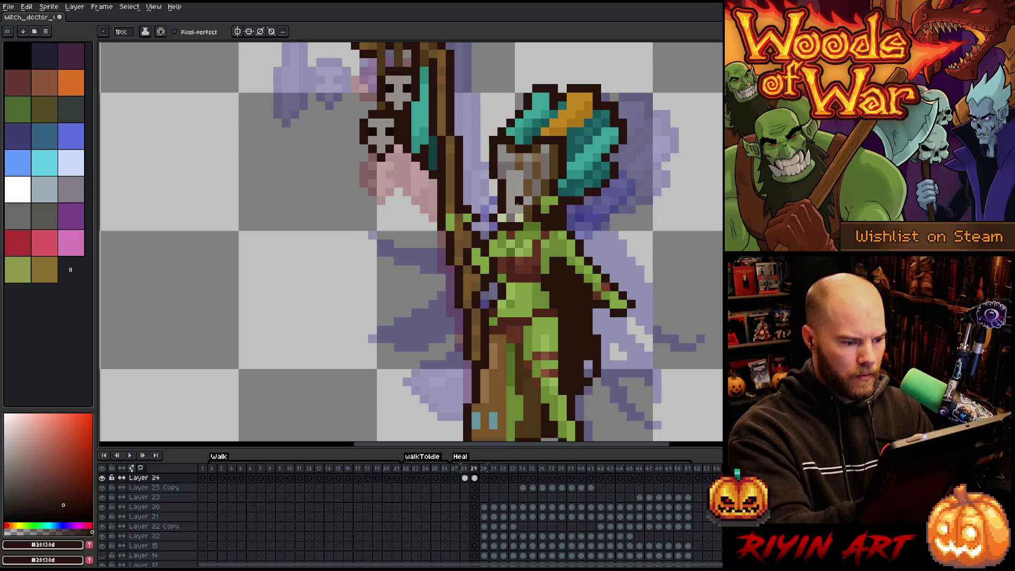
Add a dark outline pixel beside the face, then compare frames 27 and 28.
left_click(485, 261, "alt")
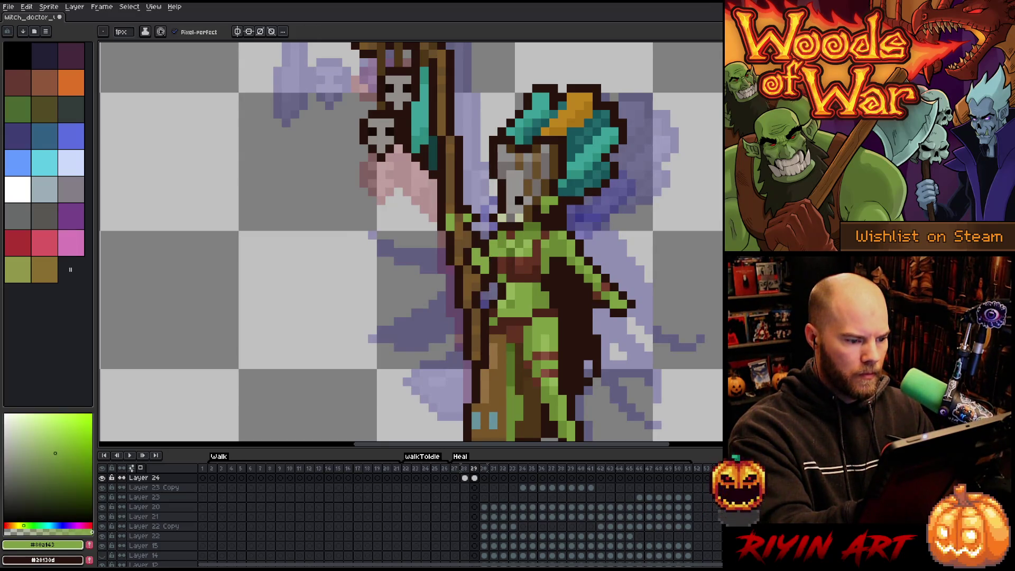
left_click(493, 287, "alt")
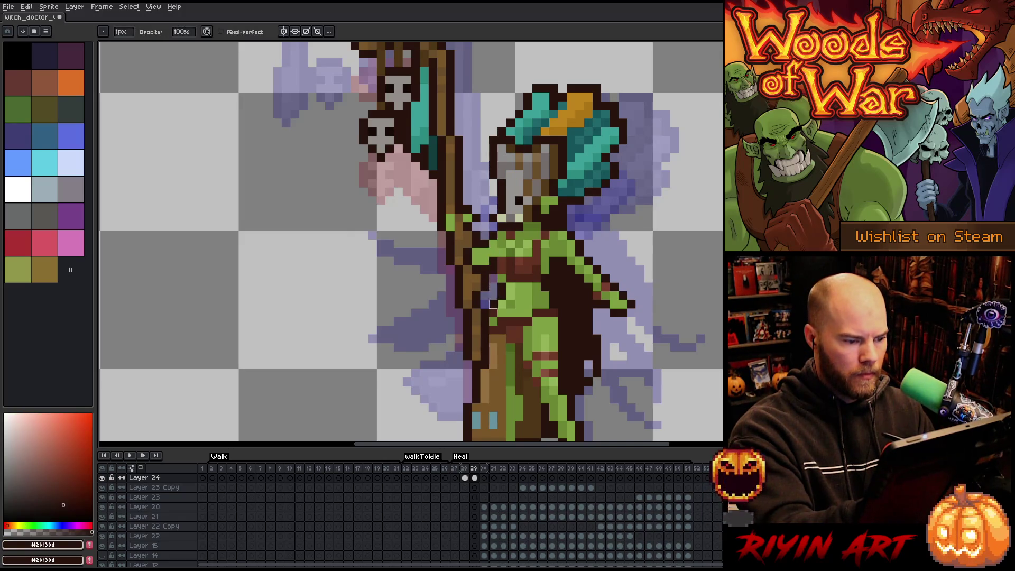
key("e")
left_click(520, 201)
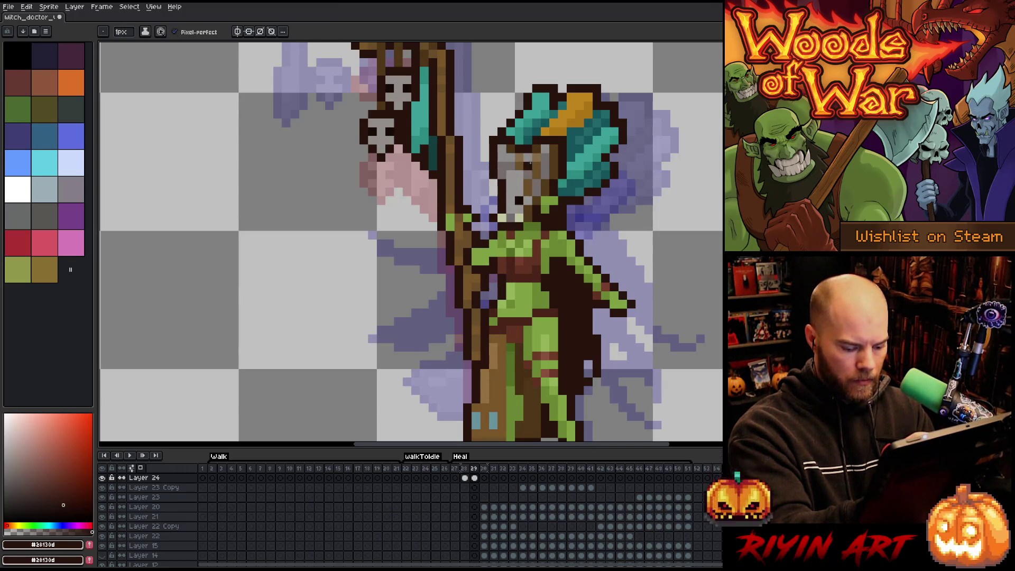
key("Left")
key("Left")
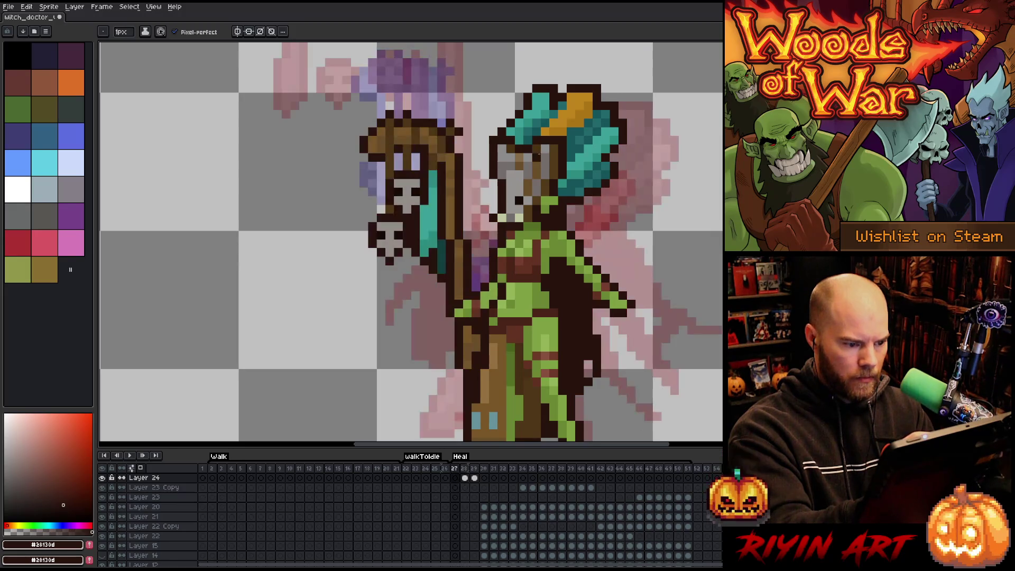
key("Right")
key("Left")
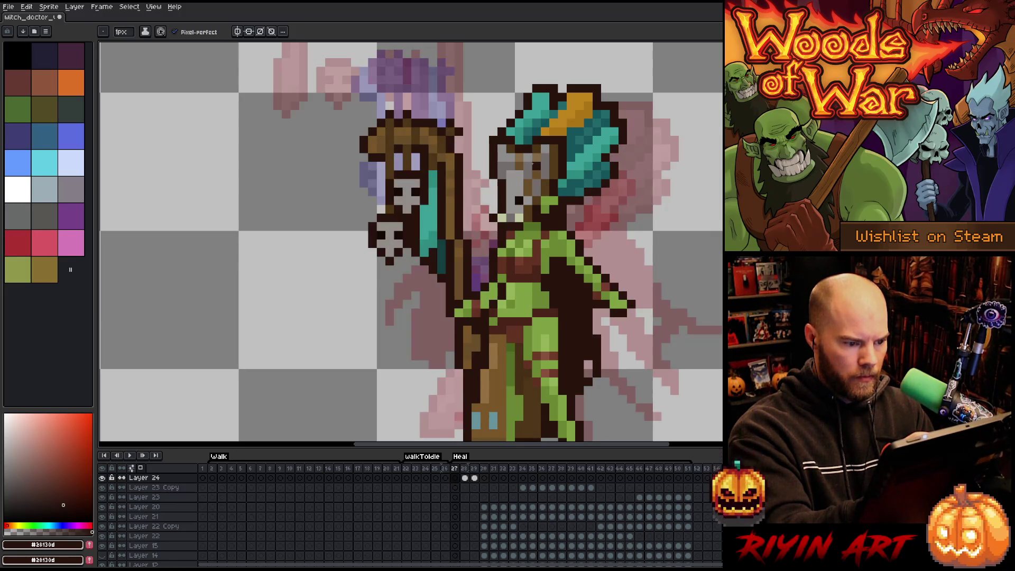
key("Right")
Switch to the eraser and sample the darker skin green on frame 29, then return to frame 27.
key("e")
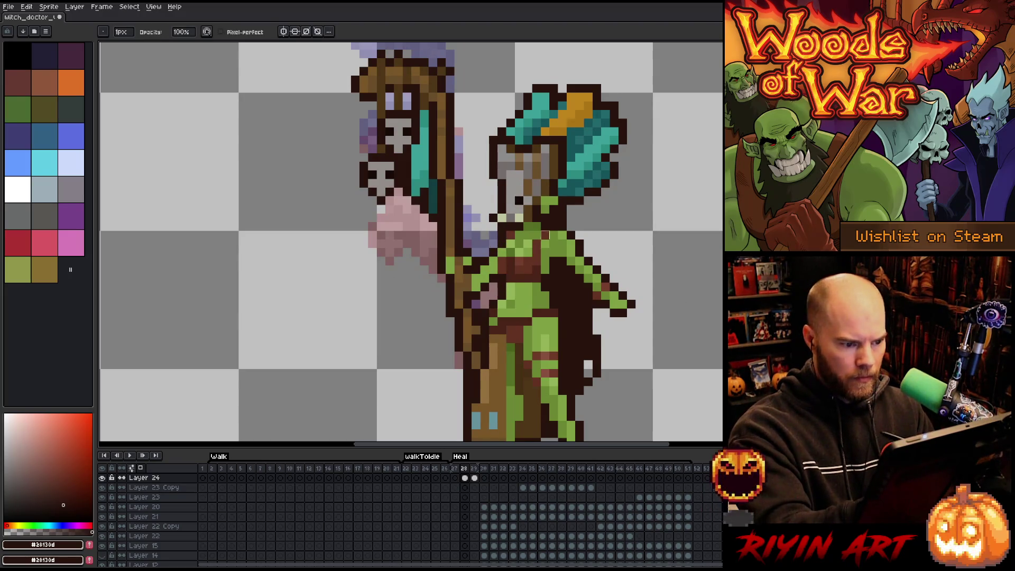
key("Left")
key("Right")
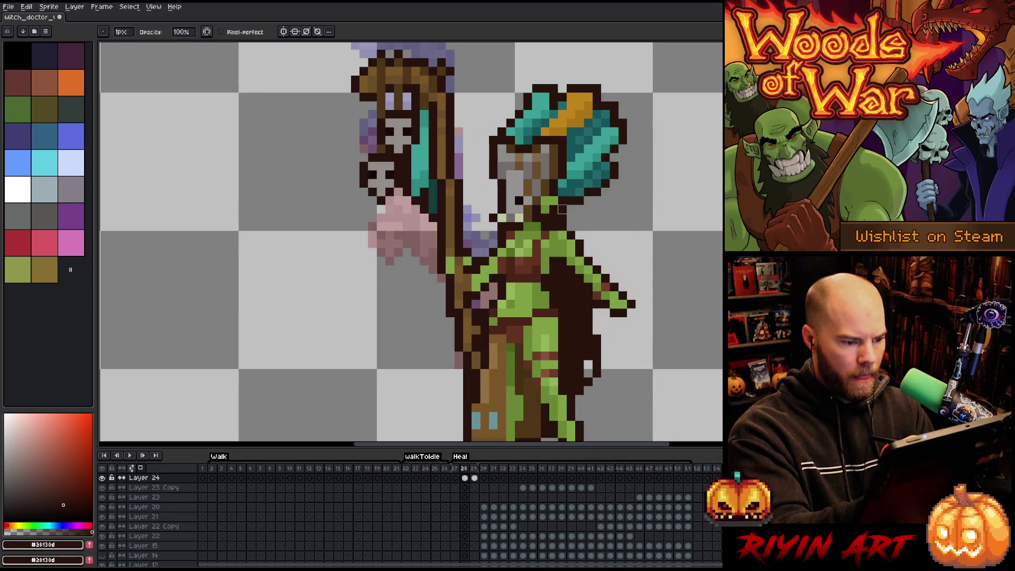
key("Right")
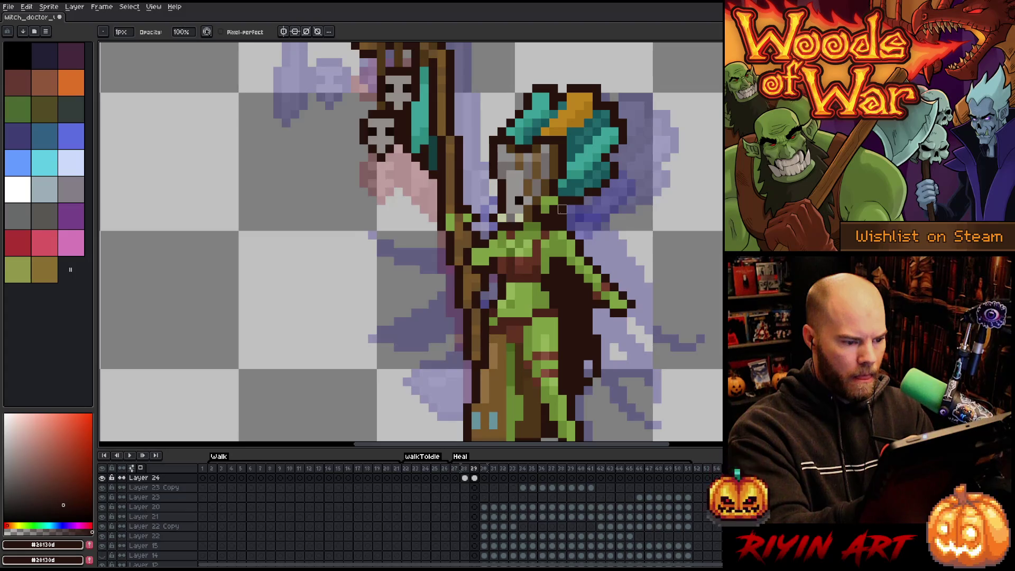
left_click(527, 226, "alt")
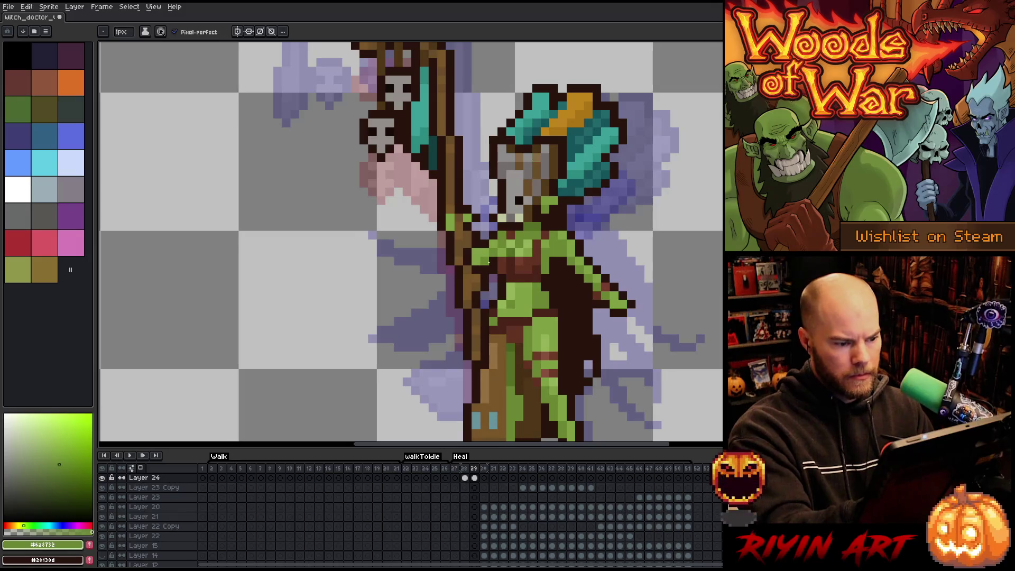
key("comma")
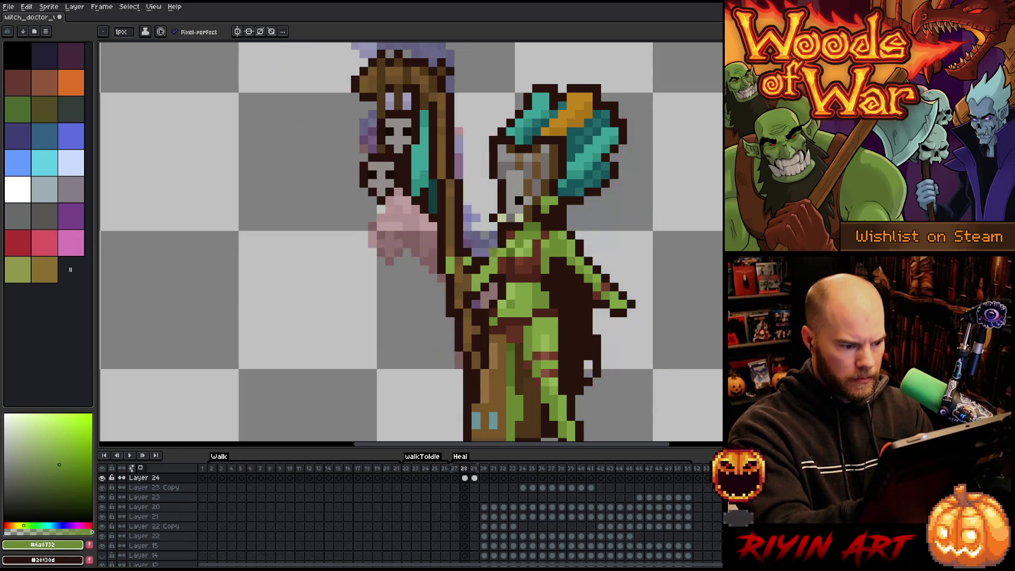
key("comma")
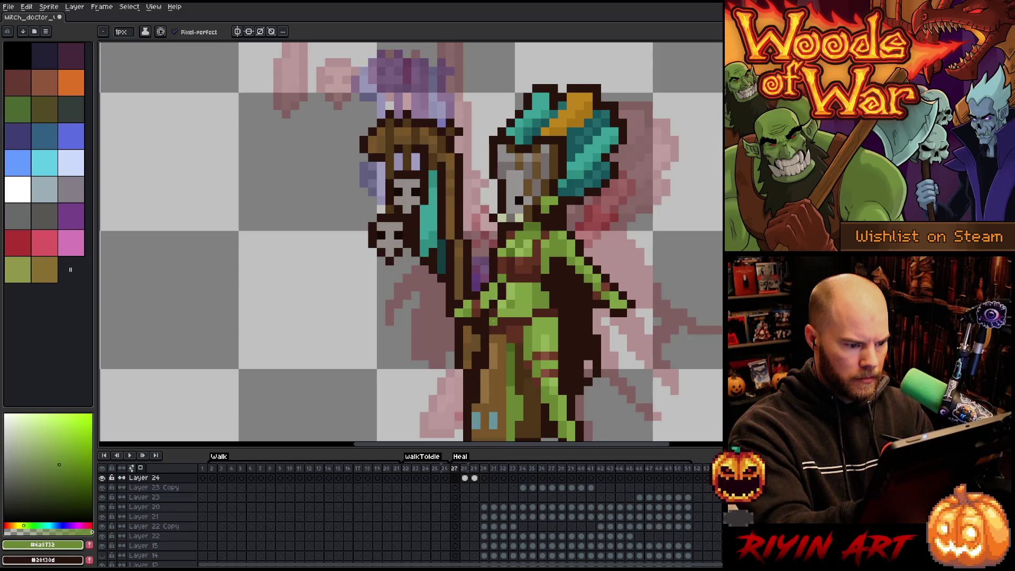
Create a Layer 24 cel on frame 27, then switch to the main layer and sample the staff brown.
left_click(493, 296)
key("period")
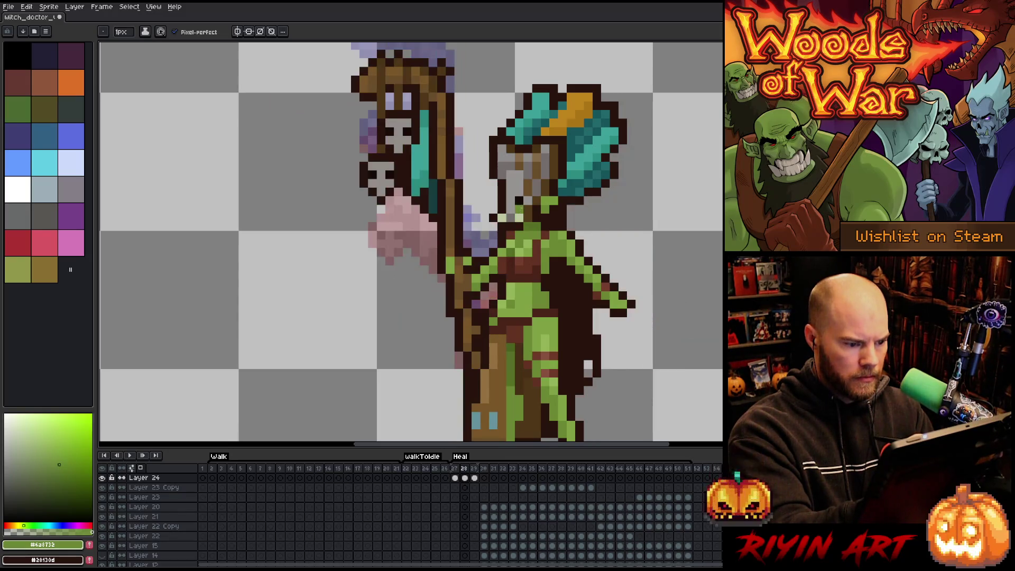
key("comma")
key("e")
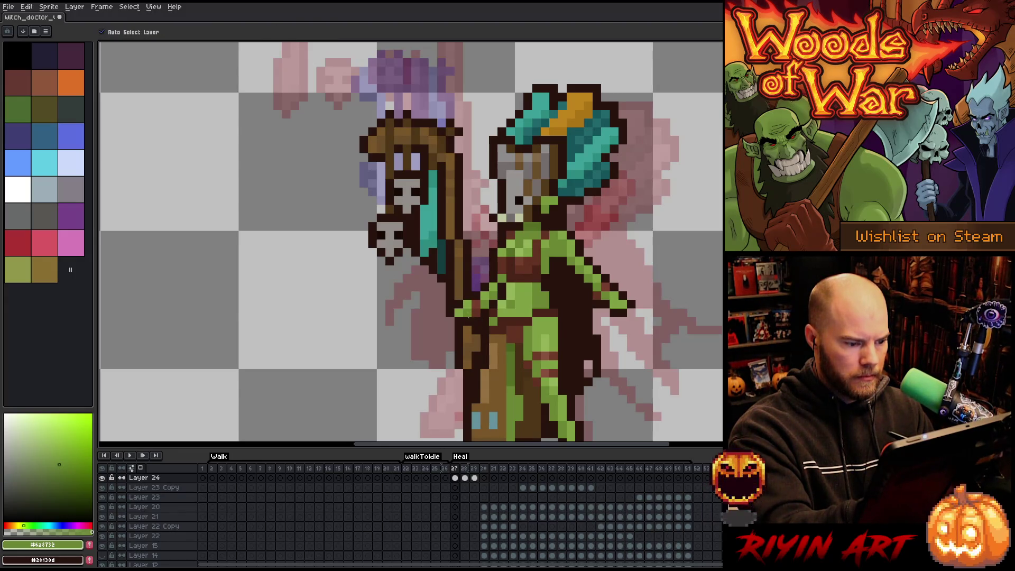
key("alt")
left_click(470, 320, "ctrl")
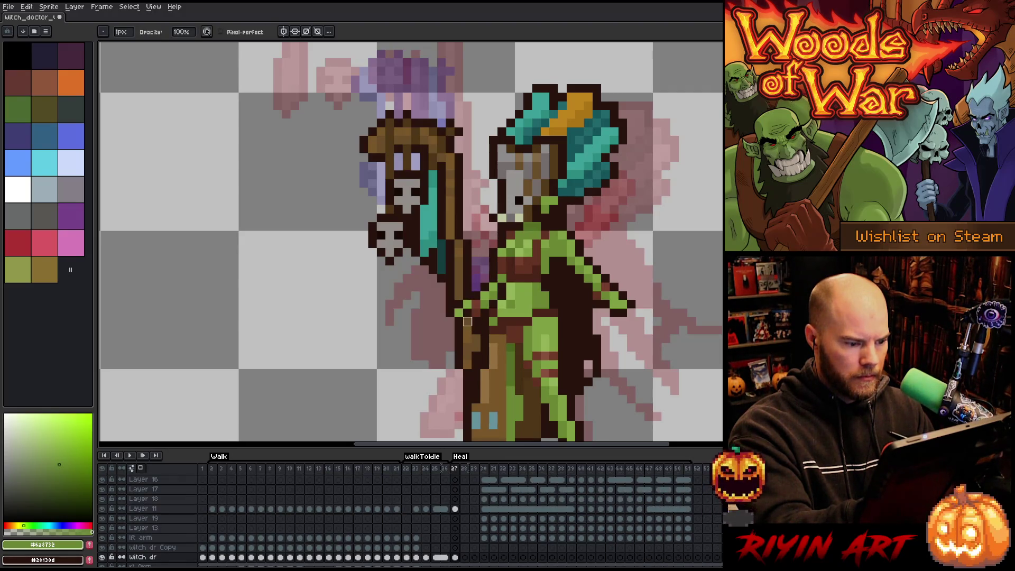
left_click(468, 321, "alt")
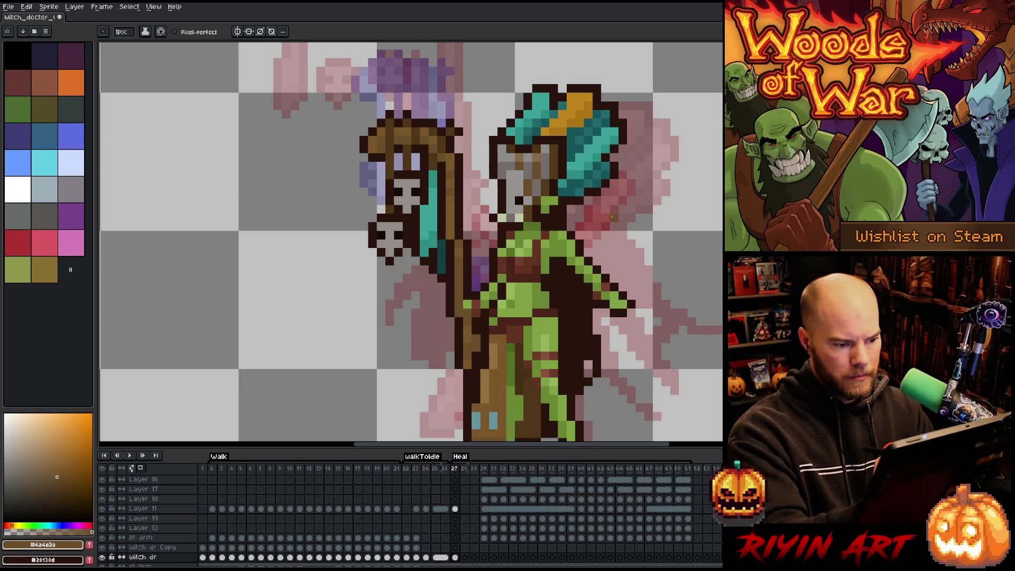
Sample the outline and skin greens, then step ahead to frame 30 and back to 29.
left_click(476, 279, "alt")
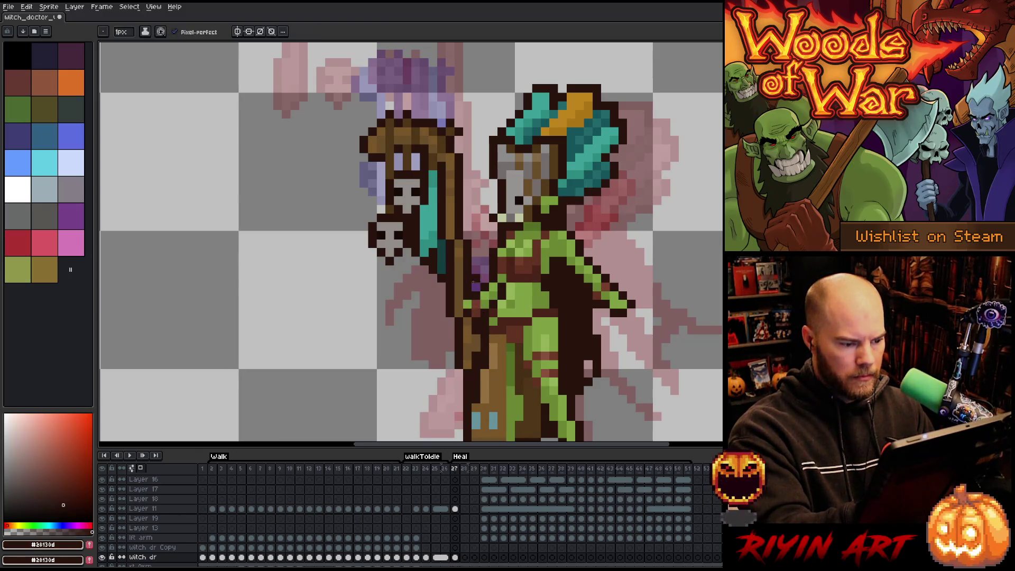
left_click(490, 297, "alt")
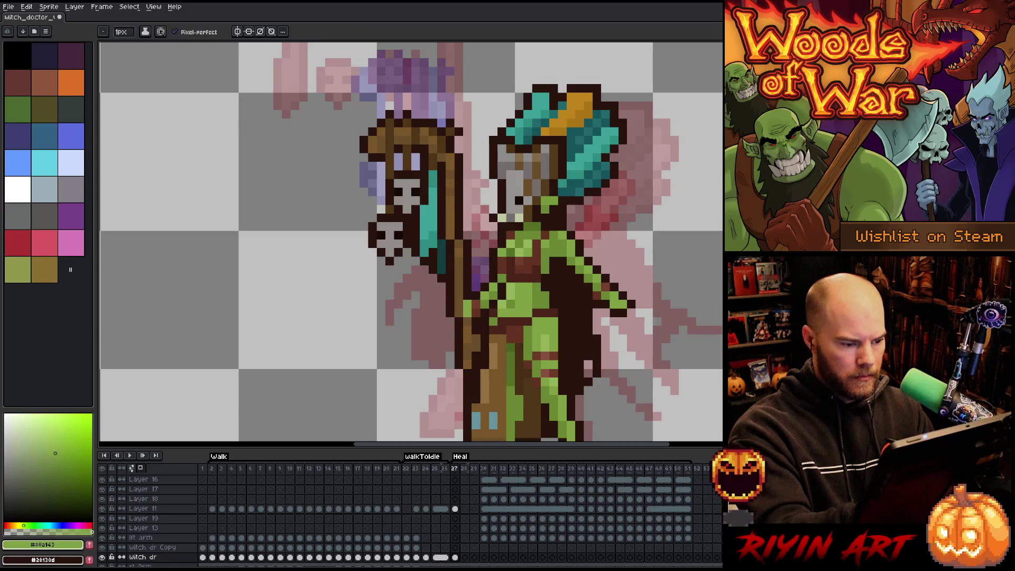
left_click(489, 296, "alt")
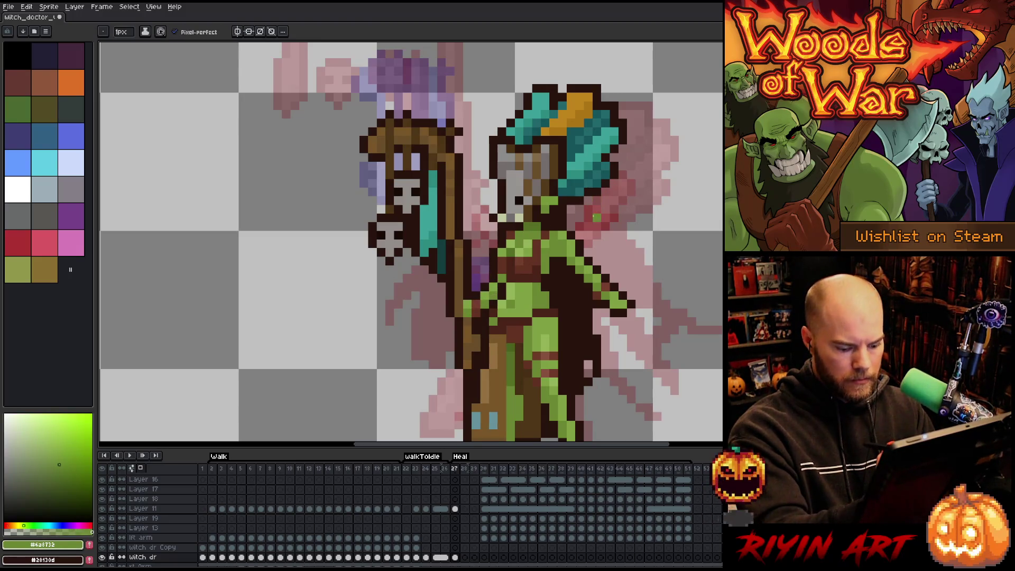
key("period")
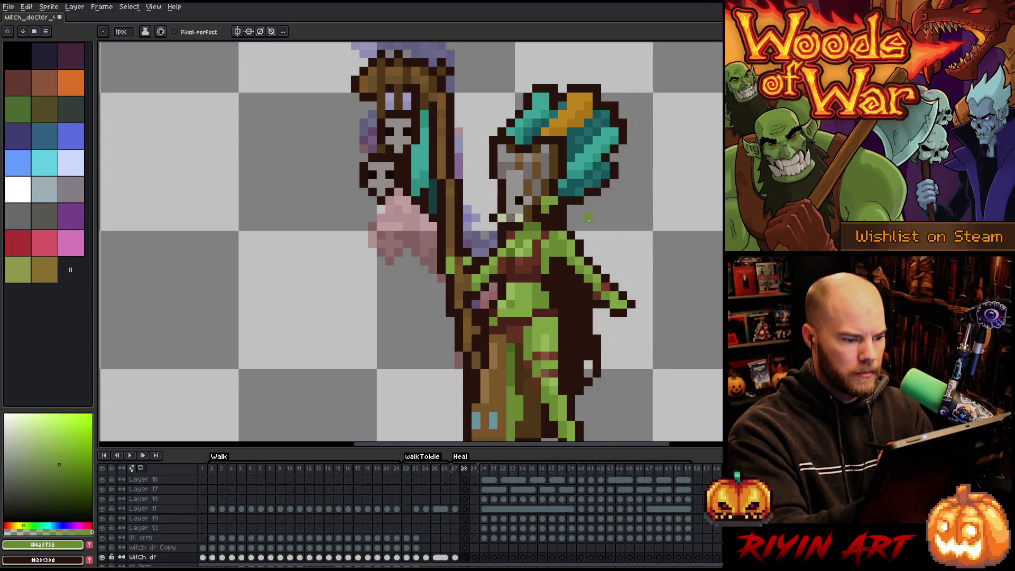
key("period")
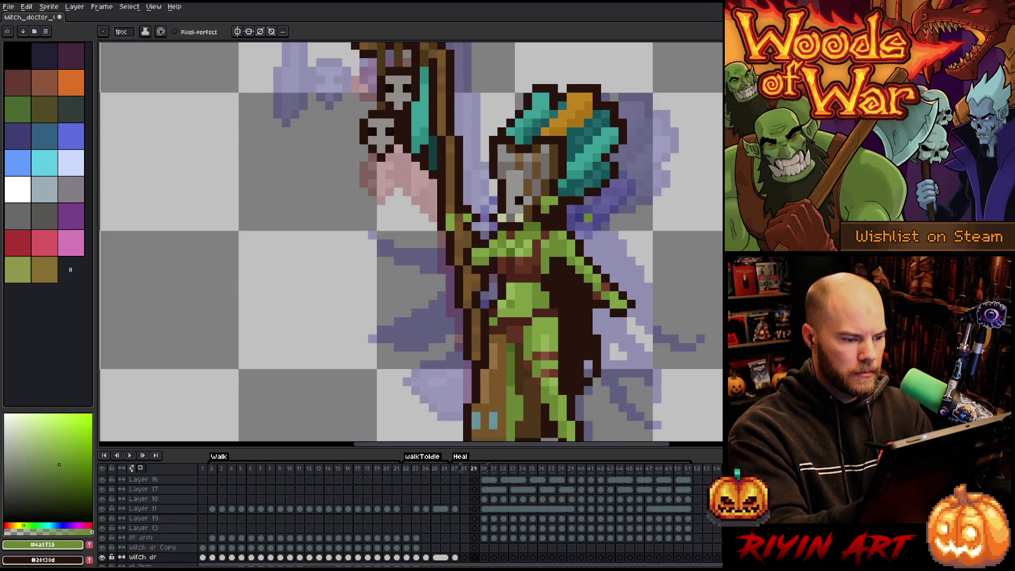
key("period")
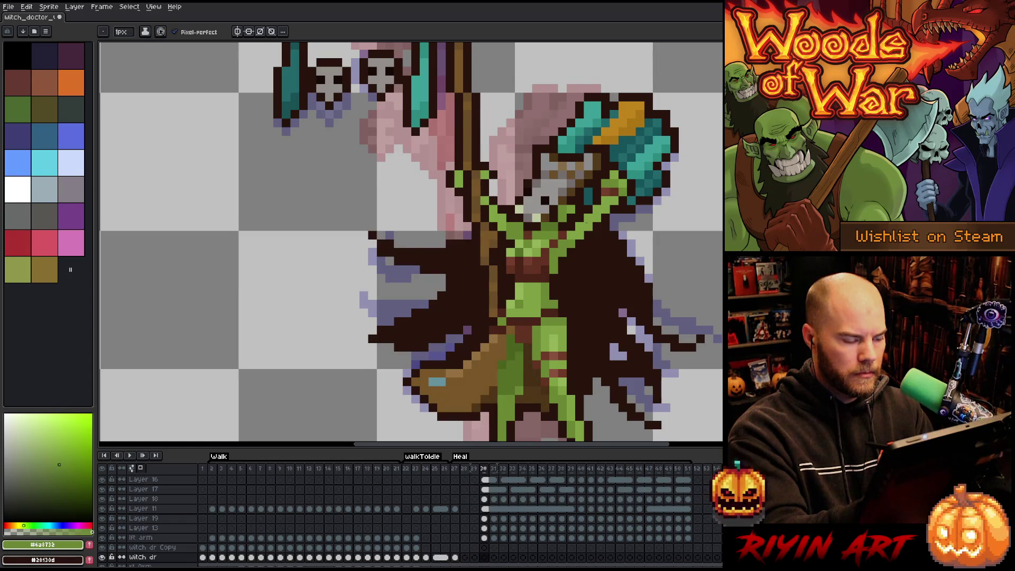
key("comma")
Add a dark outline pixel on frame 29, then paint two light green arm pixels on the staff Copy layer in frame 28.
left_click(468, 245, "alt")
left_click(476, 192)
left_click(484, 192, "ctrl")
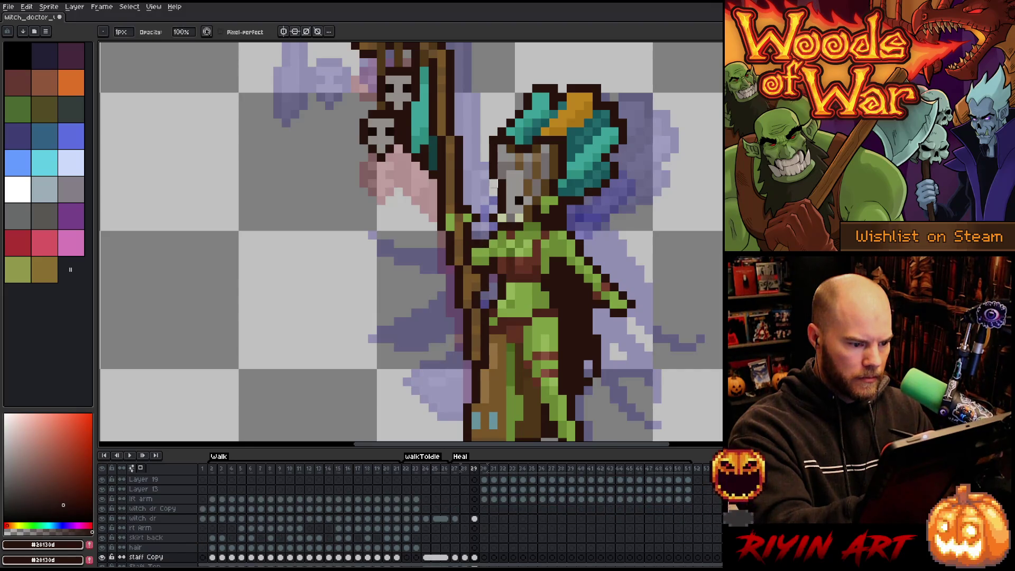
key("comma")
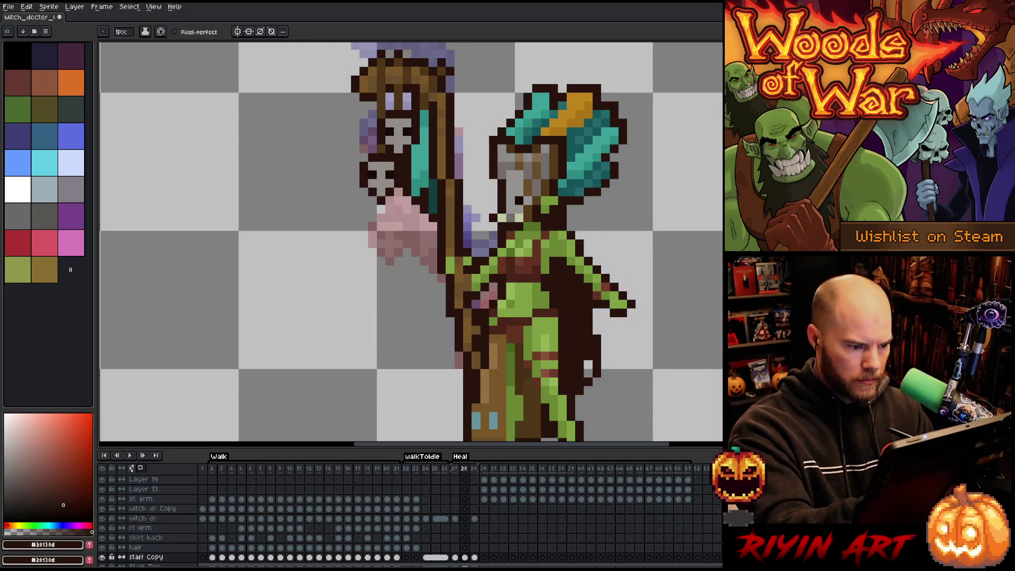
left_click(479, 283, "alt")
left_click(471, 267, "alt")
left_click(476, 235)
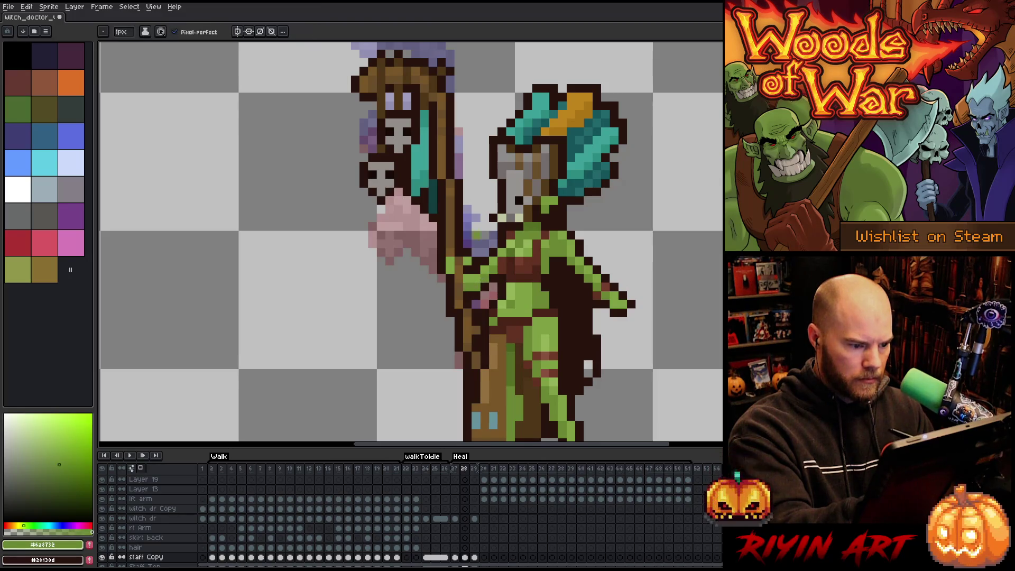
Compare frames 27 and 28, sampling the dark outline and staff brown colours.
key("period")
key("comma")
left_click(468, 280, "alt")
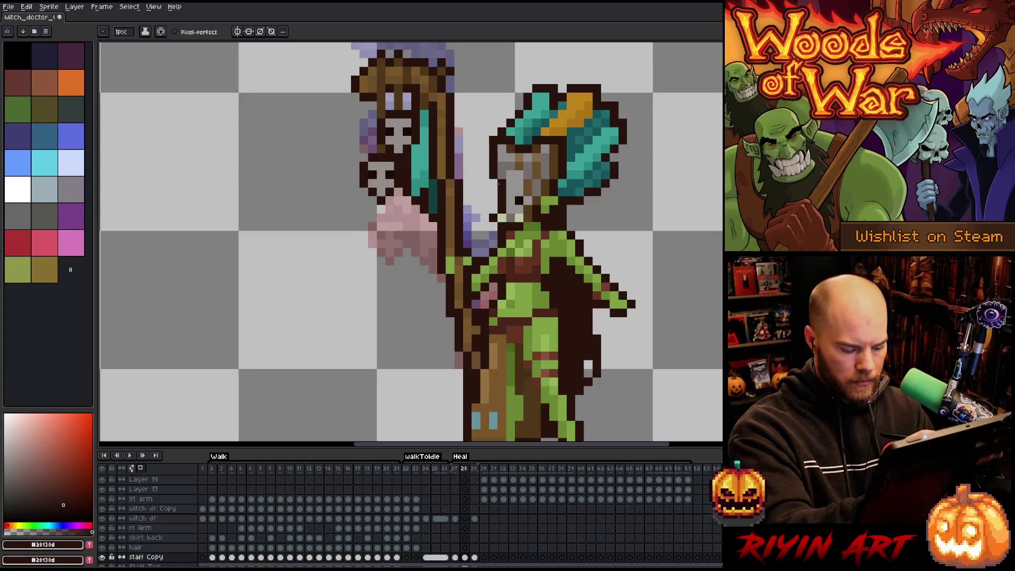
key("comma")
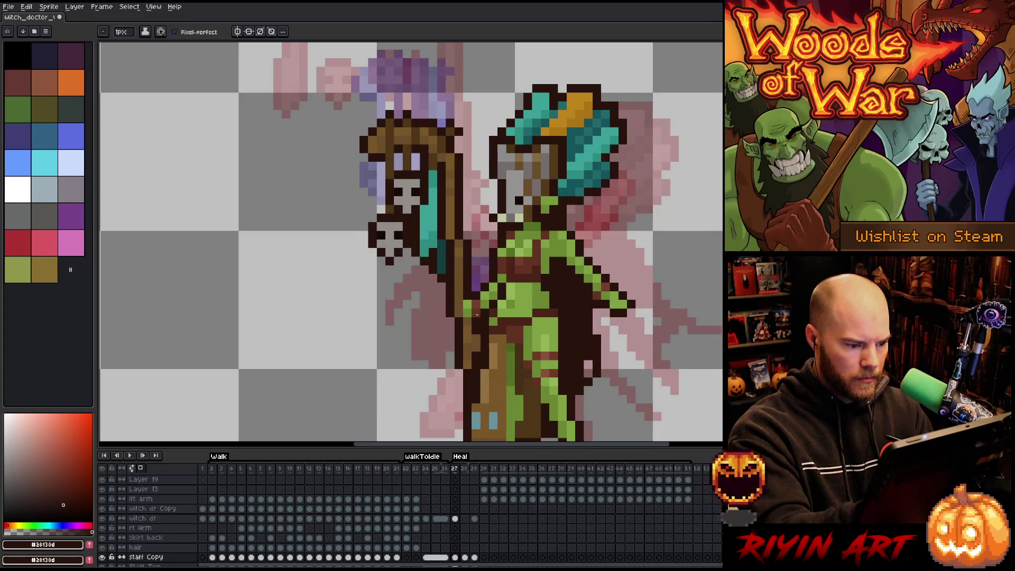
key("period")
key("comma")
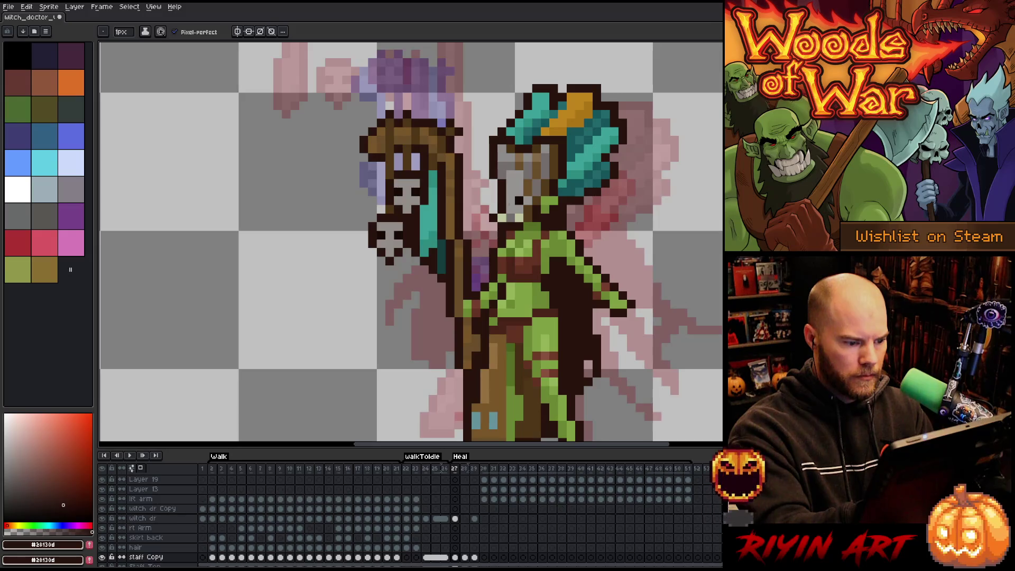
key("period")
key("comma")
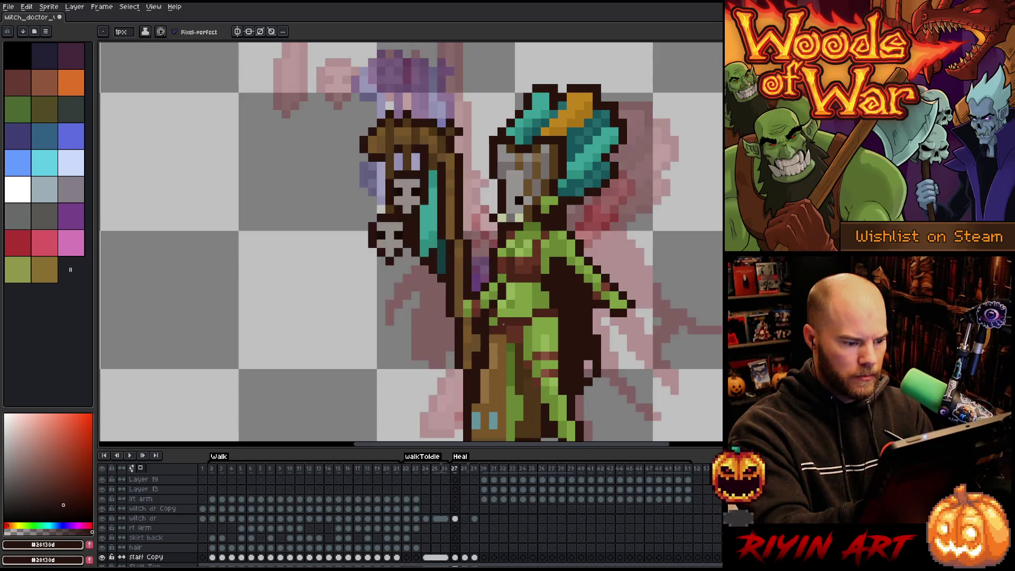
key("period")
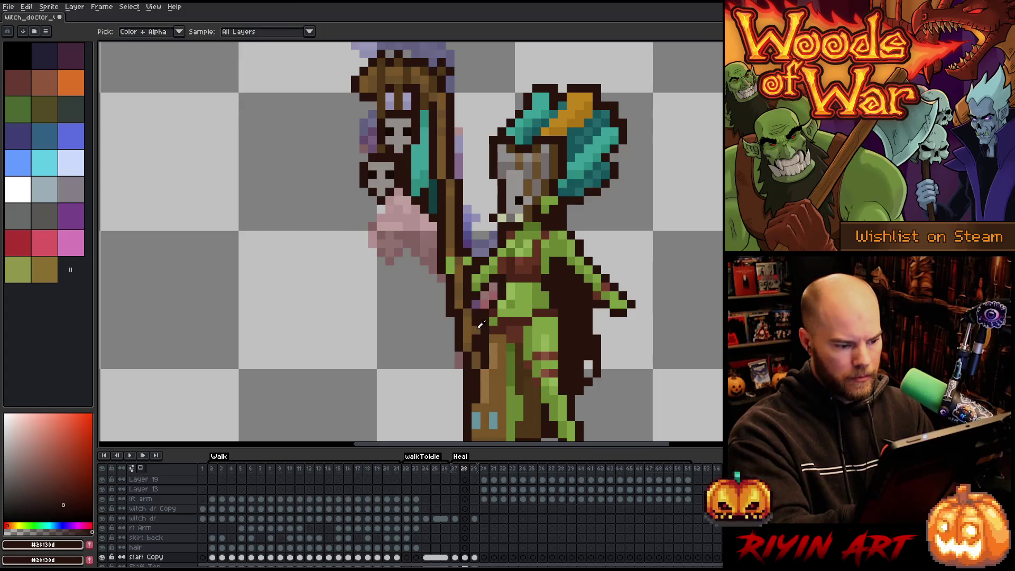
left_click(476, 318, "alt")
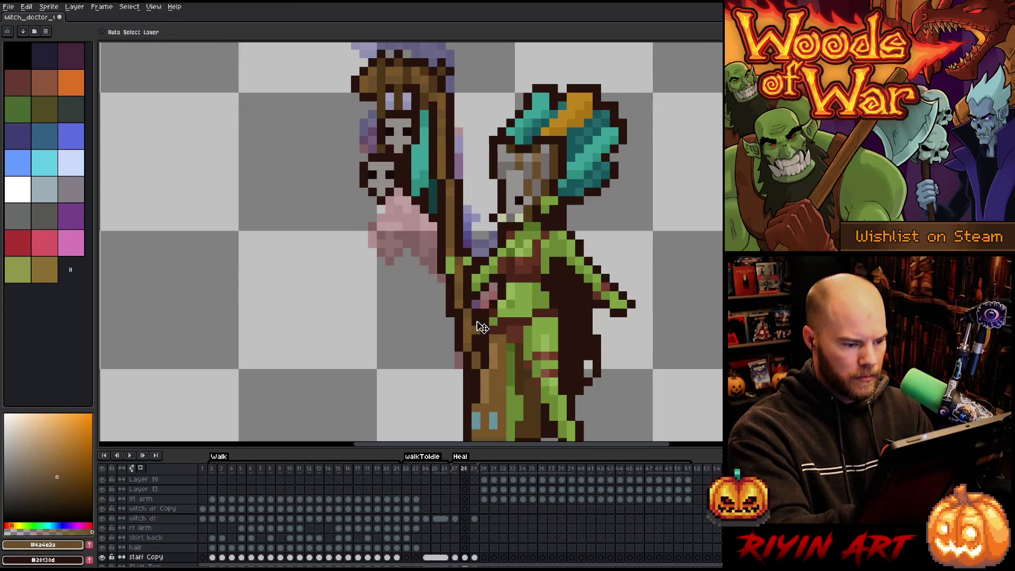
Add a new empty layer and flip through frames 27–30 to check the staff motion.
key("shift+n")
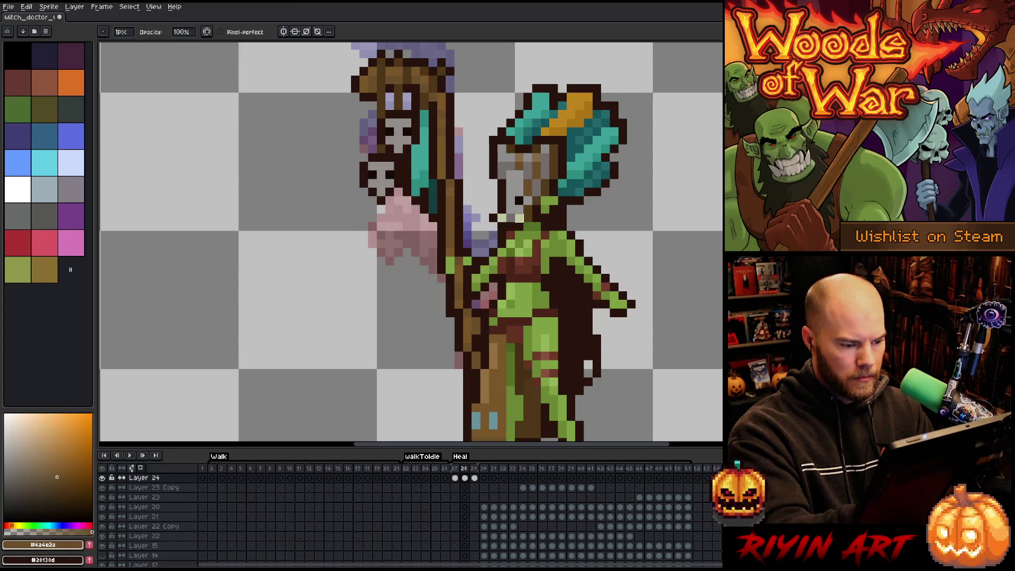
key("comma")
key("period")
key("comma")
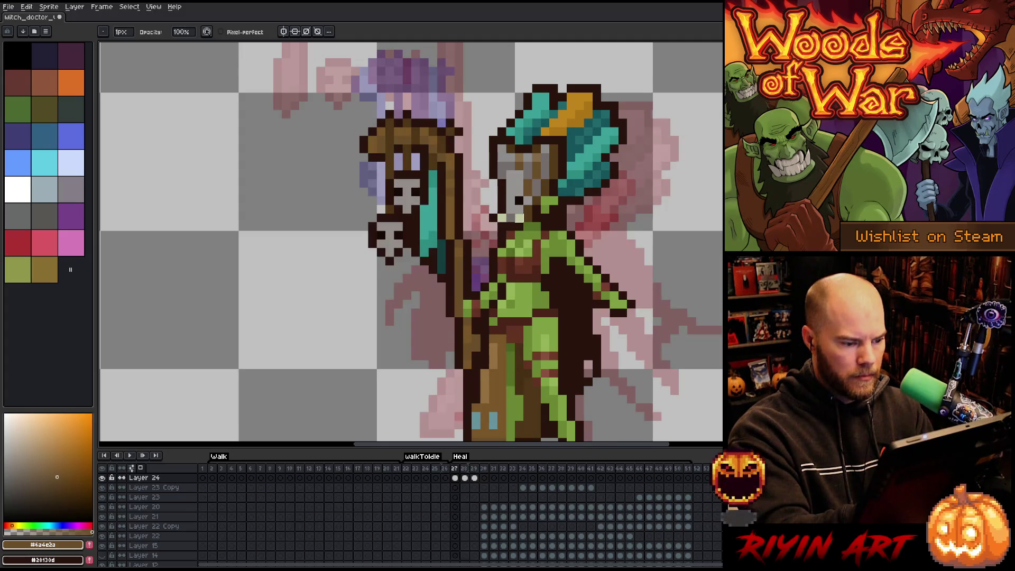
key("period")
key("period")
key("period")
key("comma")
key("comma")
key("period")
key("period")
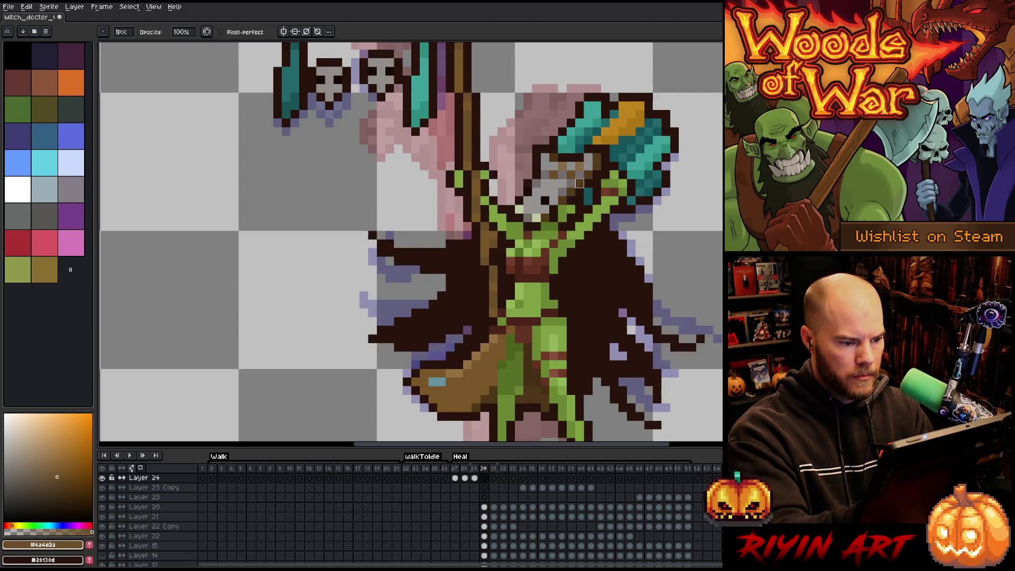
Check the staff motion across frames and undo a stray green pixel painted on the staff.
key("comma")
key("period")
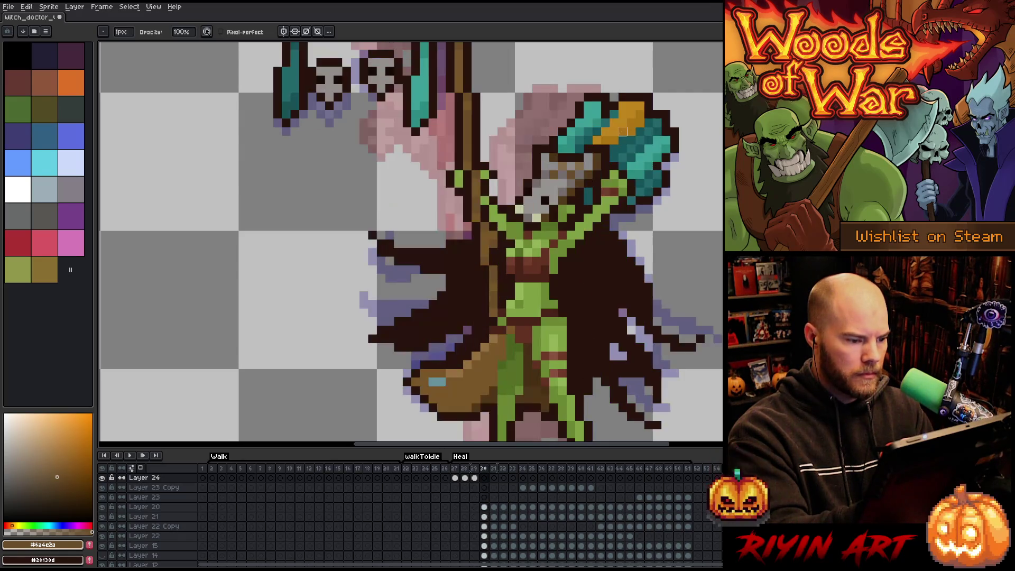
key("e")
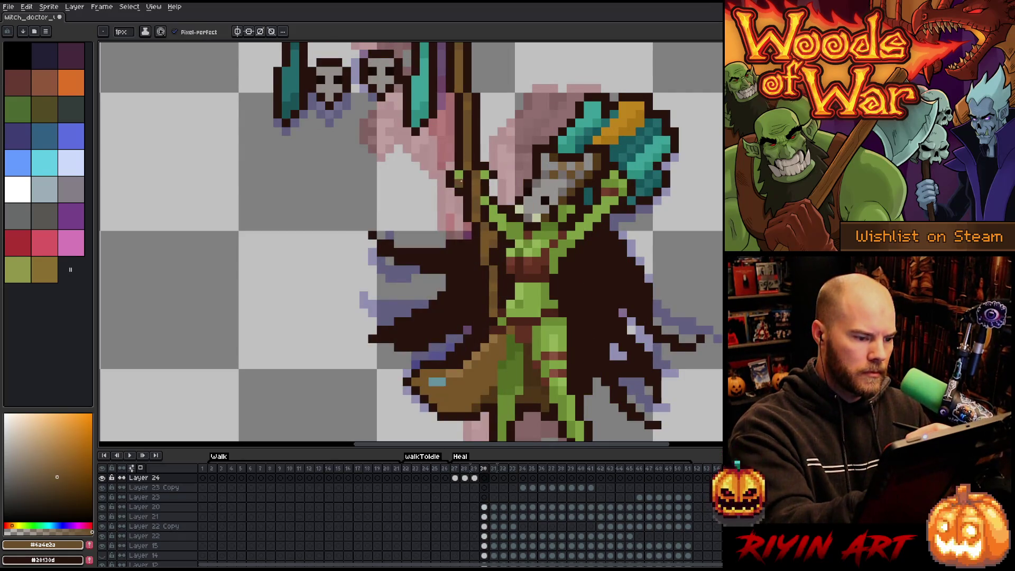
left_click(458, 188, "alt")
left_click(468, 157)
key("ctrl+z")
left_click(460, 139, "alt")
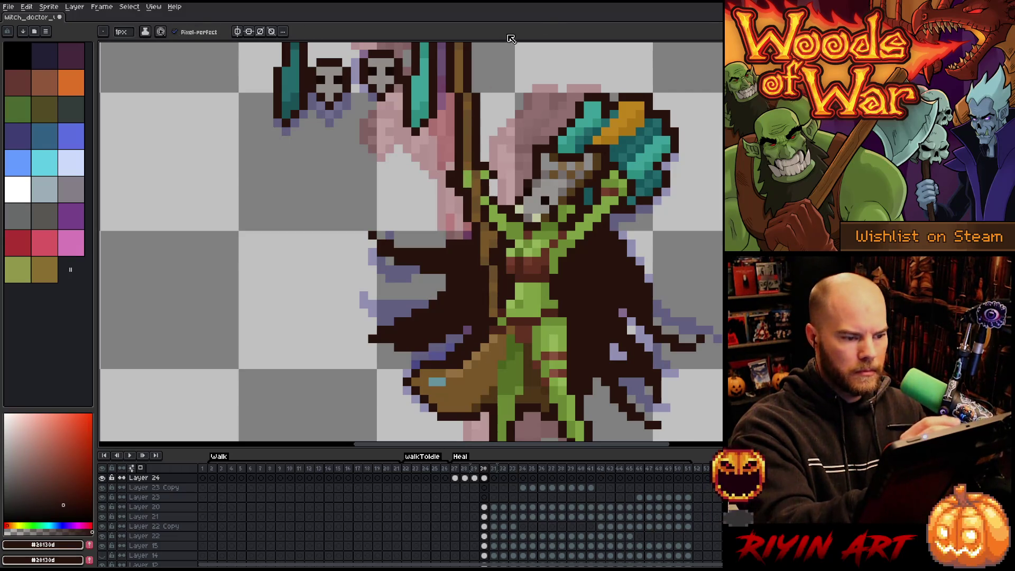
left_click(450, 192, "ctrl")
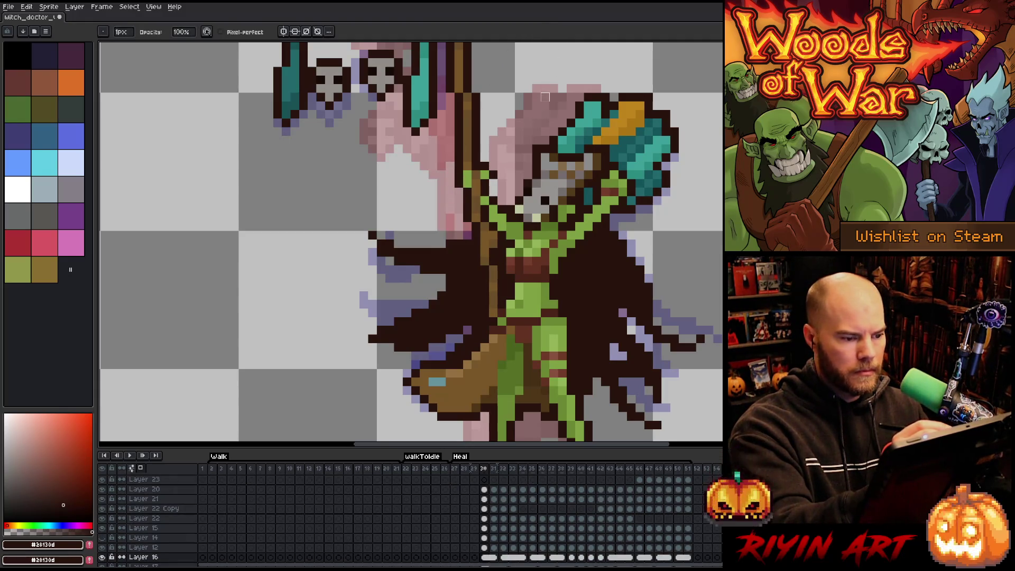
On the next frame, erase stray green pixels beside the staff and add a green pixel to the hand.
key("Right")
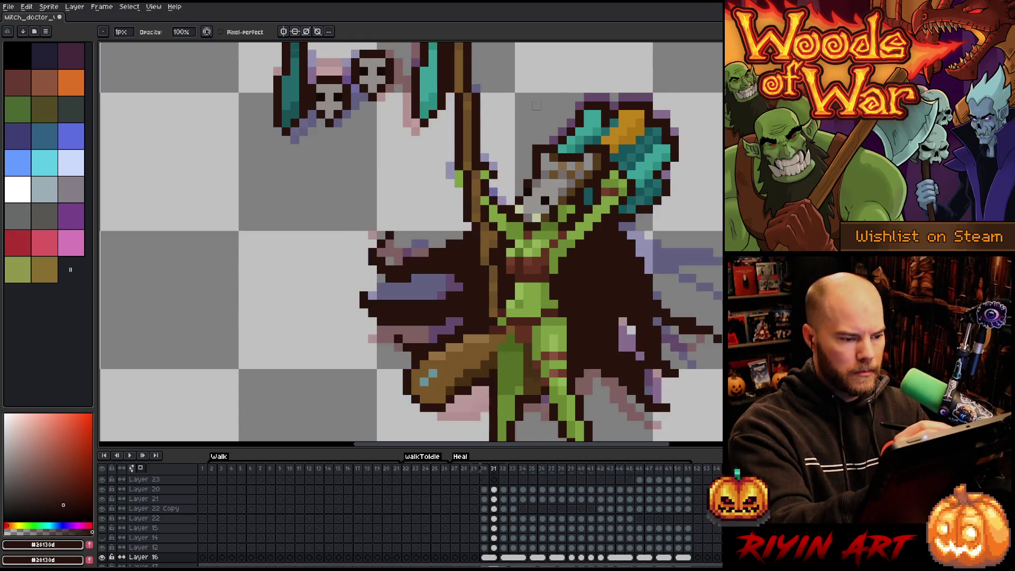
left_click(466, 175, "alt")
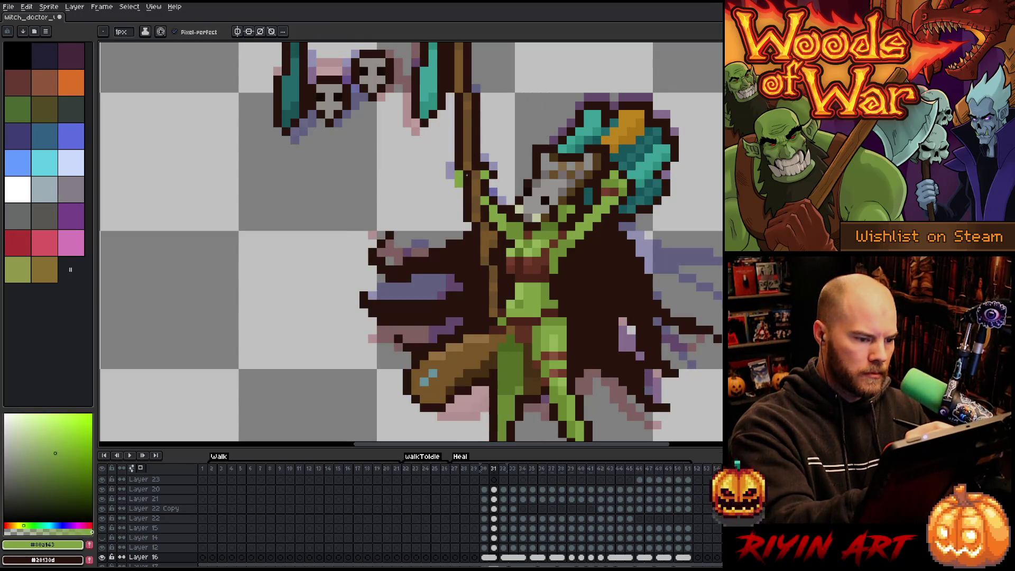
key("e")
left_click(458, 180)
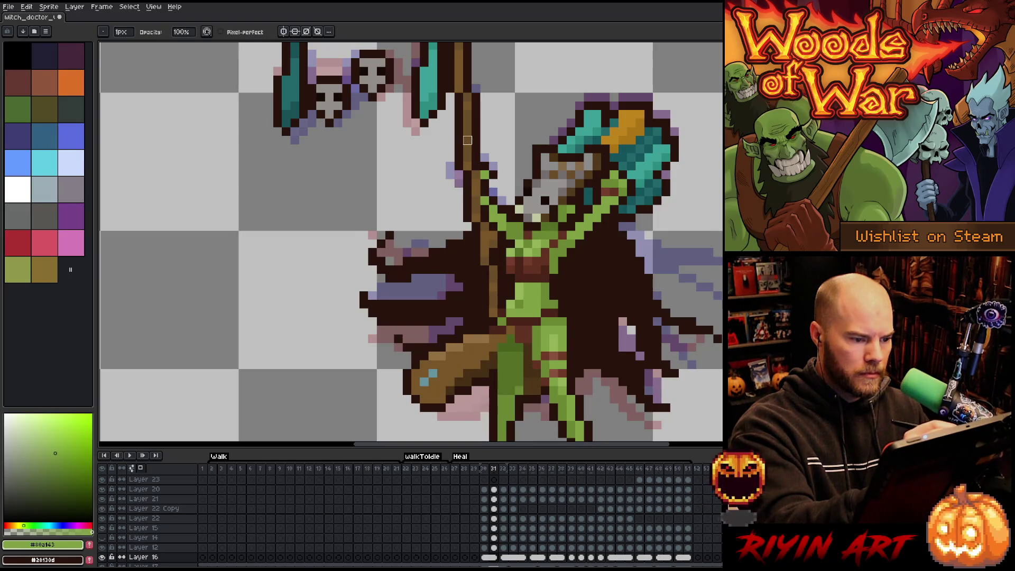
key("b")
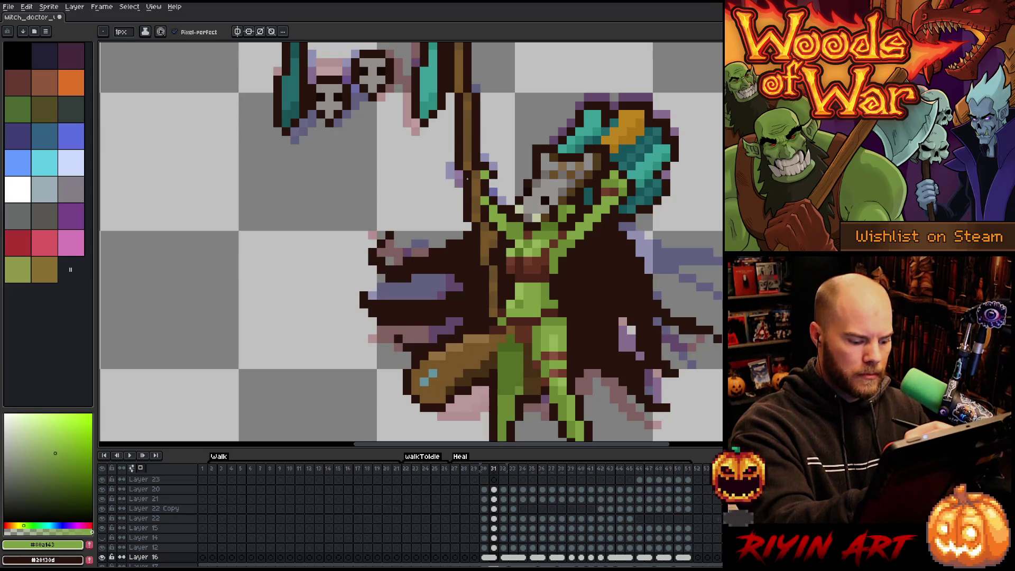
left_click(467, 178, "ctrl")
left_click(468, 175)
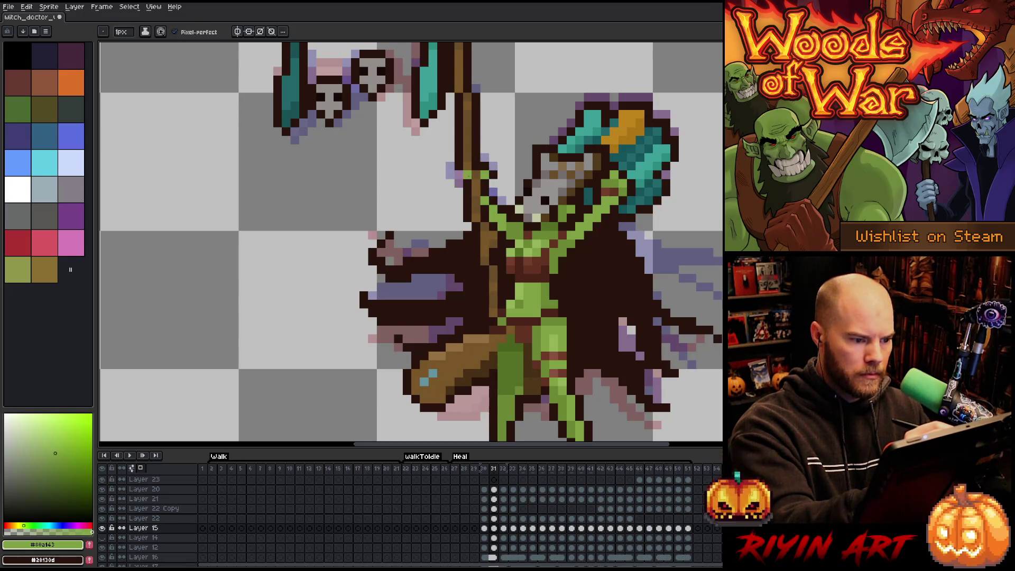
left_click(460, 176, "alt")
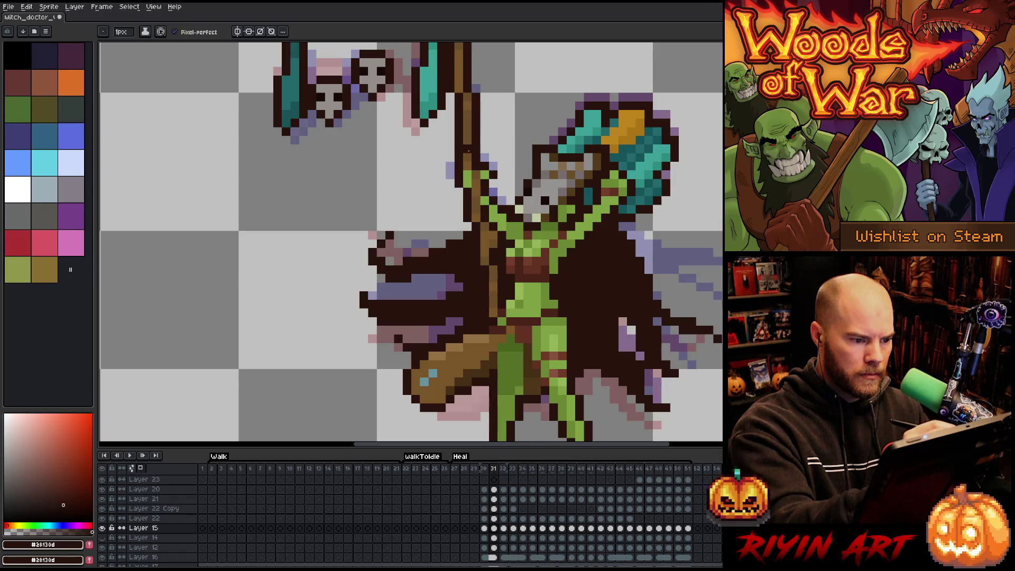
On the following Heal frame, turn the stray green pixel by the staff hand dark brown.
key("Right")
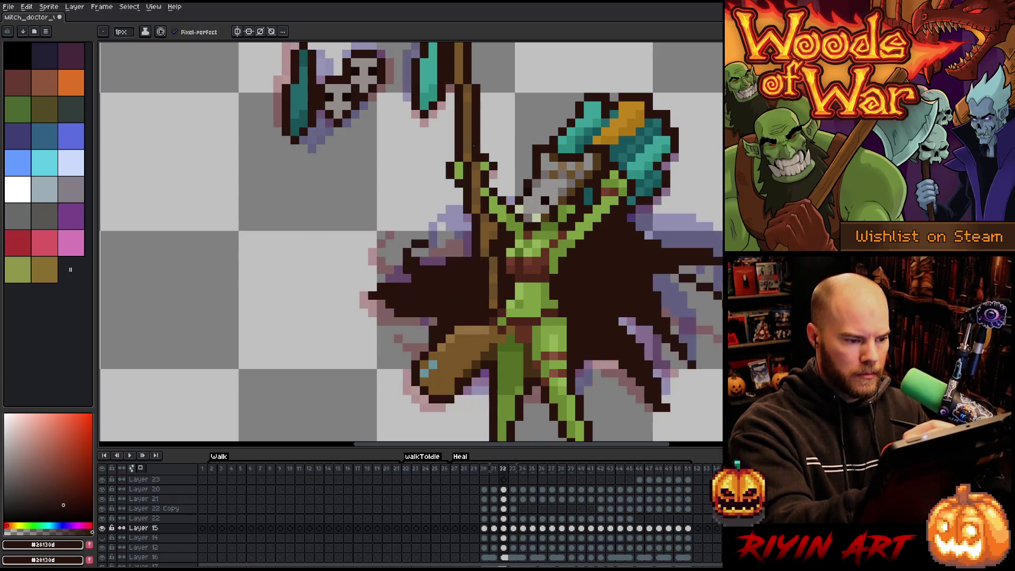
key("alt")
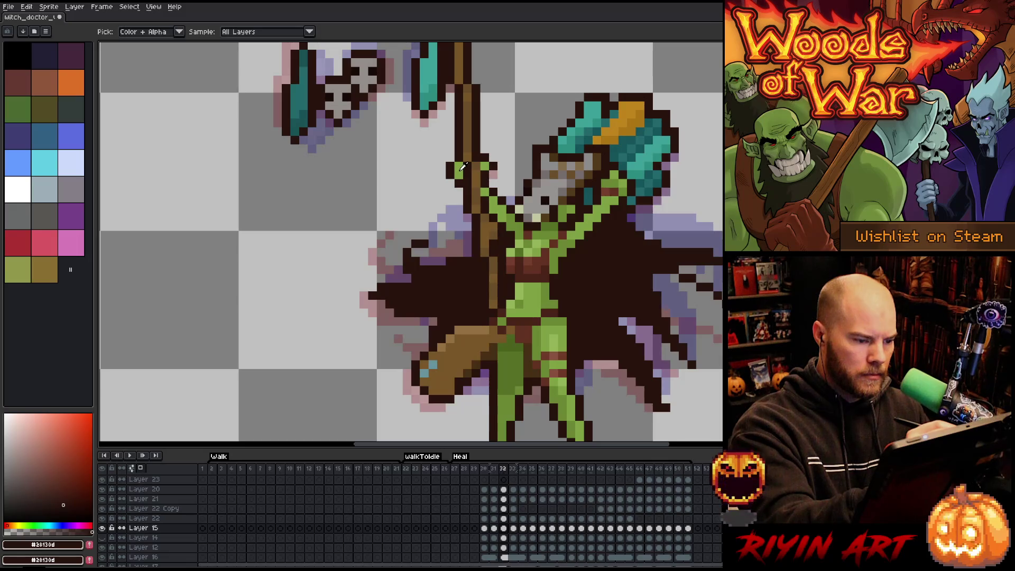
left_click(464, 167)
left_click(460, 168)
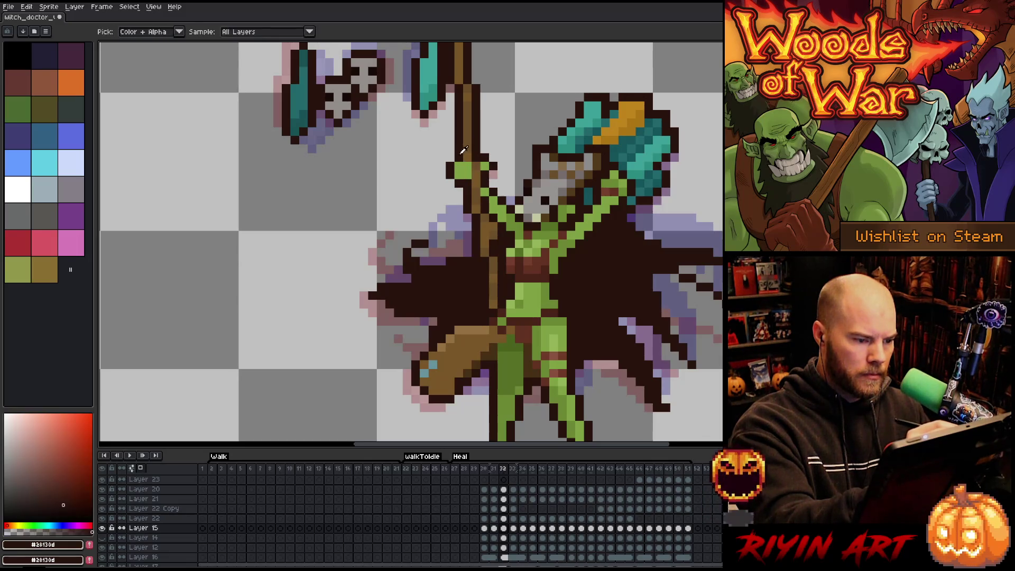
left_click(459, 172)
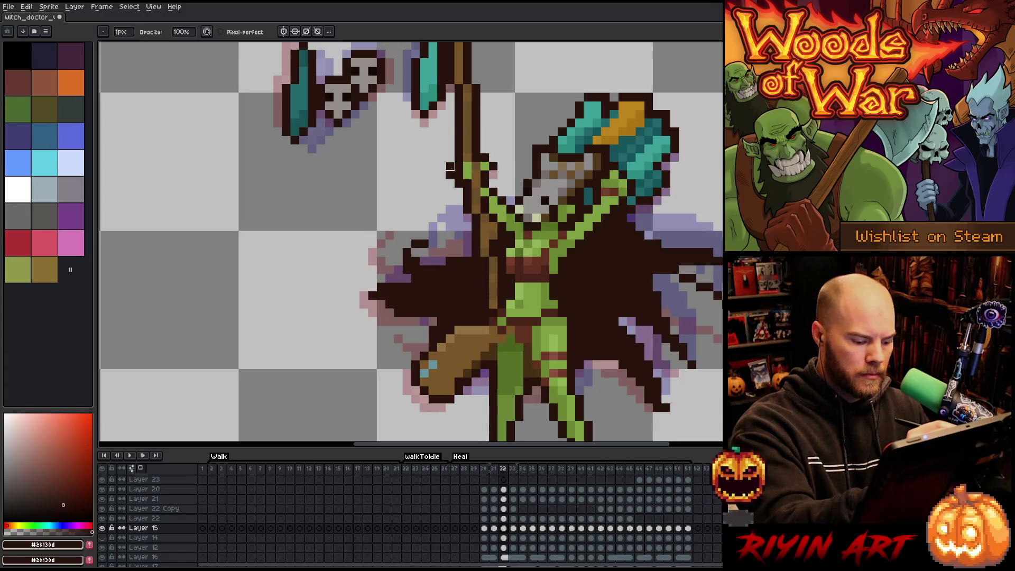
left_click(456, 167, "ctrl")
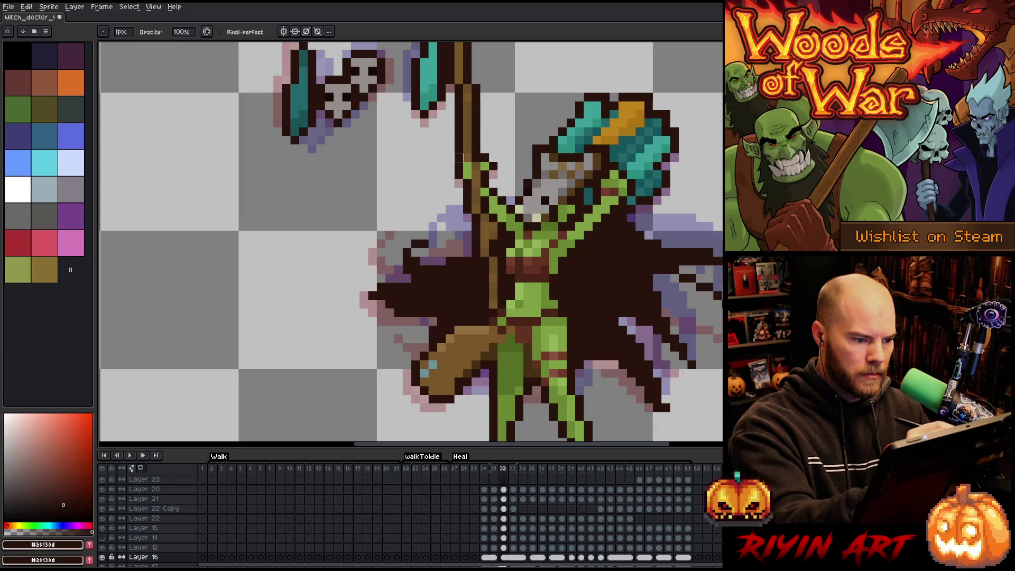
On the next frame, darken the green spots left of the staff and outline the upper staff in dark brown.
key("period")
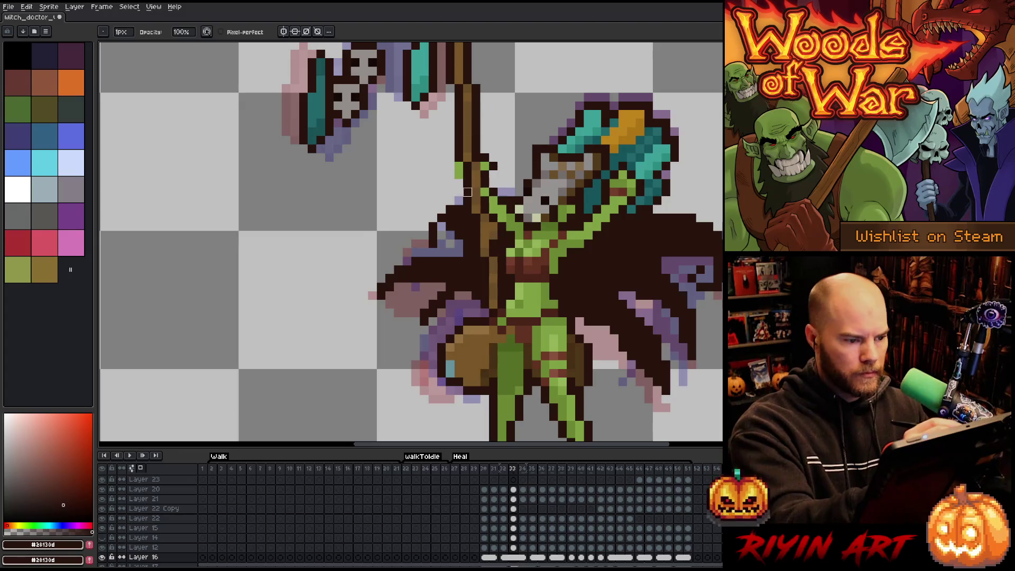
left_click(465, 172, "alt")
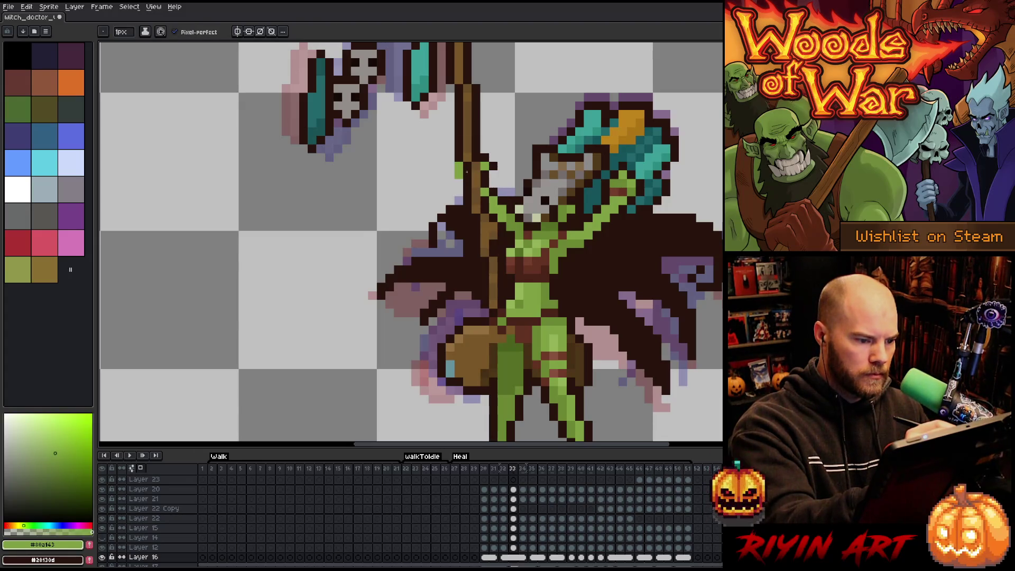
left_click(466, 172, "ctrl")
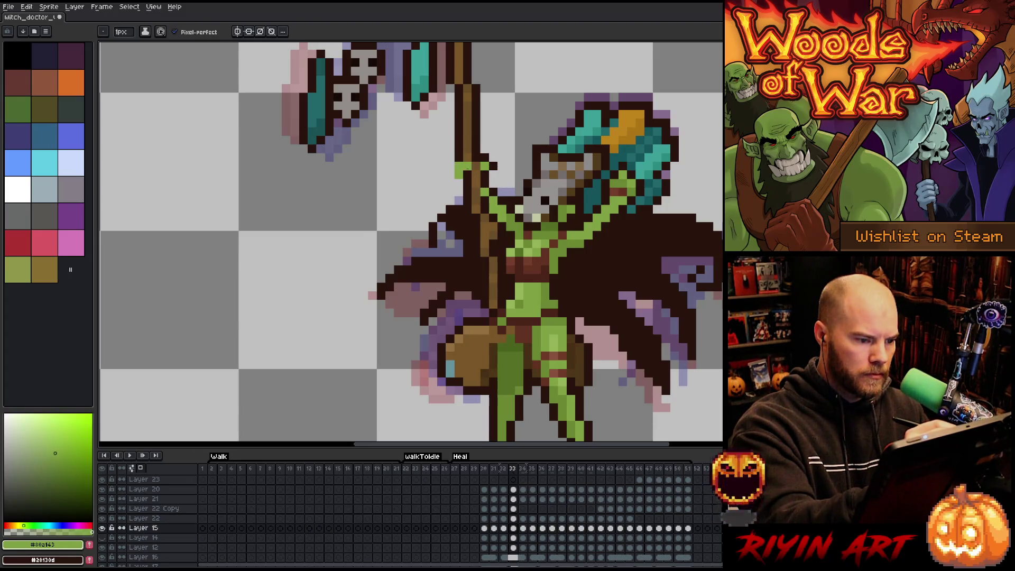
left_click(459, 165, "alt")
left_click(459, 174)
left_click_drag(483, 106, 488, 98)
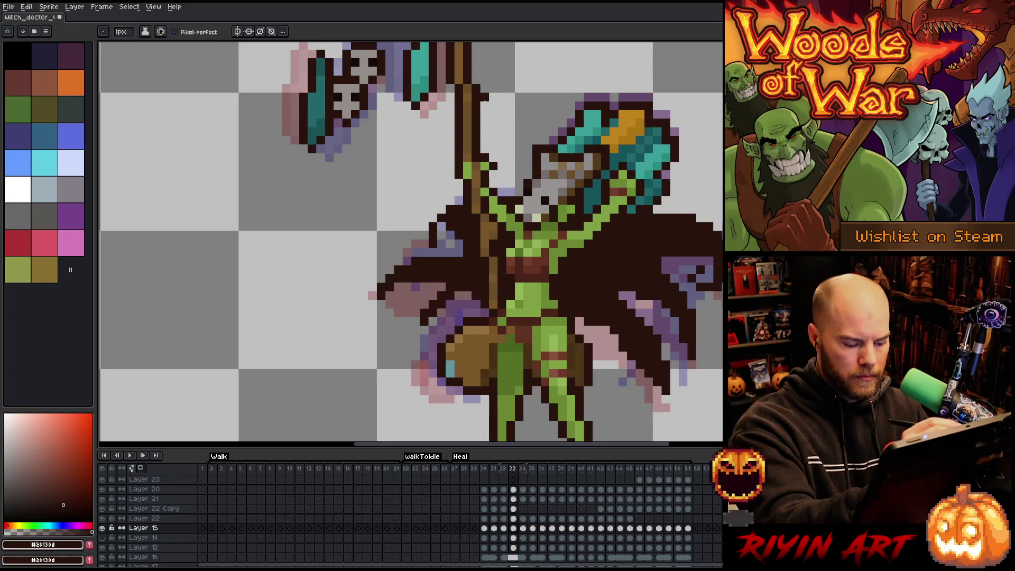
Over the next two frames, turn the green pixels left of the staff dark brown.
key("period")
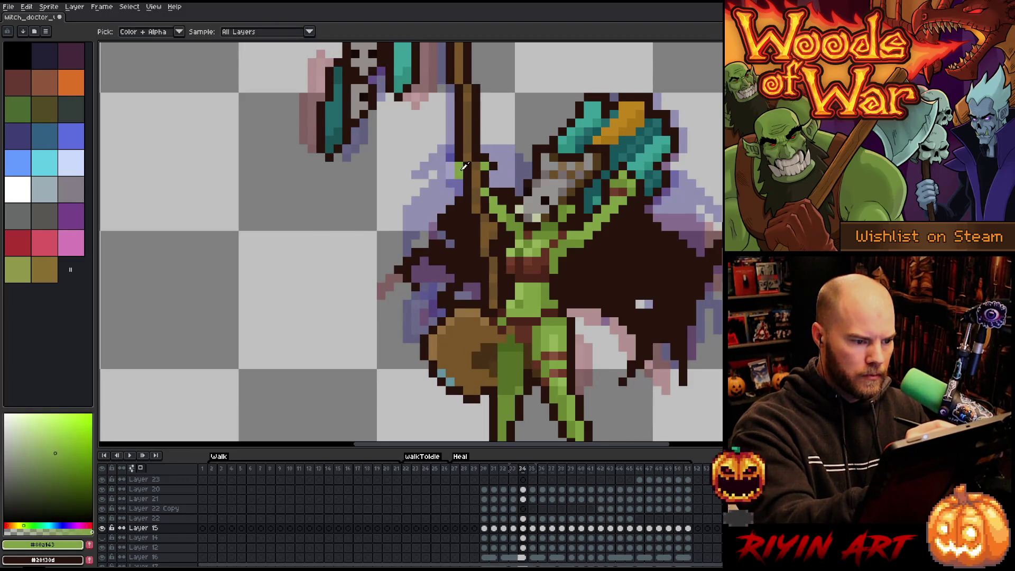
left_click(455, 166)
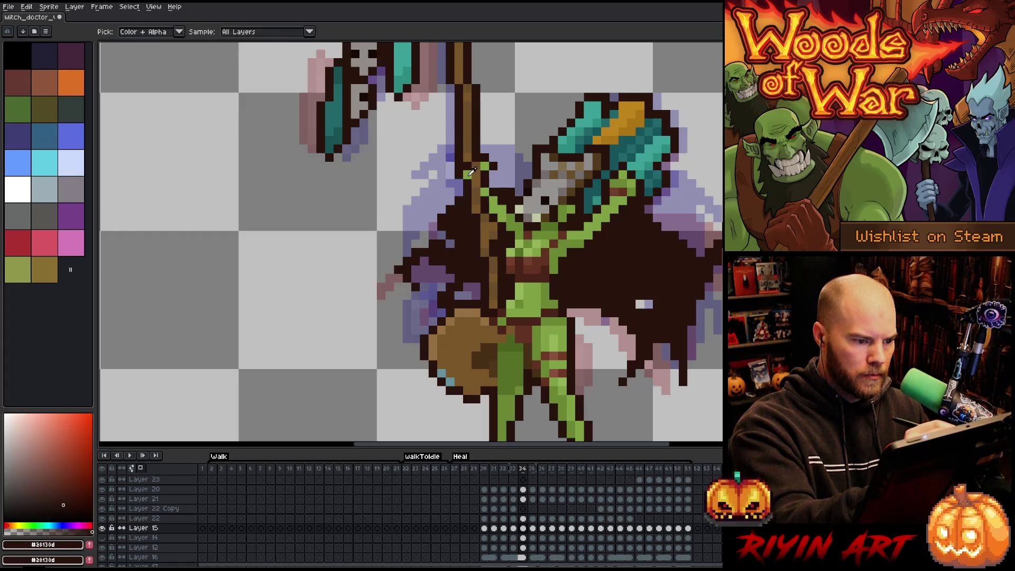
left_click(460, 174, "alt")
key("period")
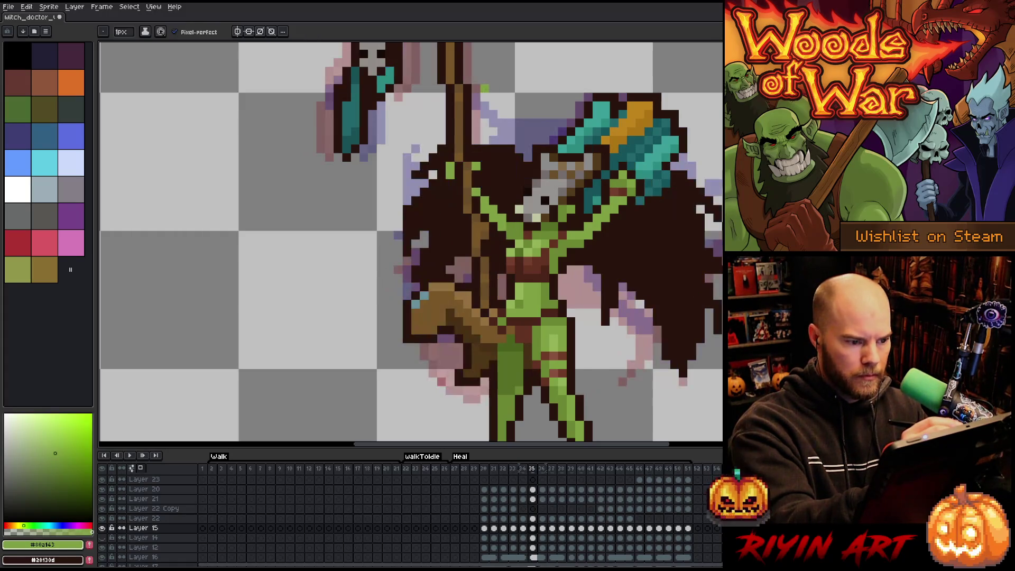
left_click(443, 168, "alt")
left_click(450, 167)
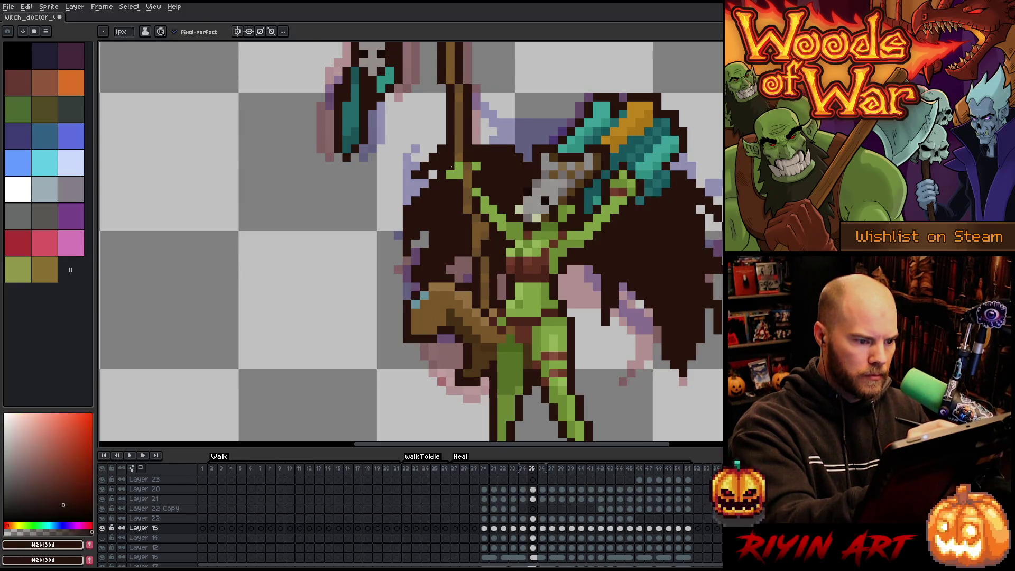
On the next frame, darken two pixels left of the staff and add green pixels to the hand.
key("period")
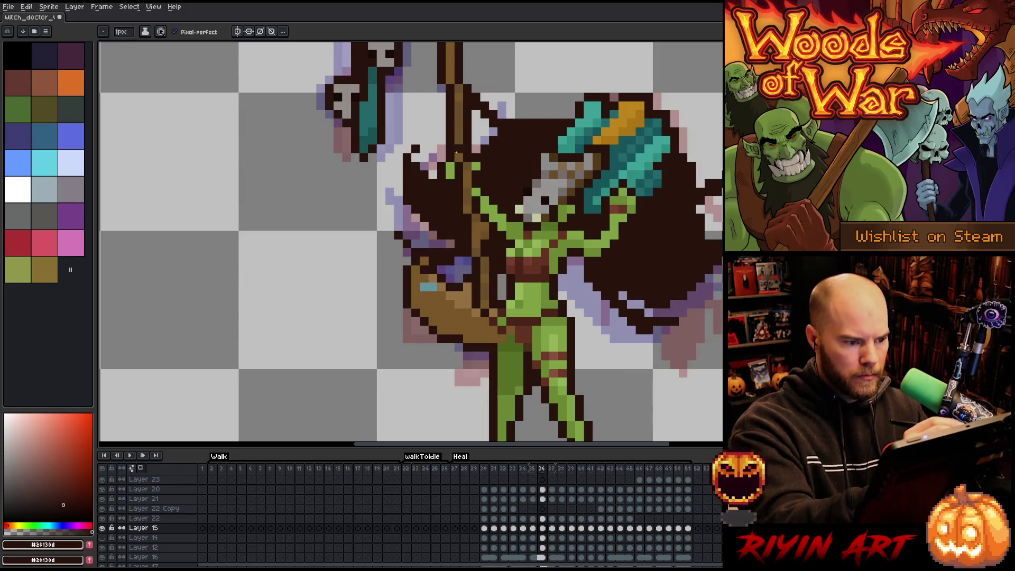
left_click(458, 165, "alt")
left_click(458, 174)
left_click(443, 168, "alt")
left_click(450, 167)
left_click(450, 175)
left_click(459, 169, "alt")
left_click(458, 132)
Pick dark brown on Layer 16, then move ahead and sample the green skin colour.
key("period")
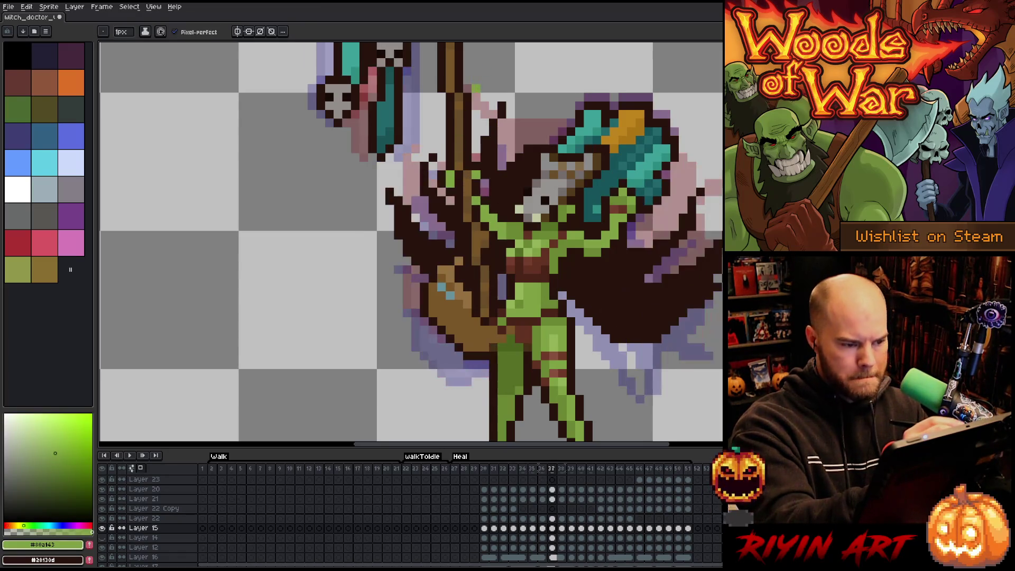
left_click(451, 173, "alt")
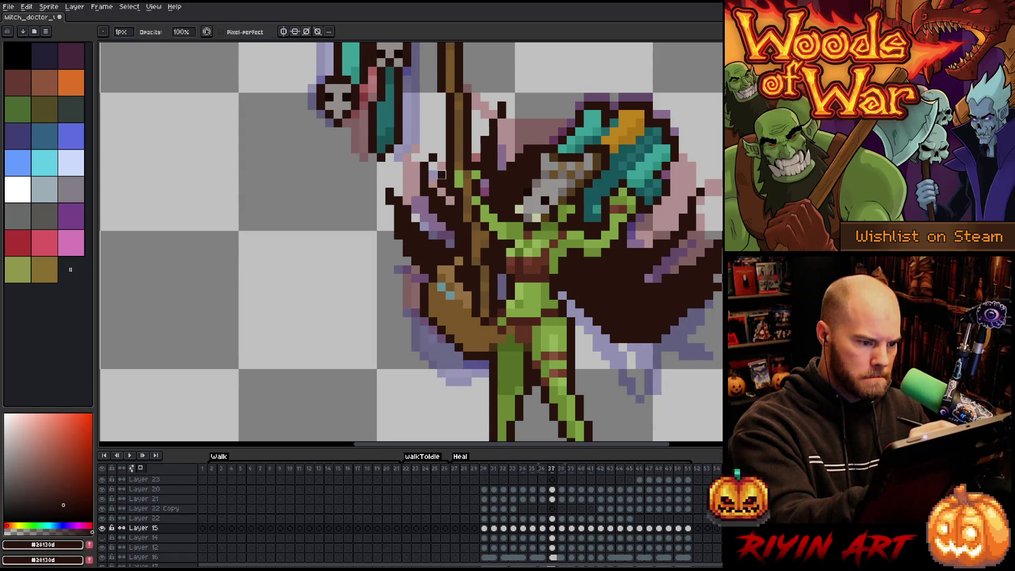
key("Down")
key("Down")
key("Down")
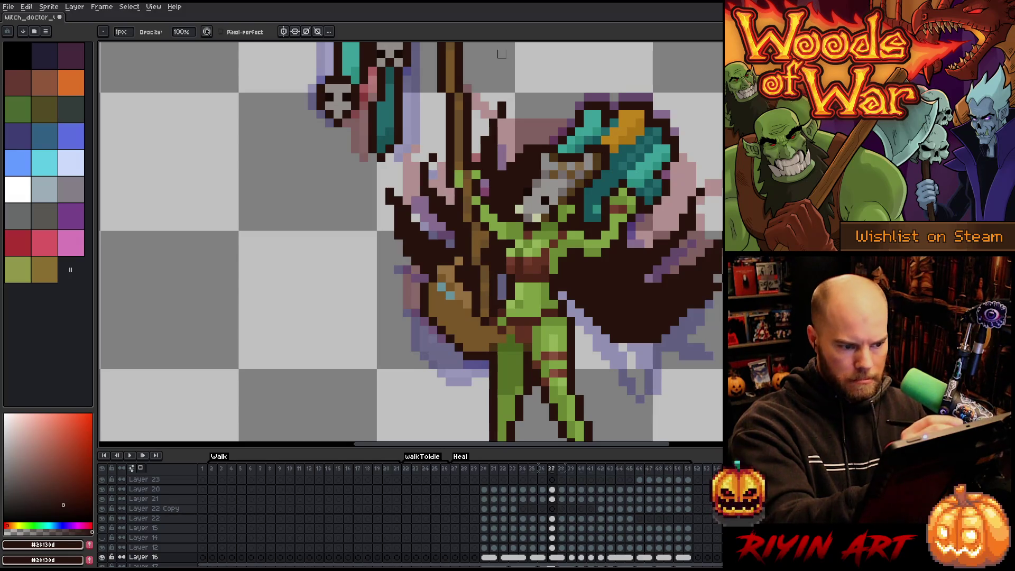
key("period")
left_click(452, 181, "alt")
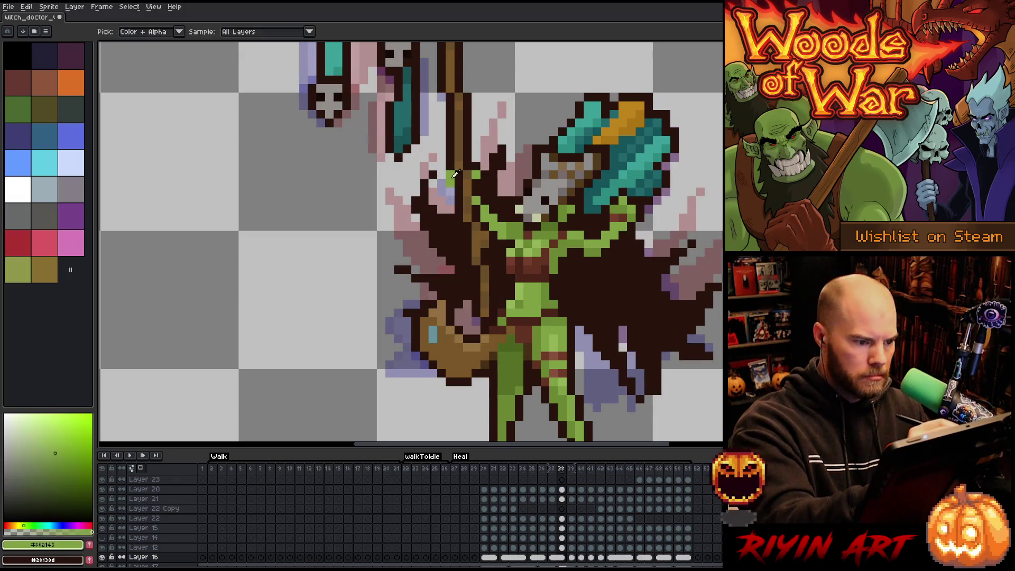
Touch up the staff hand with dark brown and green over the next Heal frames, switching between Layers 15 and 16.
key("Up")
key("Up")
key("Up")
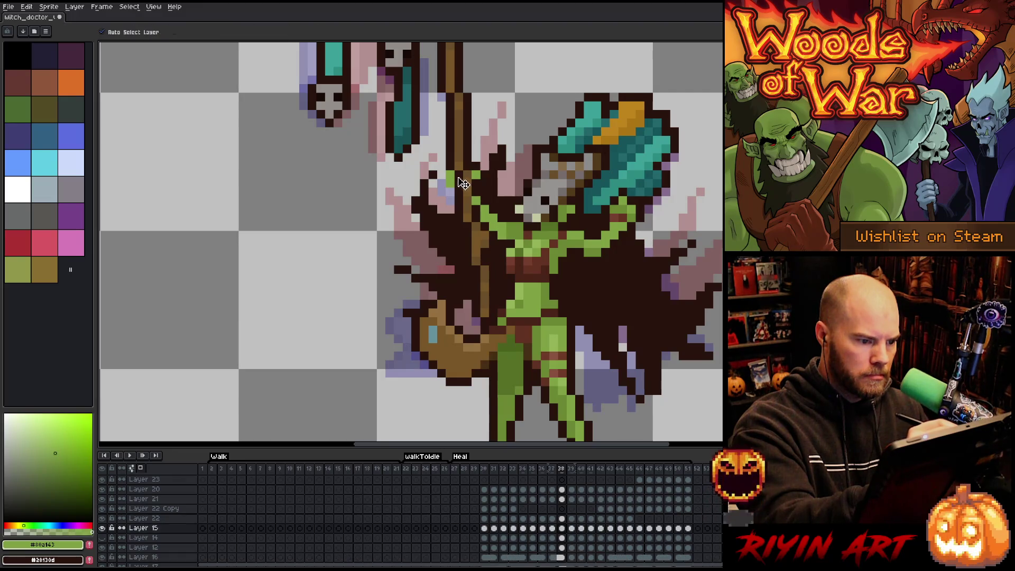
left_click(433, 175, "alt")
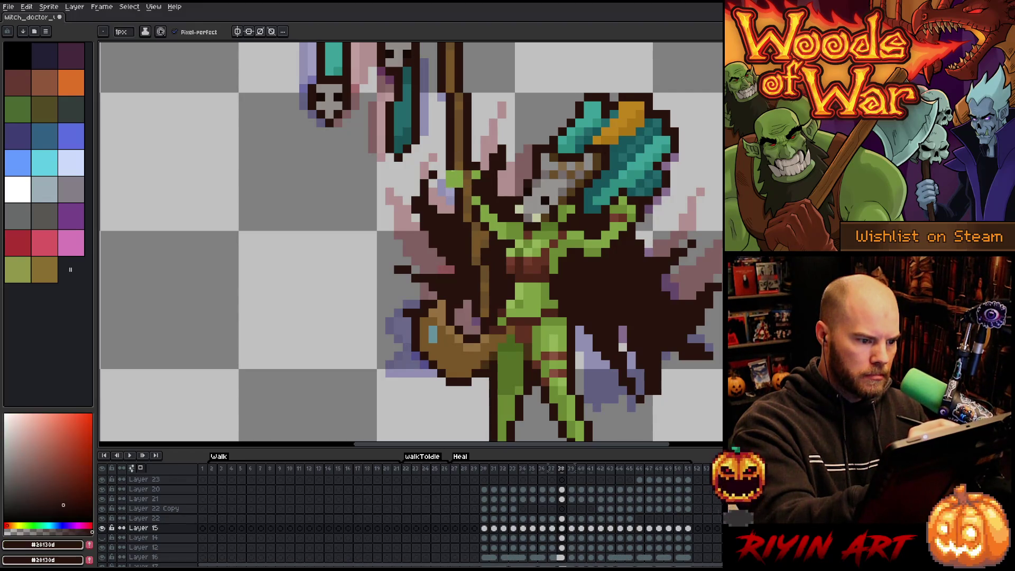
key("Right")
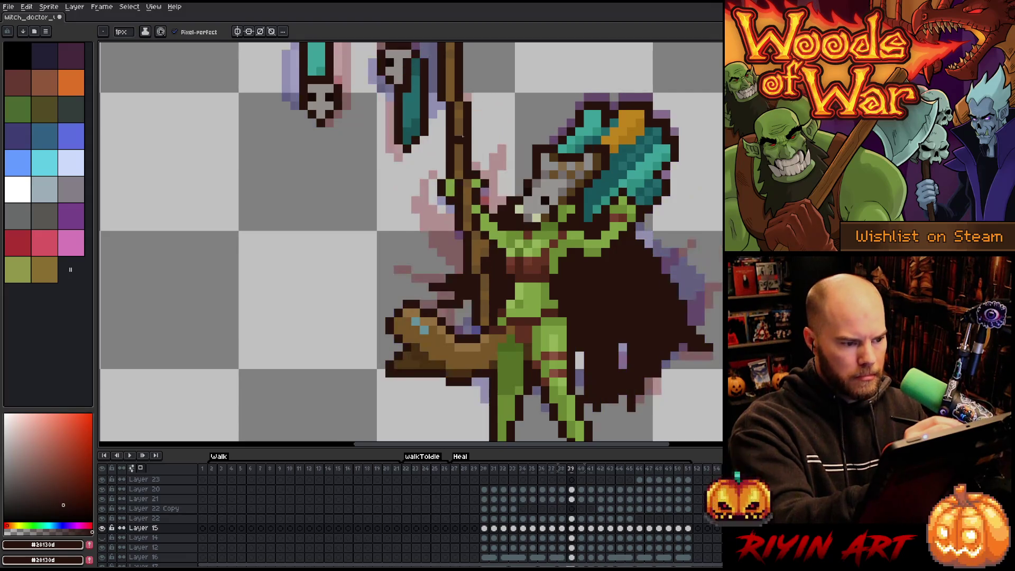
left_click(452, 184, "alt")
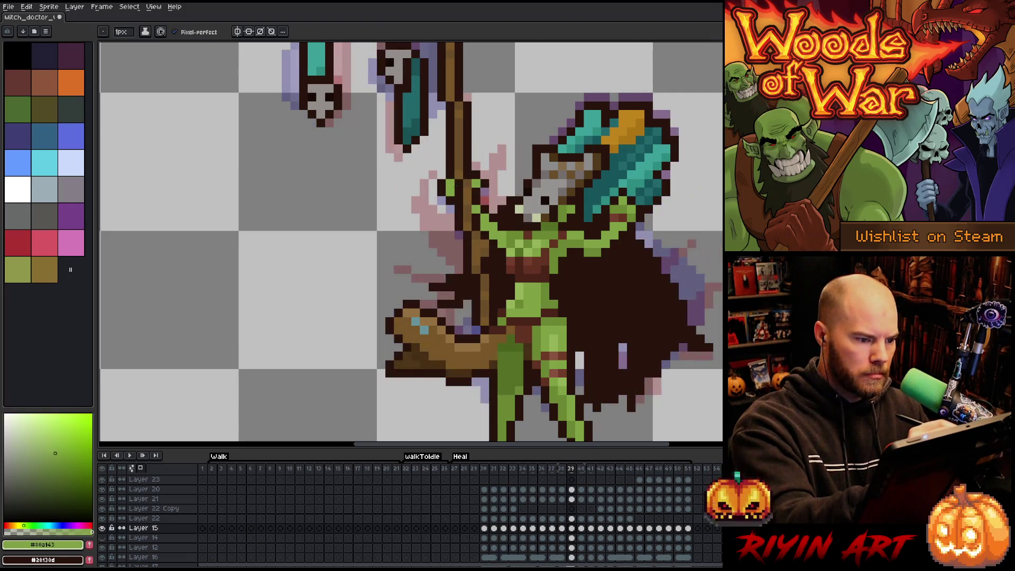
left_click(451, 184, "alt")
left_click(446, 188, "ctrl")
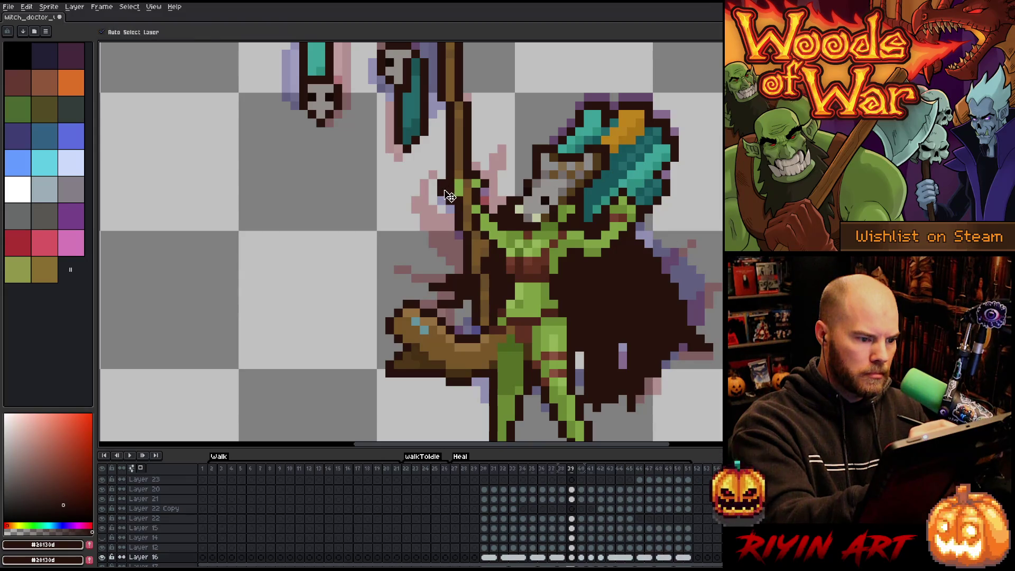
key("Right")
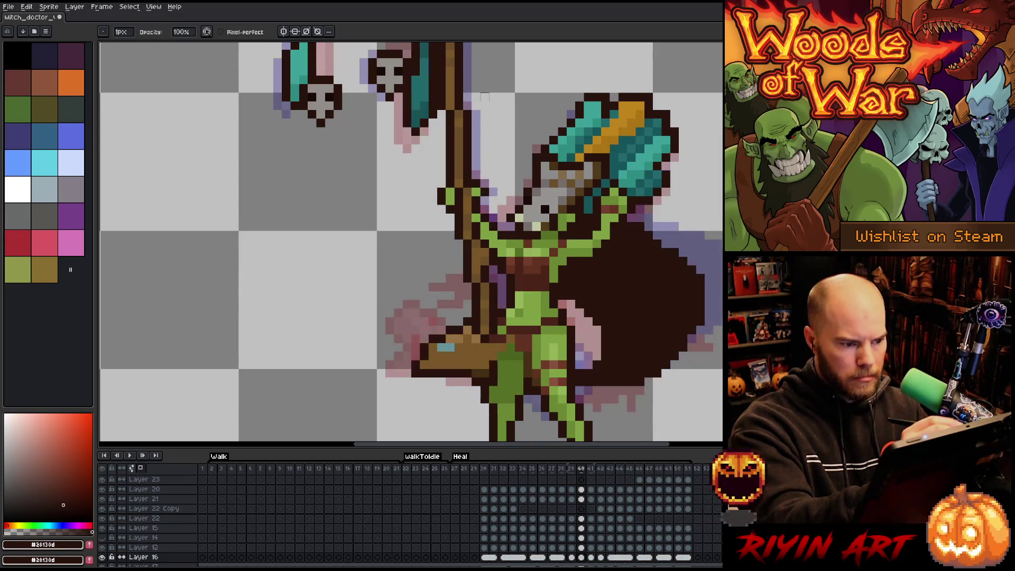
left_click(456, 193, "alt")
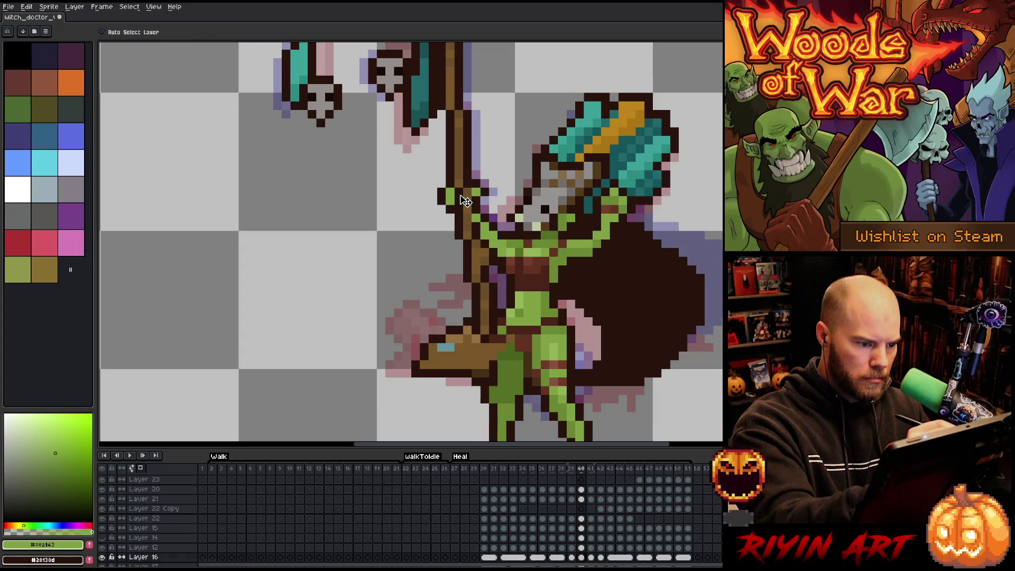
left_click(458, 195, "ctrl")
left_click(441, 200, "ctrl")
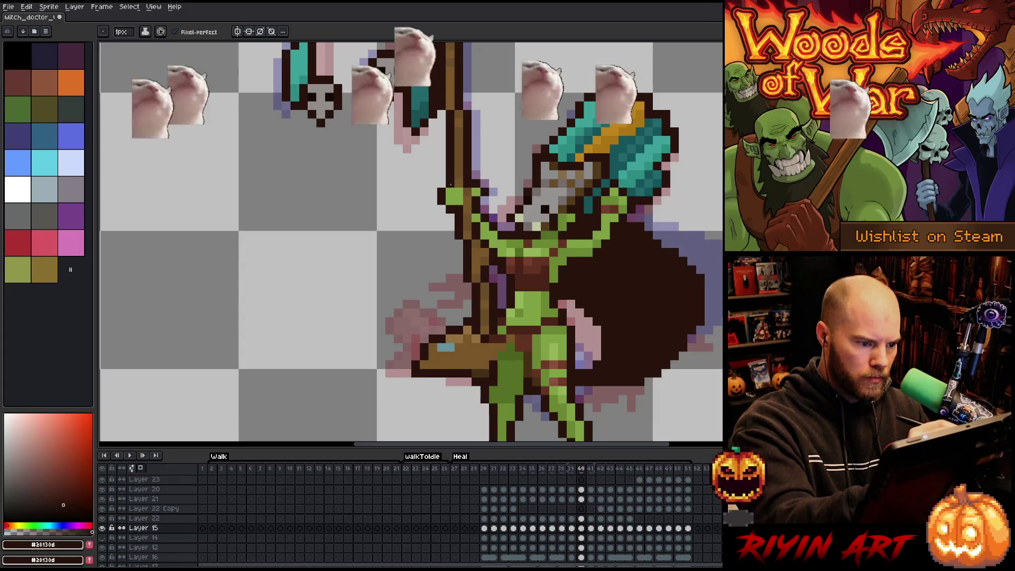
left_click(442, 200, "alt")
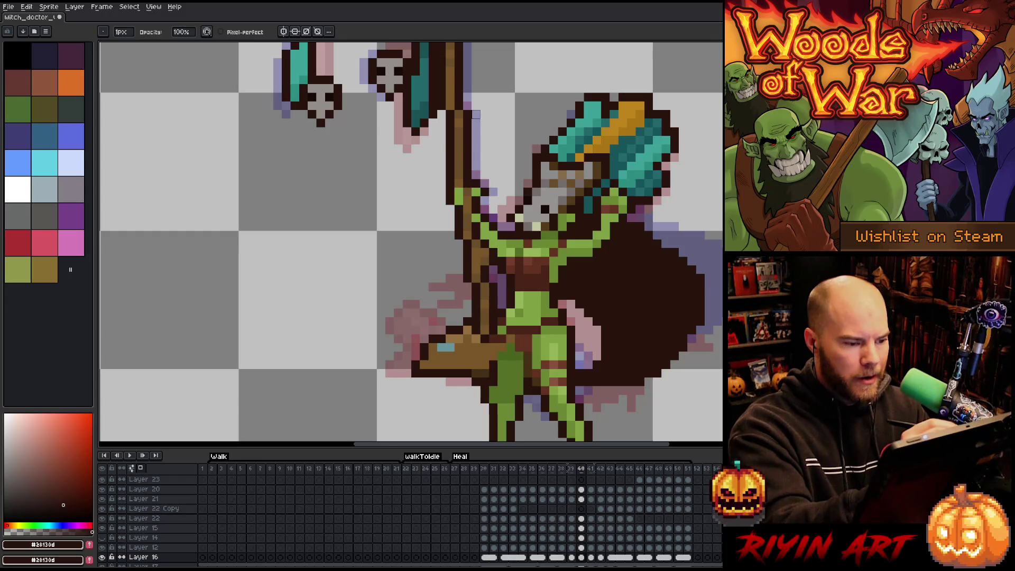
On frame 41, fix the raised arm's green skin and dark brown outline, then advance to frame 42.
key("Right")
key("alt")
left_click(462, 194, "alt")
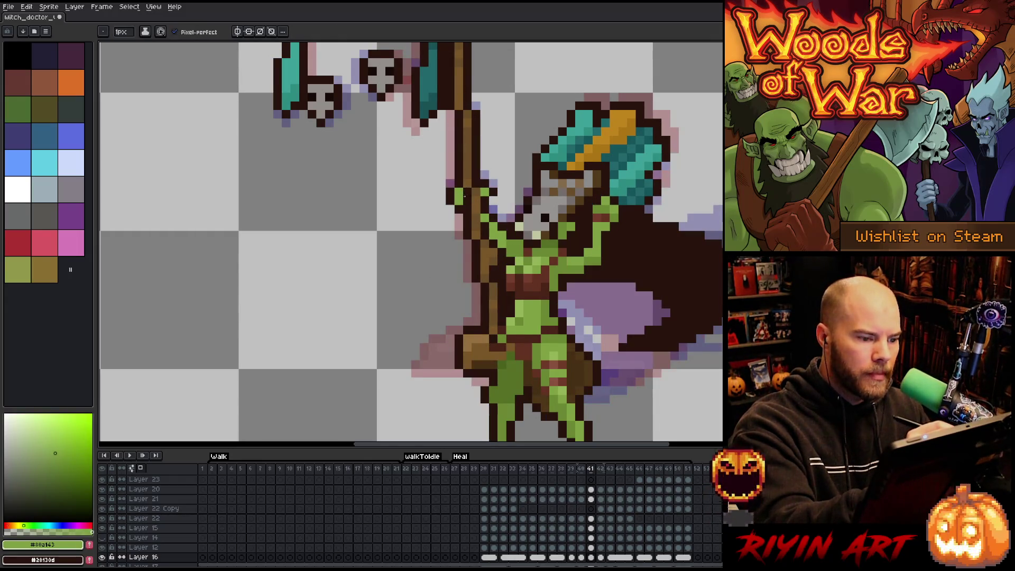
left_click(473, 198, "ctrl")
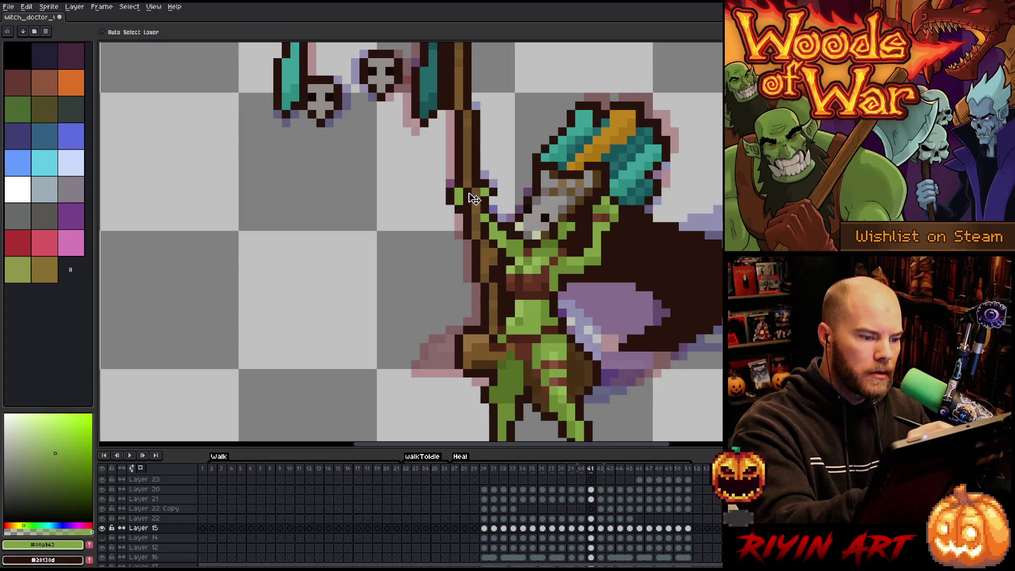
left_click(451, 200, "alt")
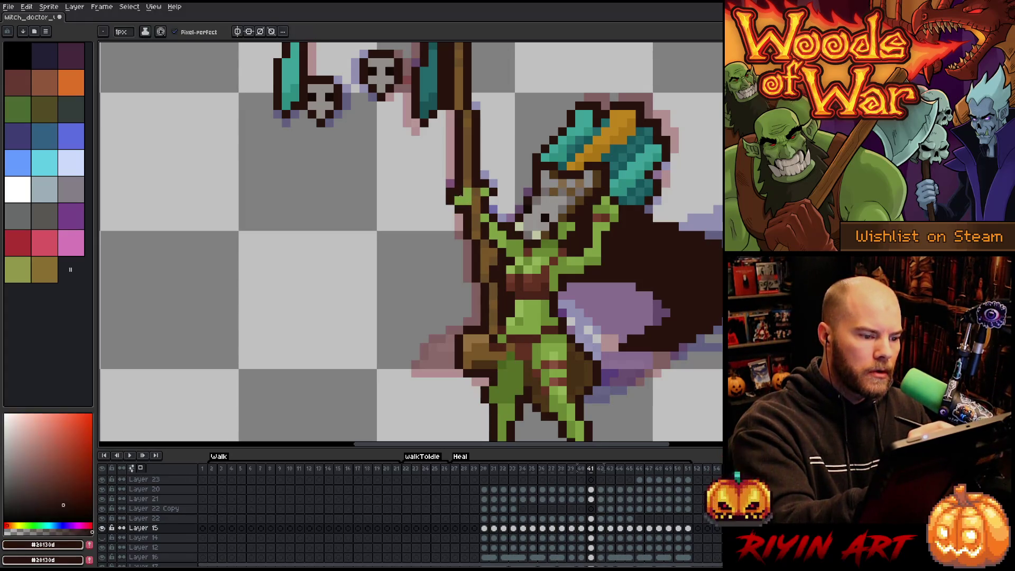
left_click(455, 201, "ctrl")
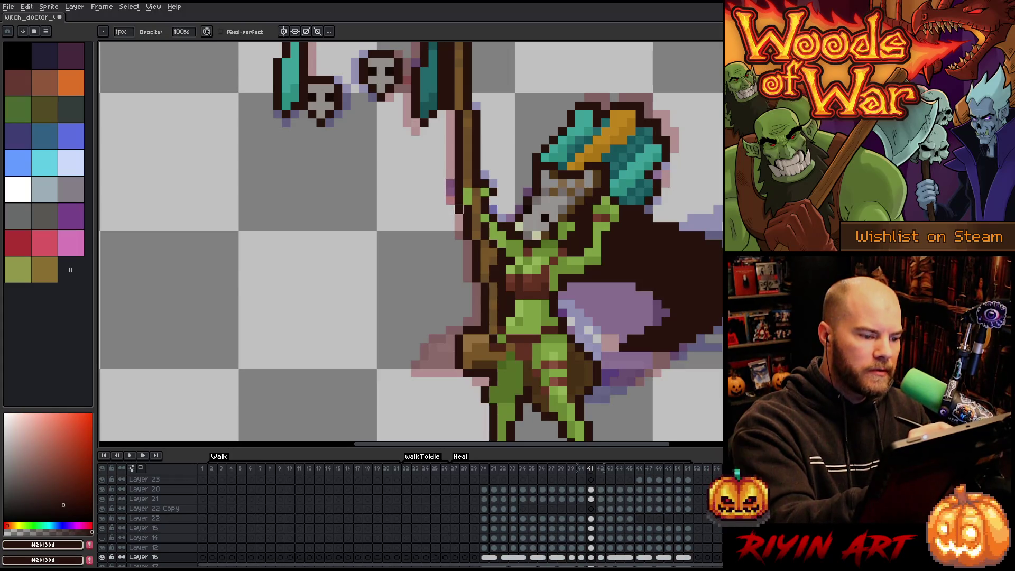
key("period")
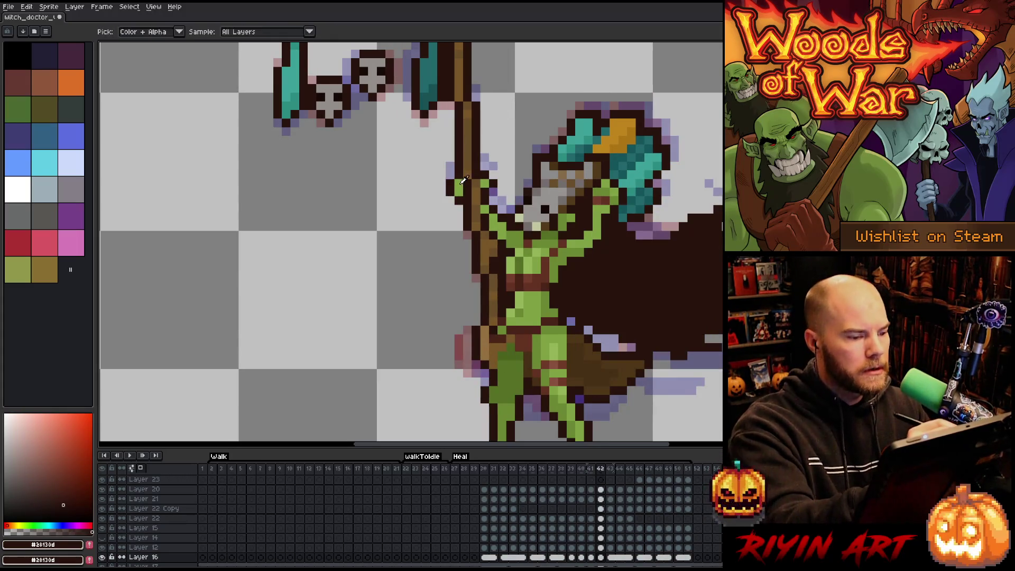
Recolour the hand green on Layer 15 and pick up dark brown for Layer 16's outline.
left_click(466, 185, "alt")
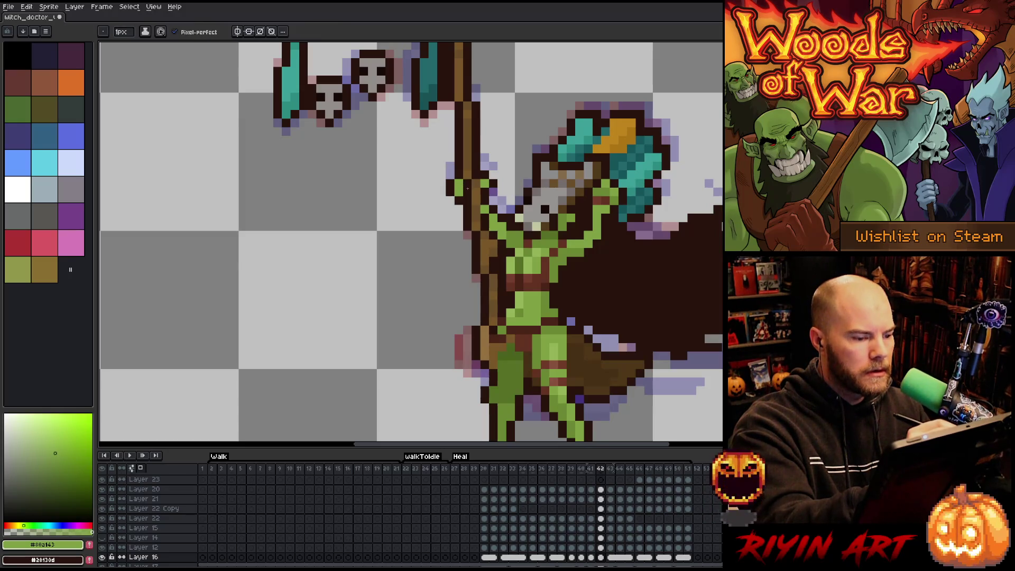
left_click(468, 188, "ctrl")
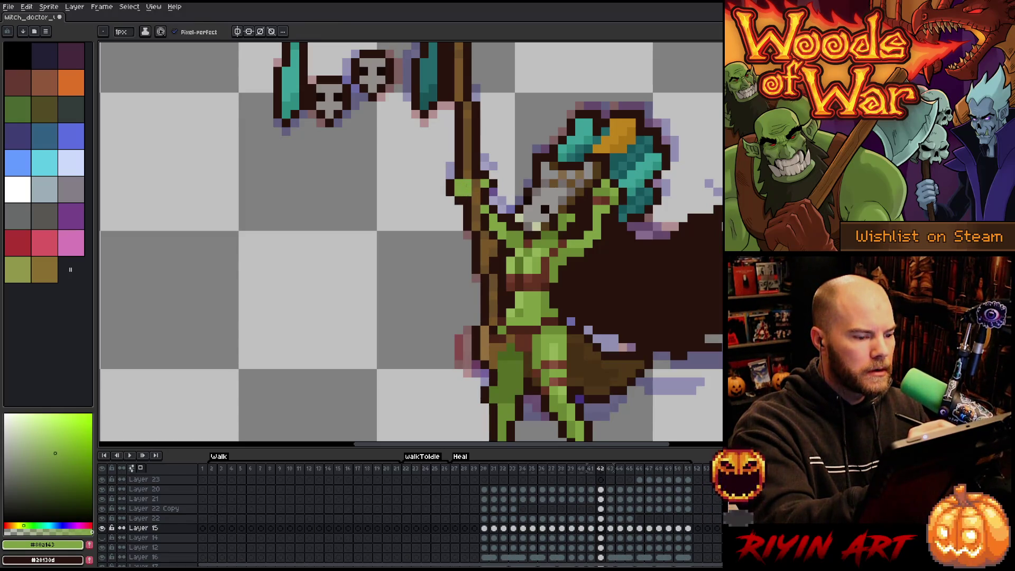
left_click(459, 180, "alt")
left_click(450, 210, "ctrl")
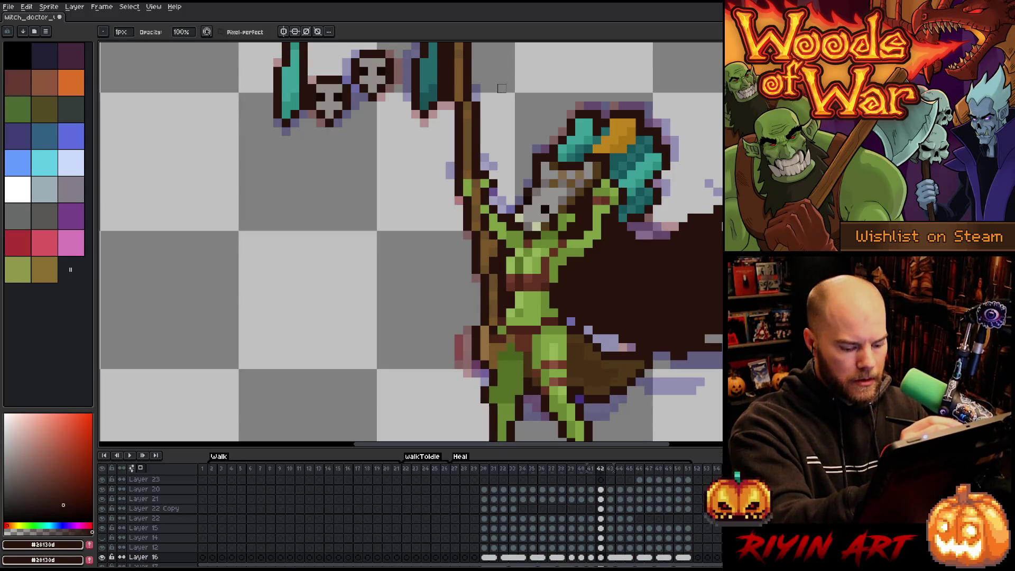
Over the next two frames, touch up the hand's green skin and dark brown staff outline.
key("period")
left_click(472, 175, "alt")
left_click(472, 175, "ctrl")
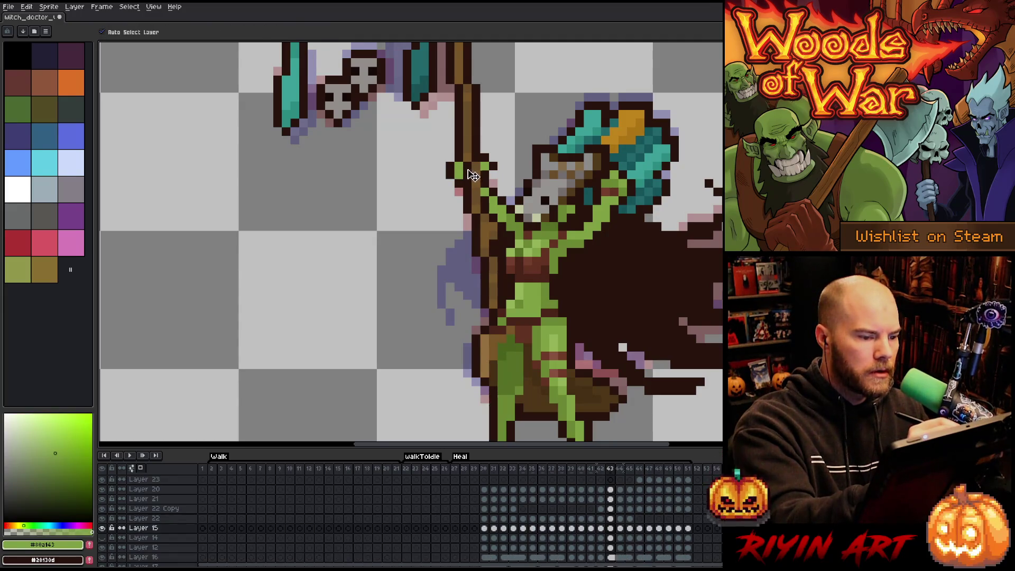
left_click(458, 175, "alt")
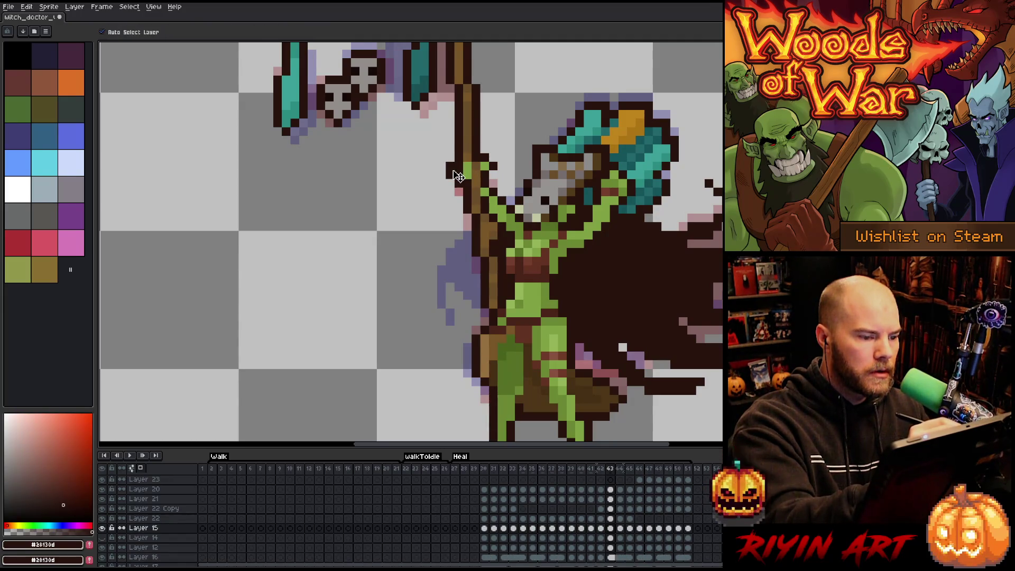
left_click(458, 175, "ctrl")
key("period")
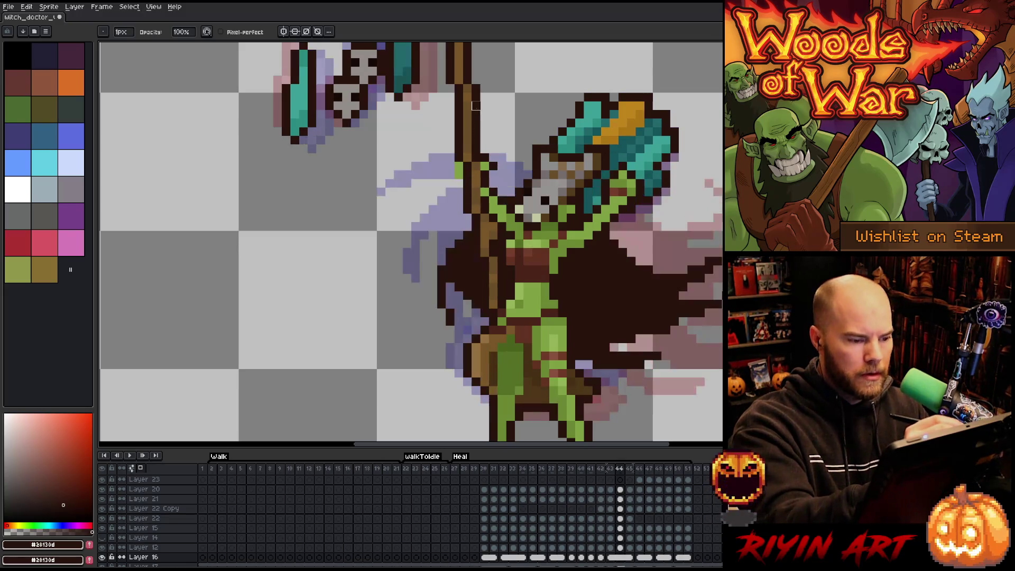
left_click(469, 175, "alt")
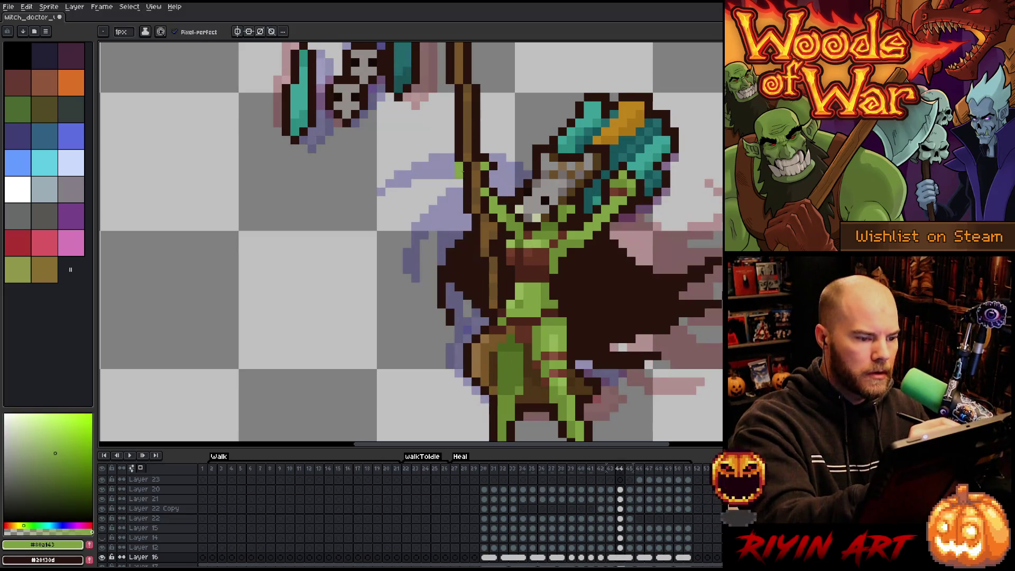
left_click(467, 167, "ctrl")
left_click(458, 157, "alt")
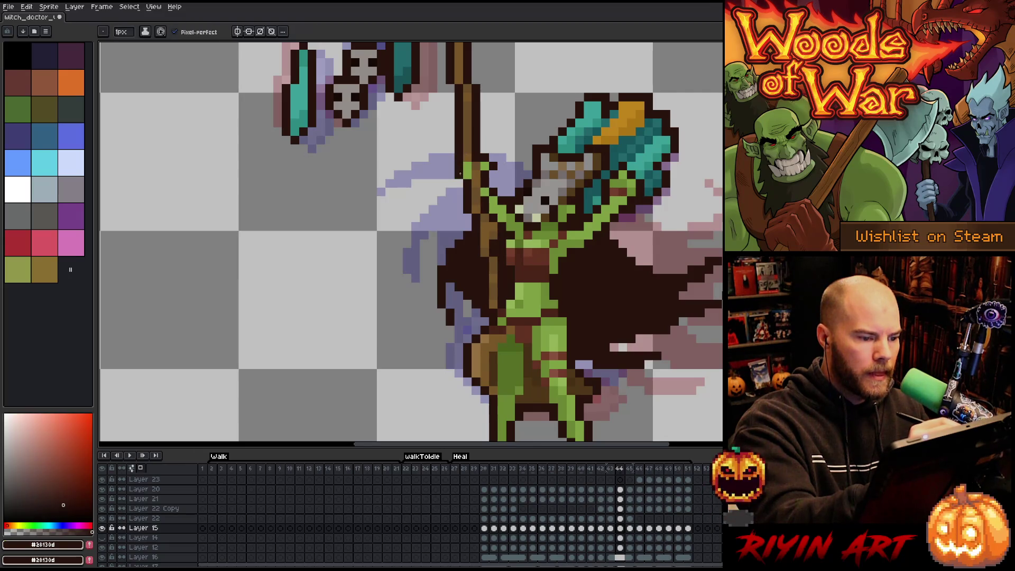
Continue through the next frames, sampling green skin and dark brown outline to fix the arm.
key("period")
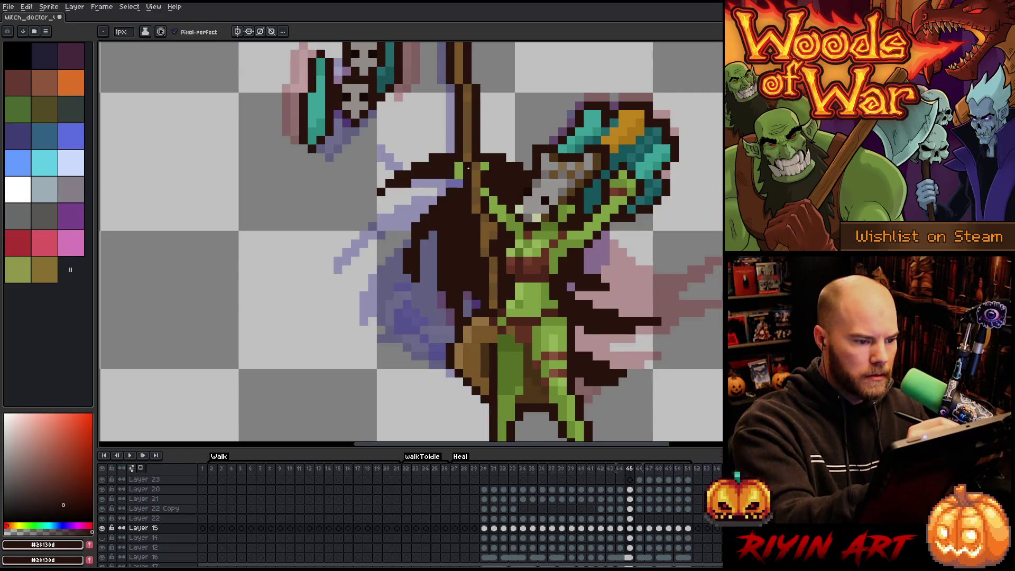
left_click(486, 167, "alt")
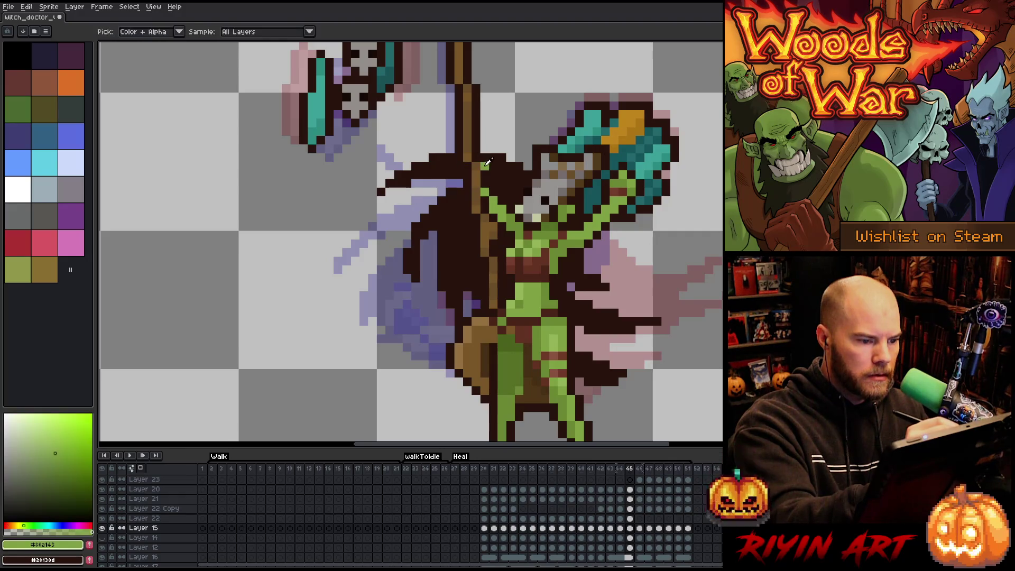
key("period")
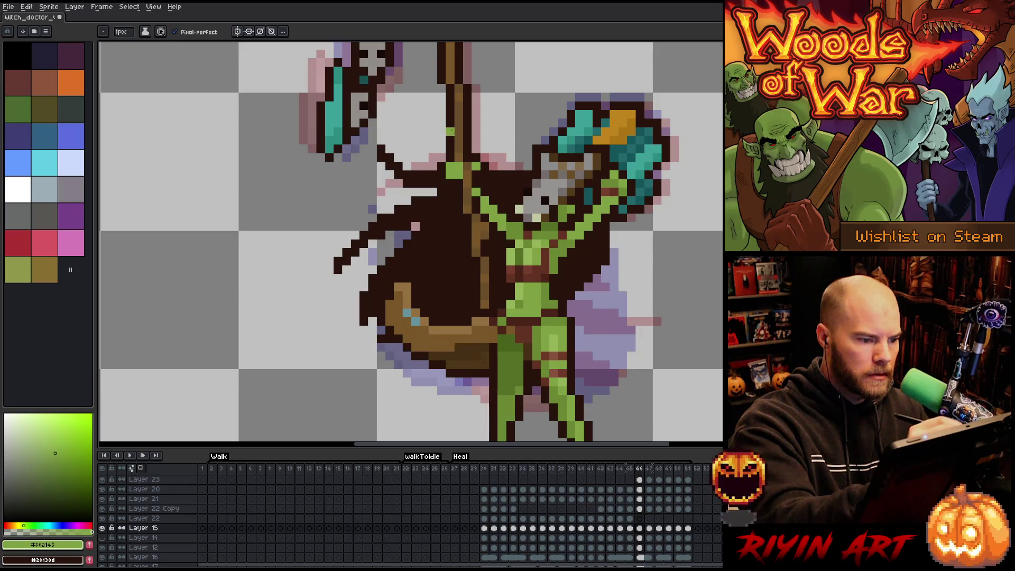
left_click(450, 168, "alt")
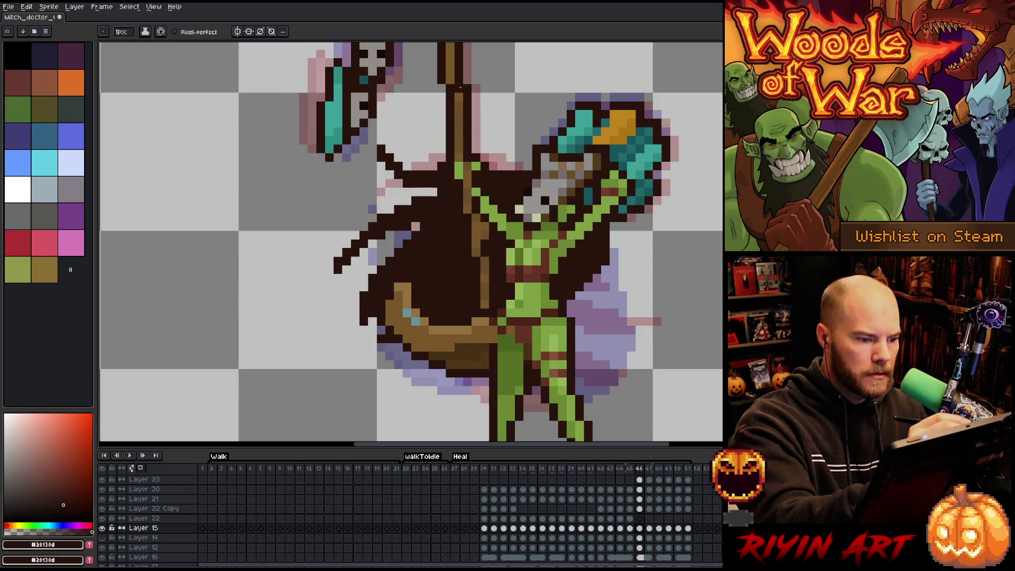
left_click(447, 169, "ctrl")
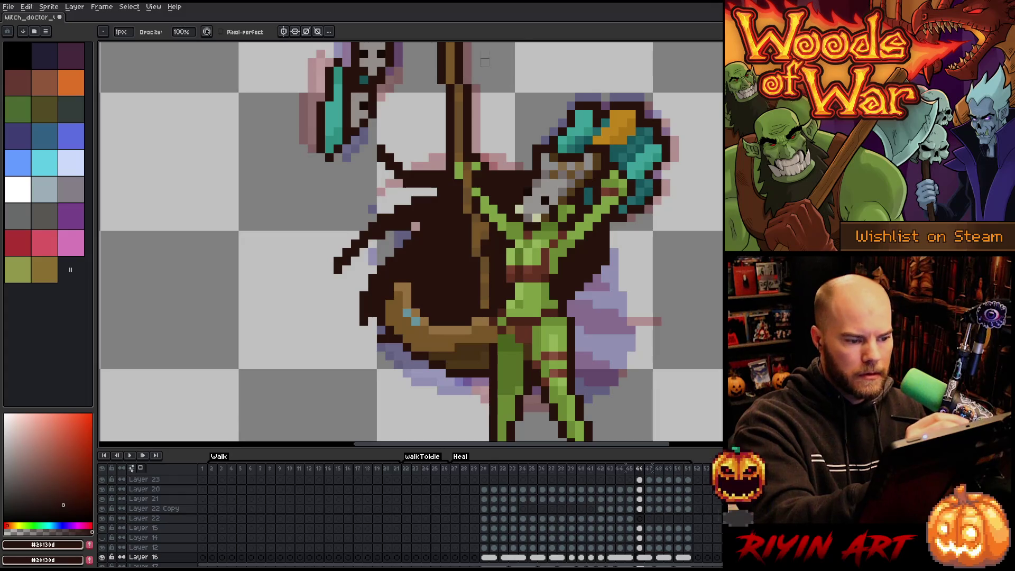
key("Right")
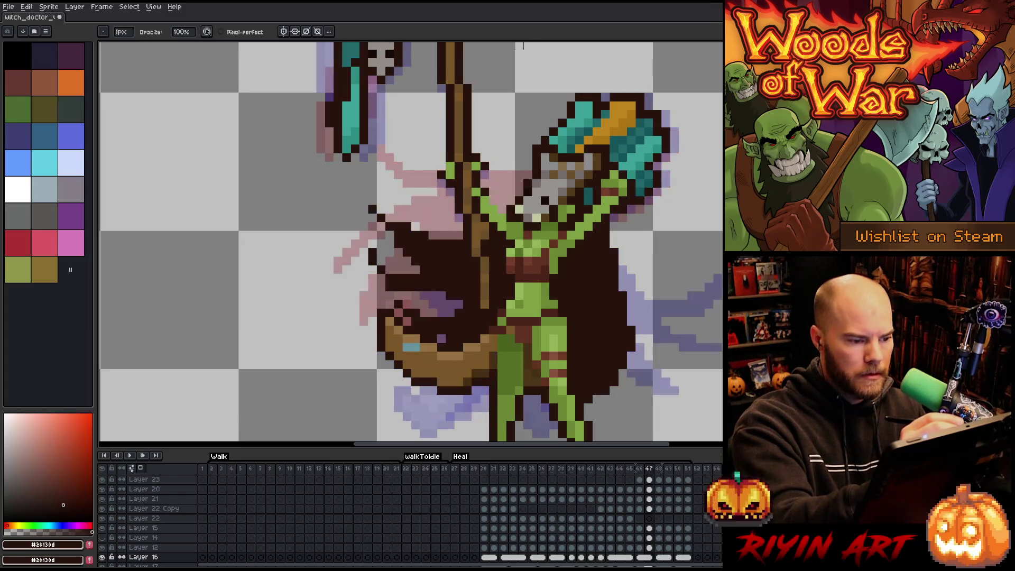
left_click(455, 166, "alt")
Touch up the arm on Layers 15 and 16, then compare arm poses and settle on frame 48.
key("v")
left_click(463, 174)
key("b")
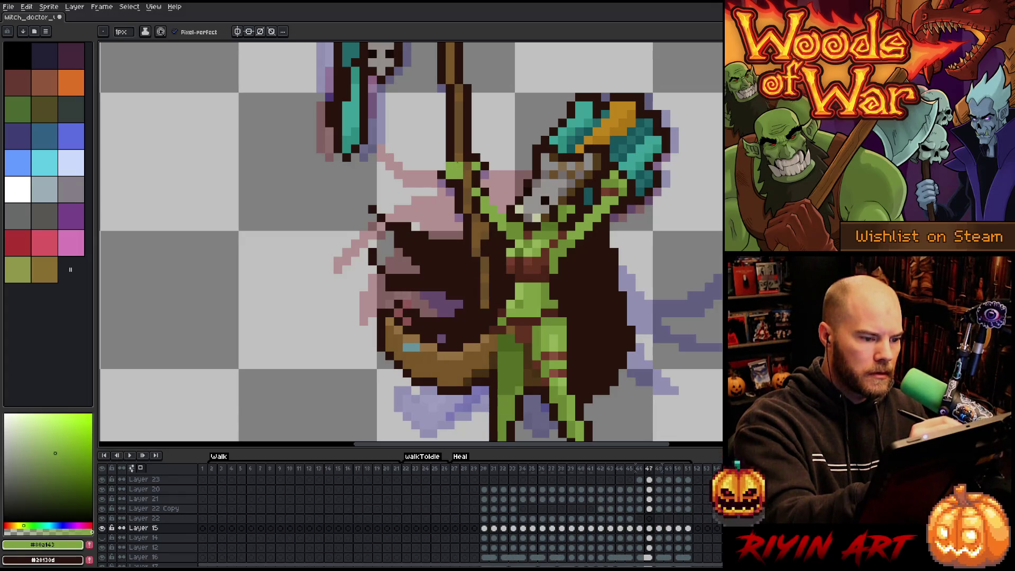
left_click(449, 175, "alt")
left_click(442, 183, "ctrl")
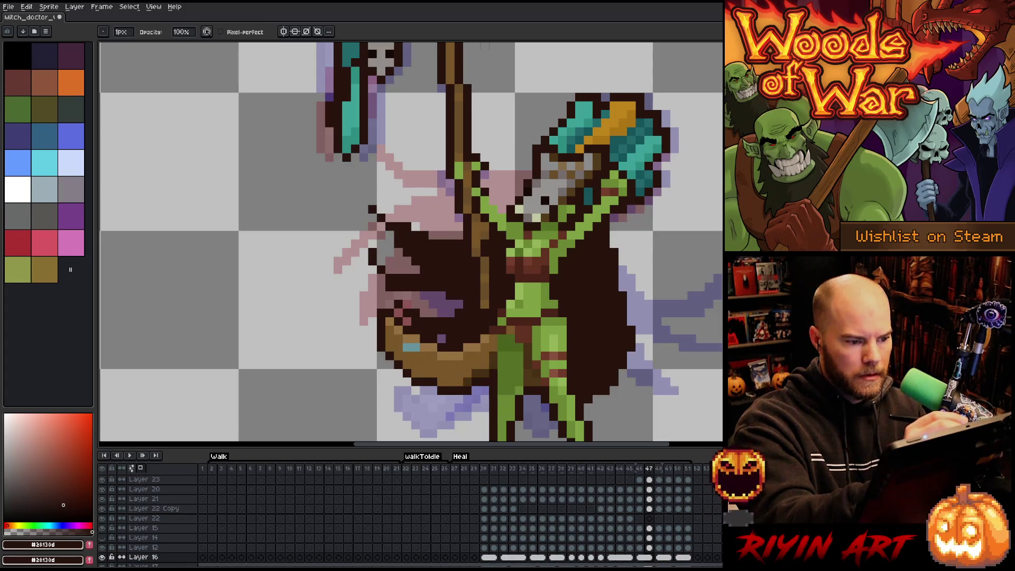
key("b")
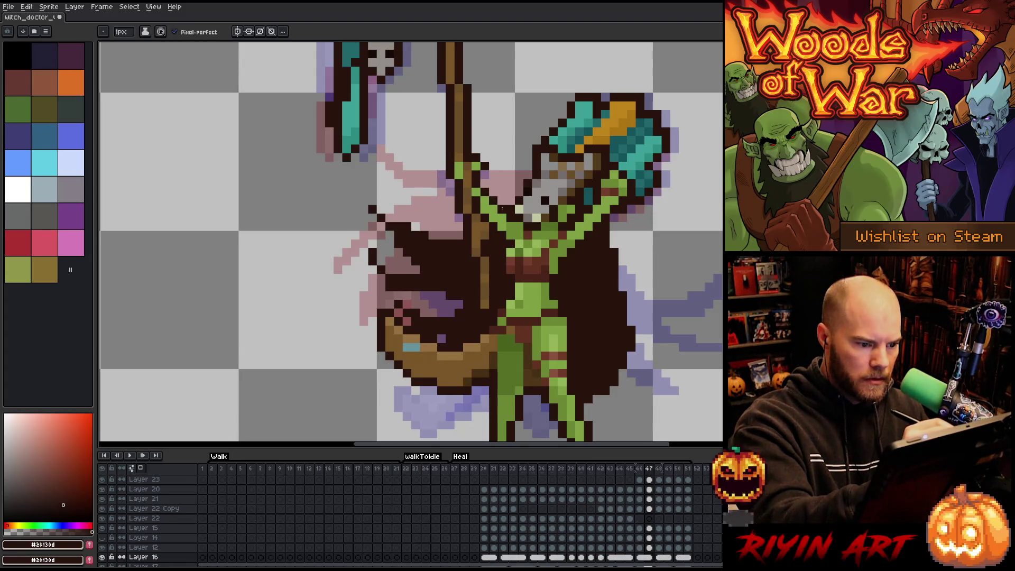
key("Left")
key("Right")
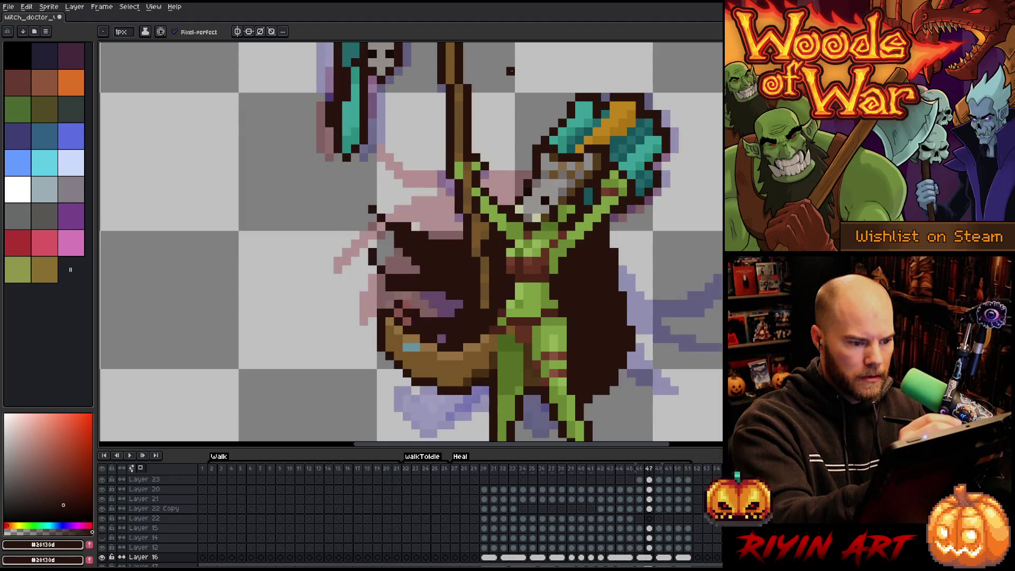
key("Right")
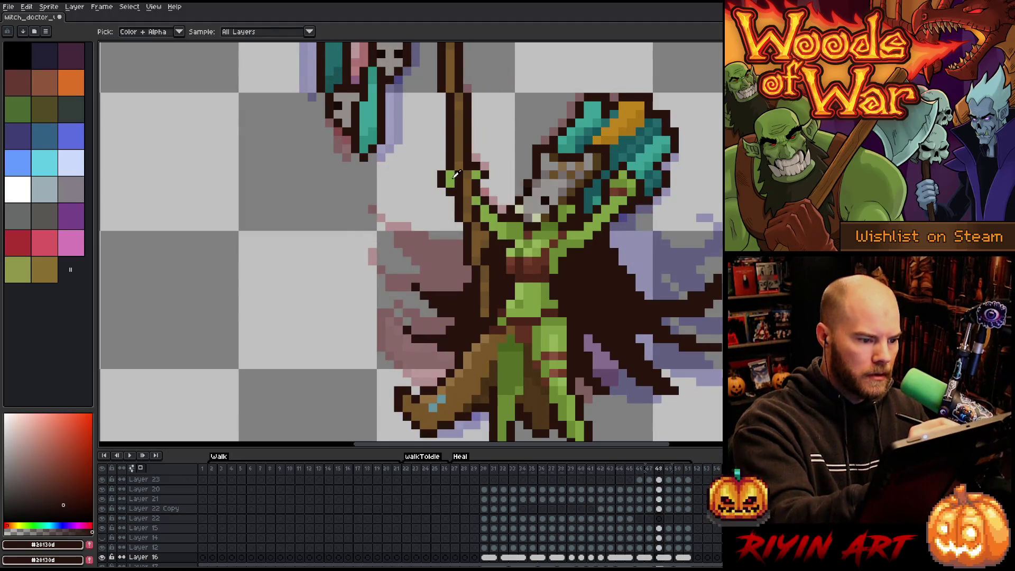
On frame 48, shift the staff's outline pixels one pixel right, then fix the hand on the next frame.
left_click(459, 178, "alt")
left_click(459, 182, "ctrl")
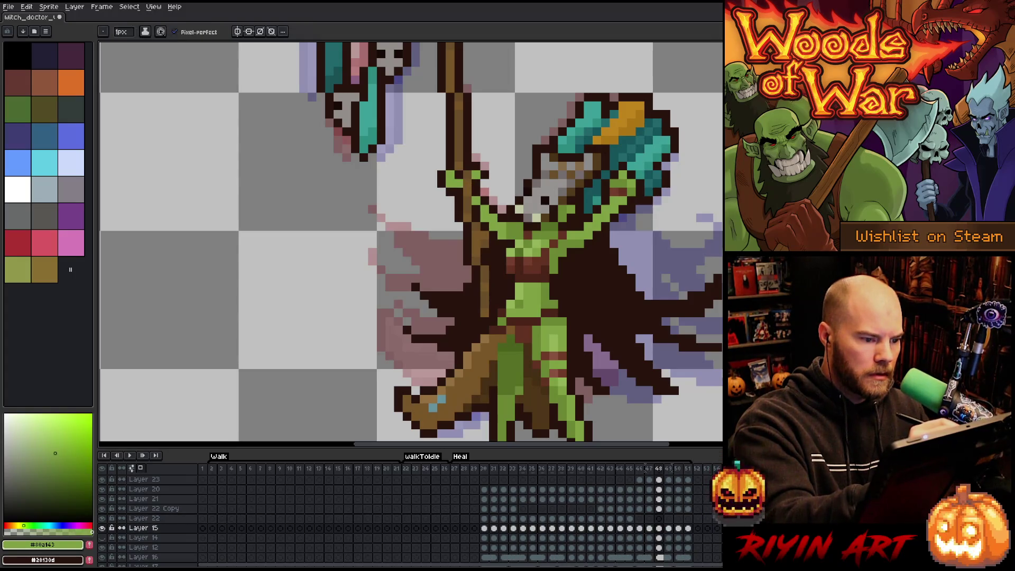
left_click(442, 174, "alt")
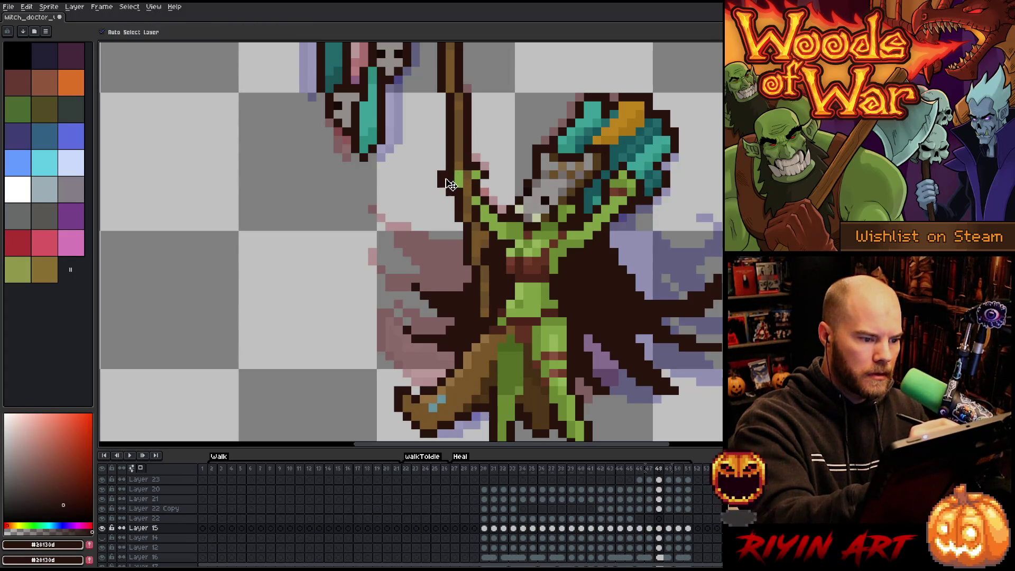
left_click(441, 168, "ctrl")
left_click_drag(442, 166, 451, 166)
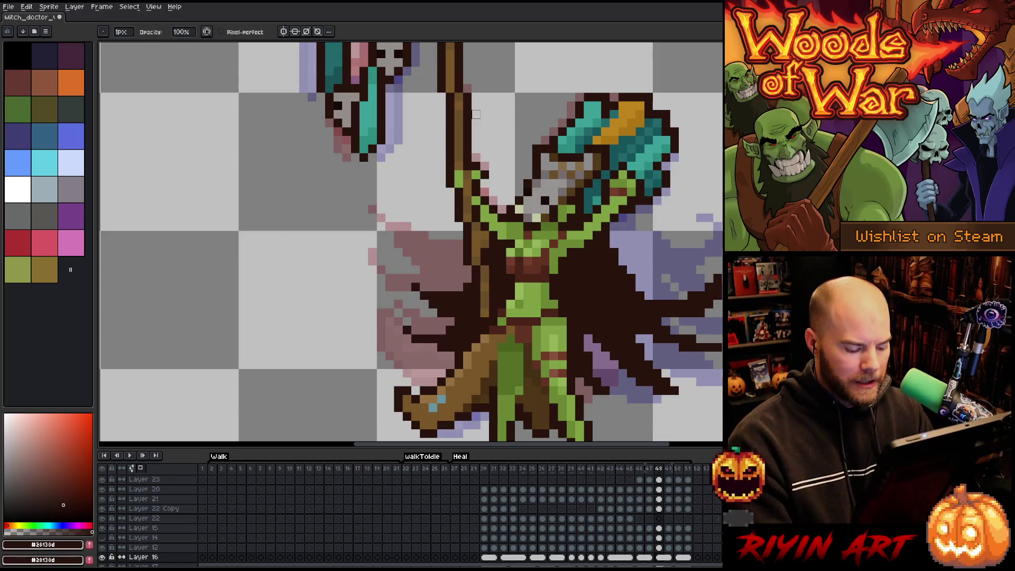
key("Right")
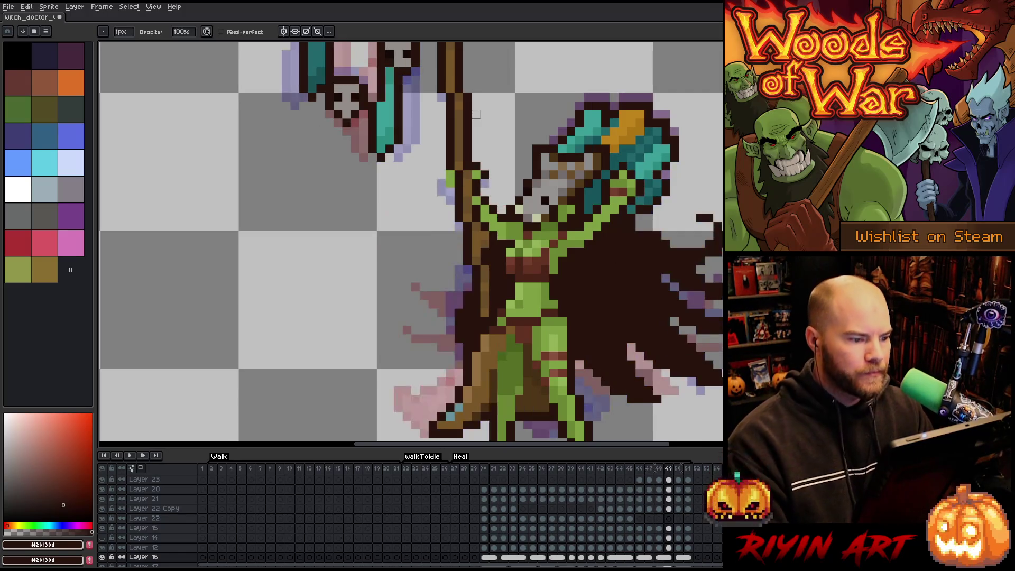
left_click(459, 175, "alt")
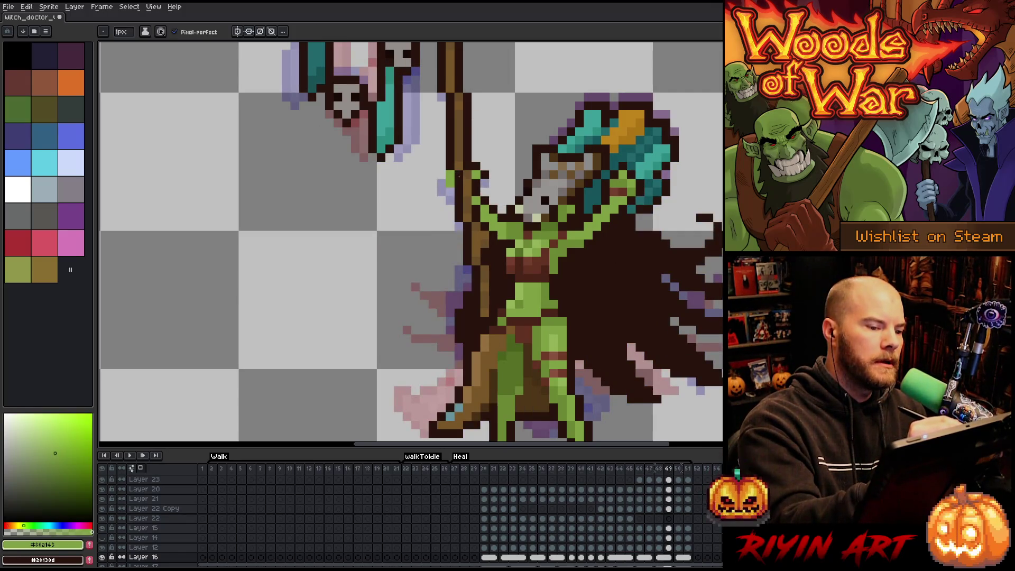
left_click(458, 176, "ctrl")
left_click(455, 183, "alt")
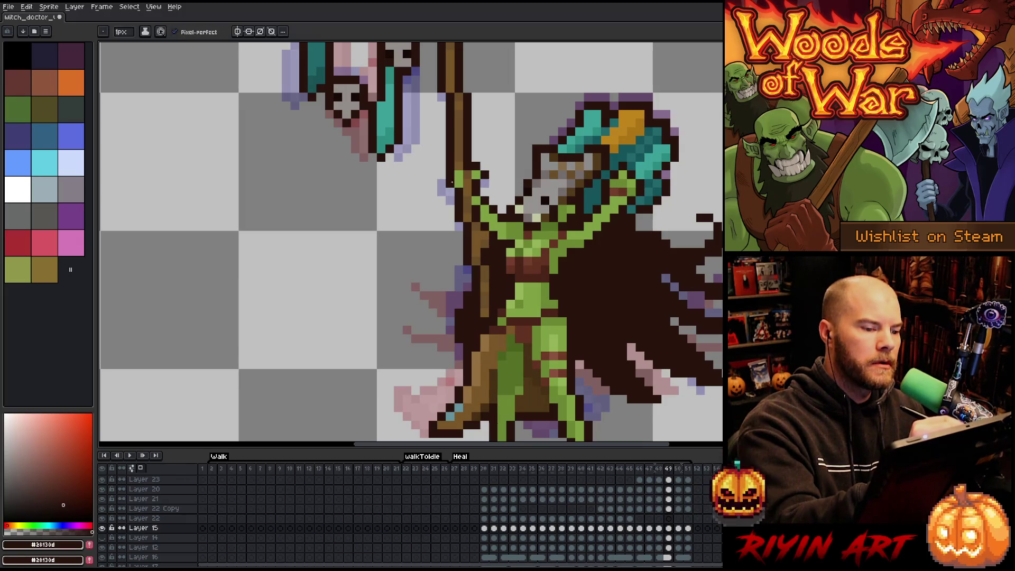
Touch up the final Heal frames on Layers 16 and 15, then return to frame 27.
key("Right")
key("ctrl")
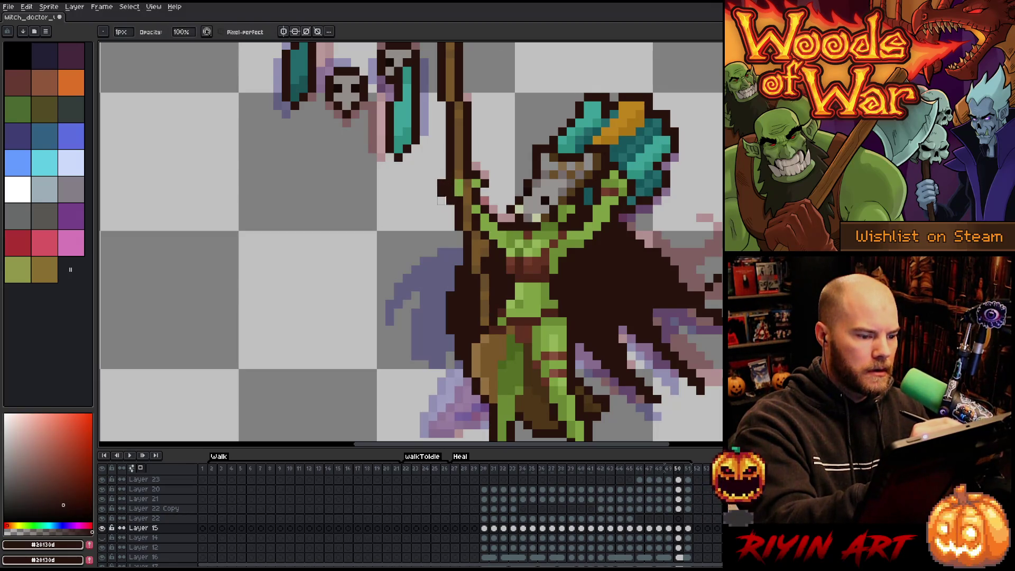
left_click(442, 200, "ctrl")
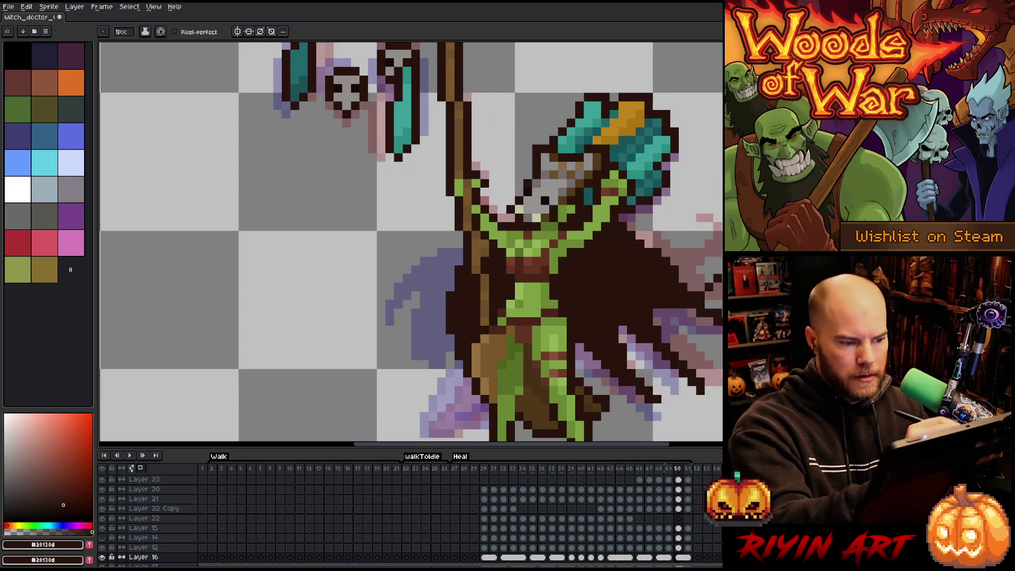
left_click(458, 186, "alt")
key("Right")
key("v")
left_click(464, 190)
key("b")
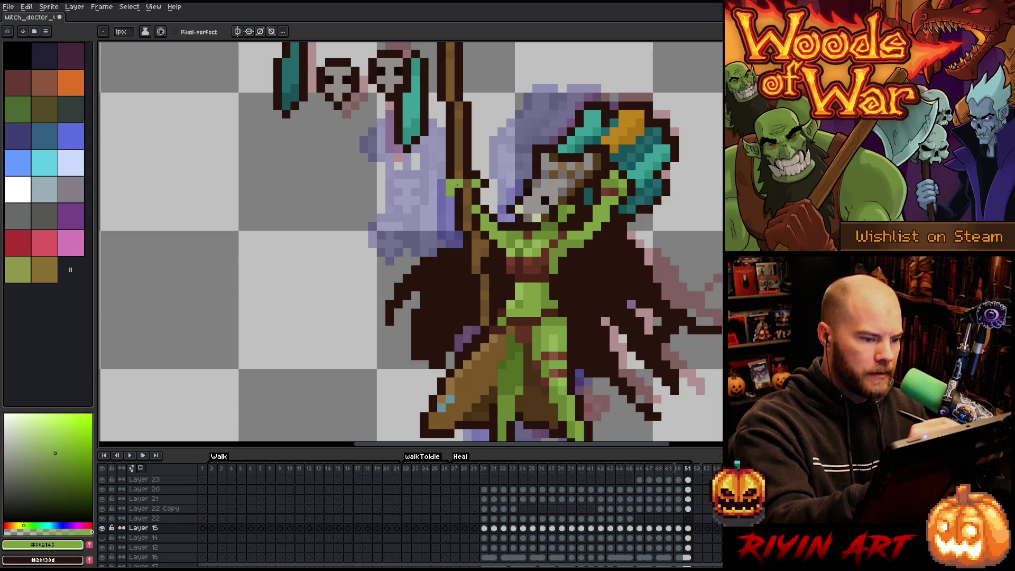
left_click(453, 161, "alt")
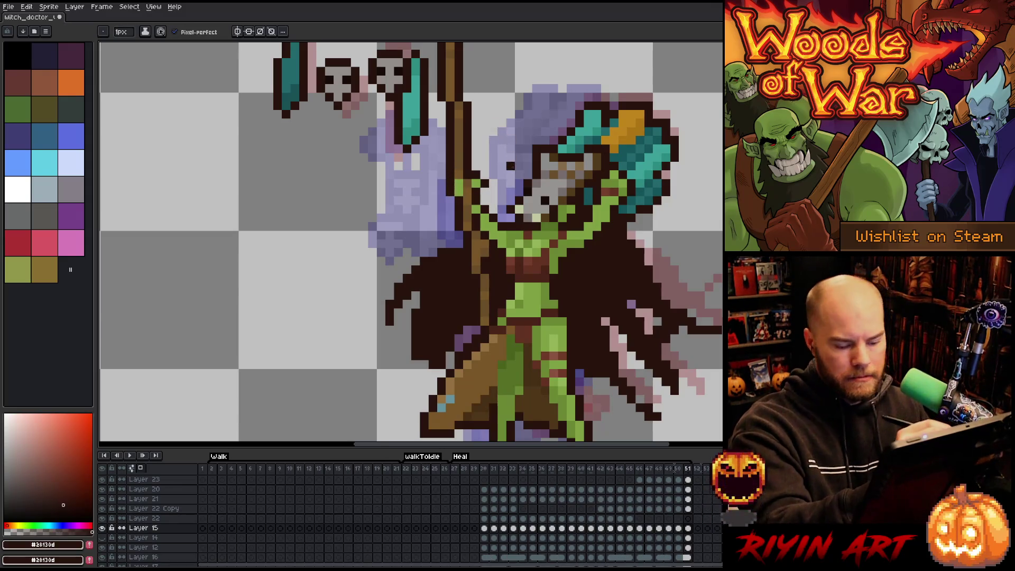
key("Right")
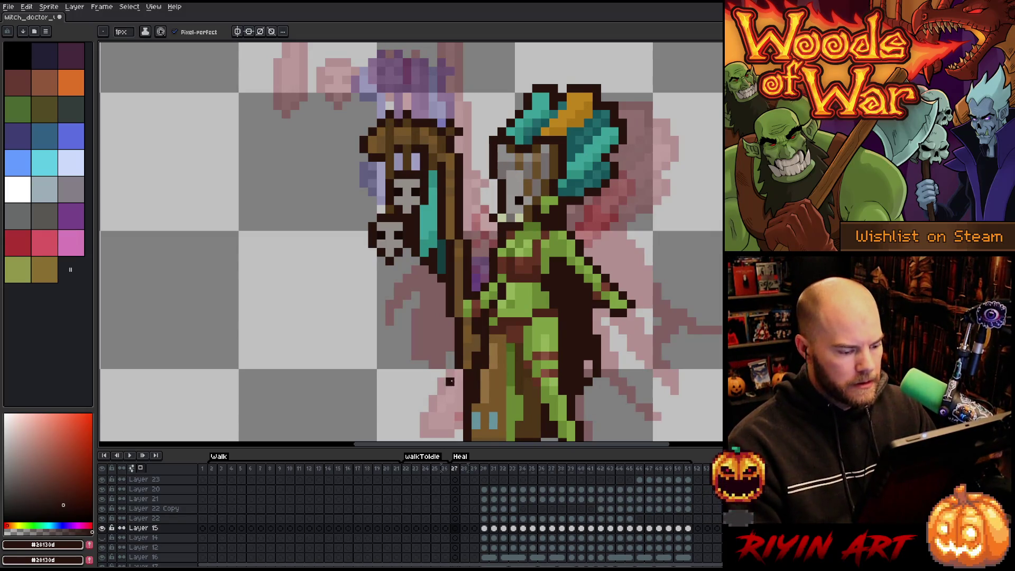
Loop-play the Heal animation, zooming out and back in to watch the witch doctor raise the staff.
scroll(377, 366, "down", 4)
key("Return")
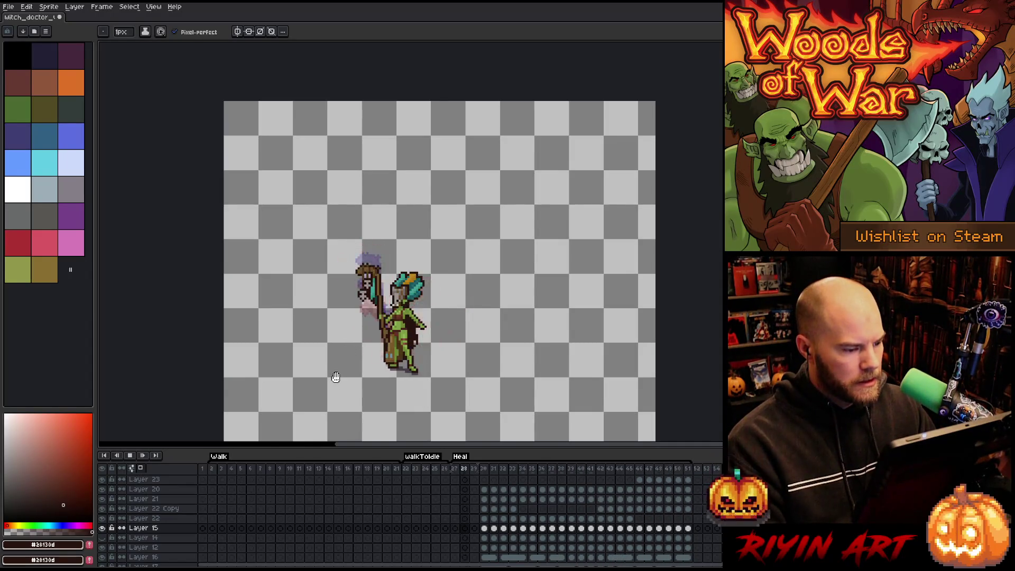
scroll(337, 374, "up", 2)
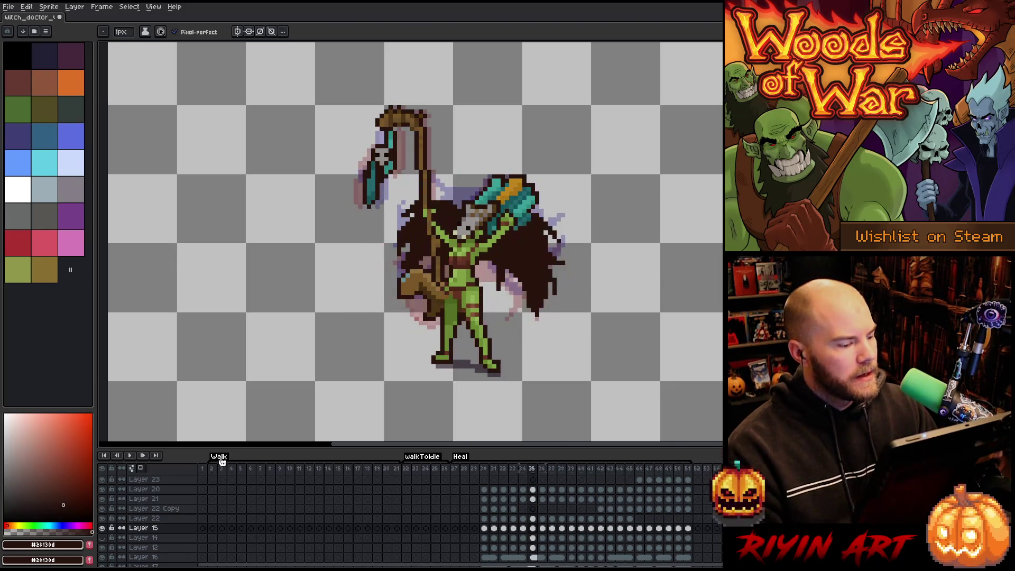
scroll(123, 534, "down", 5)
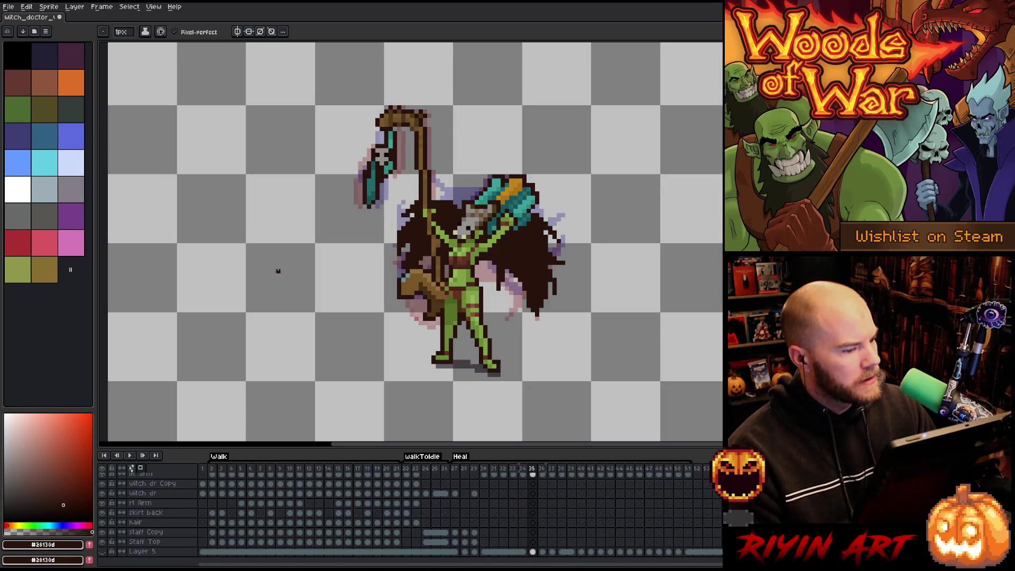
Jump to Heal frame 27 and step ahead to the raised-staff pose while it plays.
left_click(458, 469)
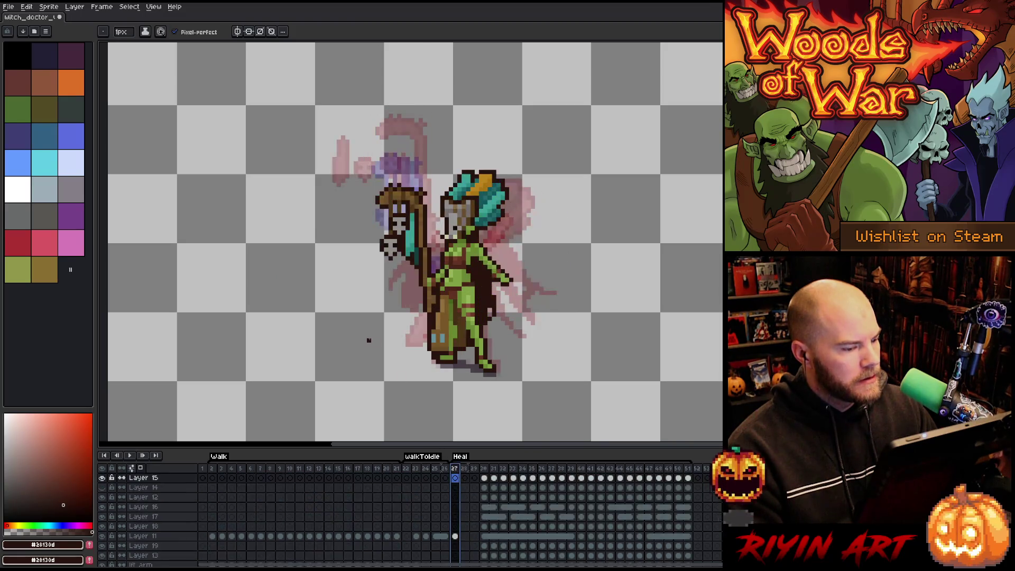
key("Right")
key("Right")
key("Right")
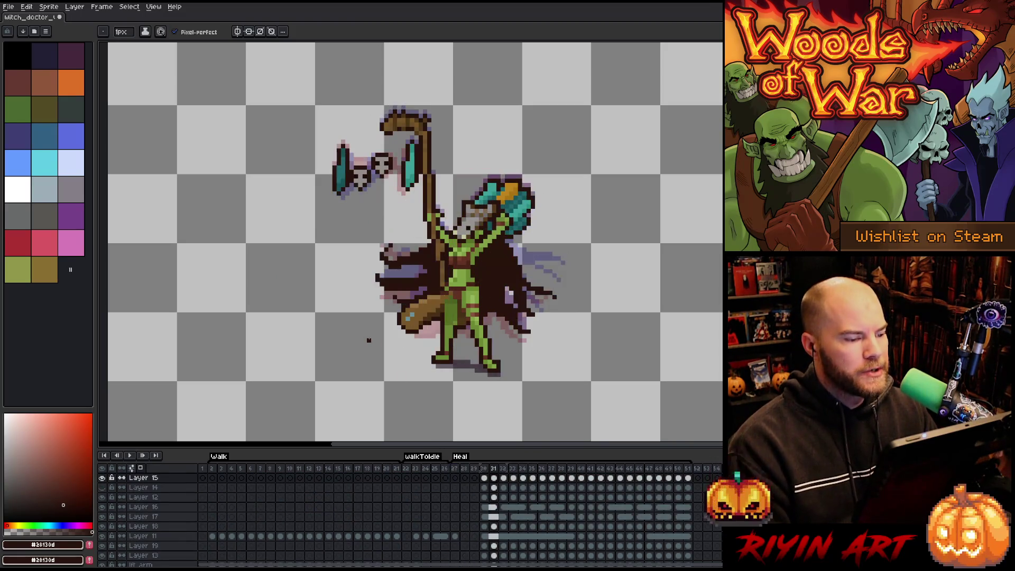
key("Left")
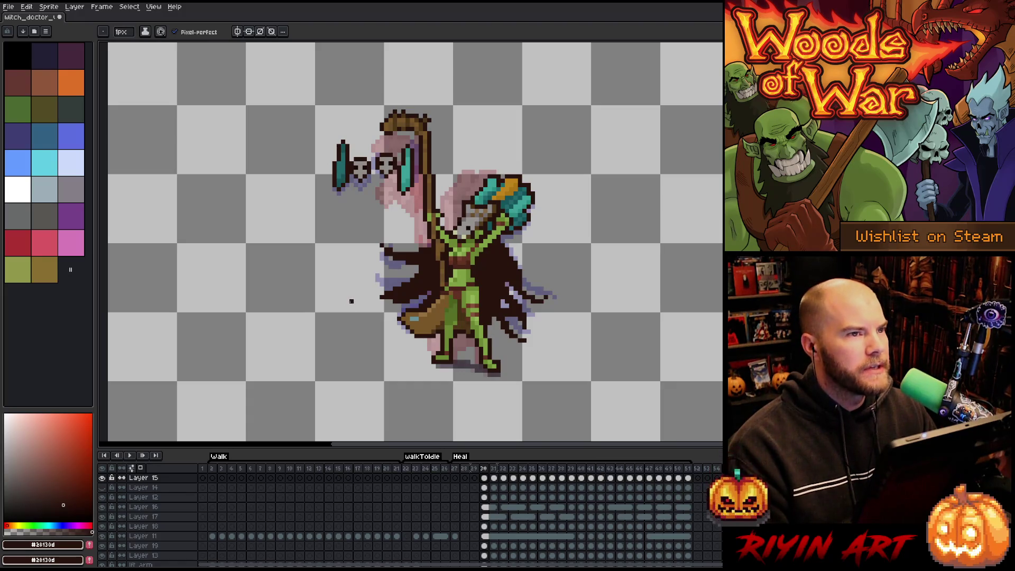
key("Right")
key("Right")
key("Right")
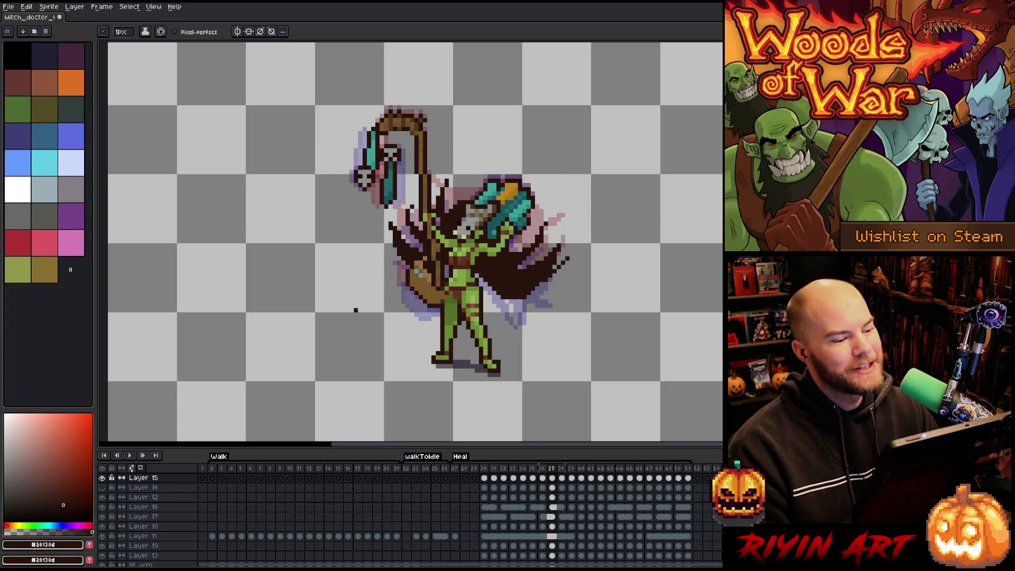
scroll(365, 314, "down", 3)
scroll(360, 315, "up", 3)
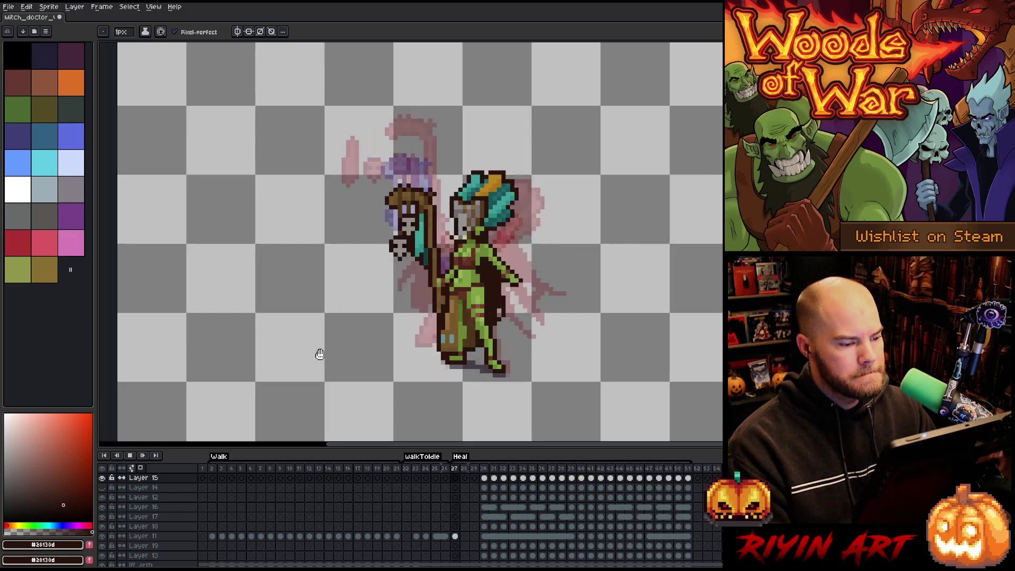
Stop the Heal animation playback.
key("Return")
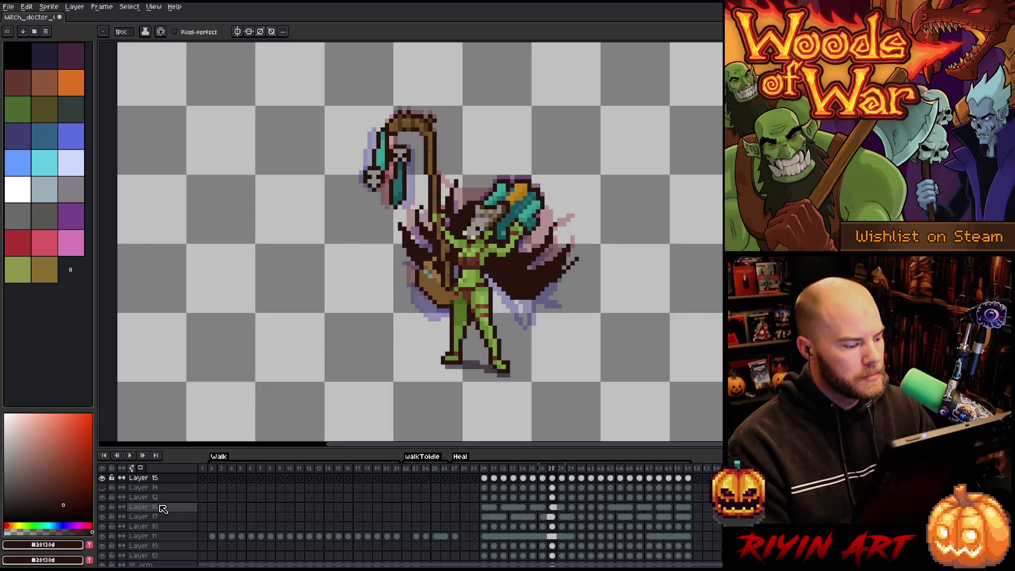
scroll(141, 520, "down", 3)
left_click(142, 517)
scroll(142, 521, "down", 2)
scroll(263, 324, "up", 4)
scroll(263, 324, "down", 4)
scroll(466, 480, "up", 5)
Flip between Heal frames 27–30 to compare arm poses, zooming in on frame 29.
left_click(456, 469)
key("Right")
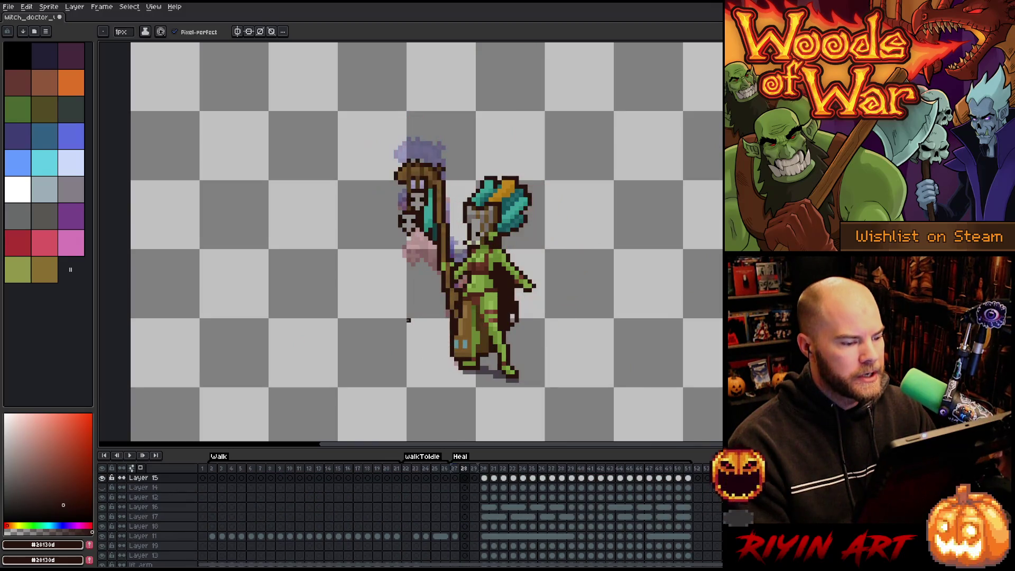
key("Right")
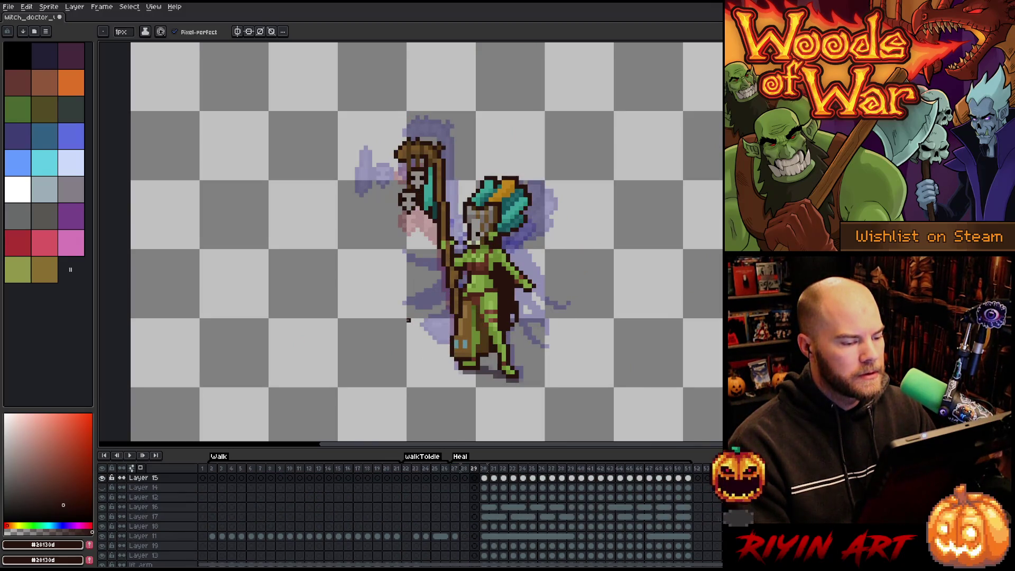
key("Right")
key("Left")
key("Left")
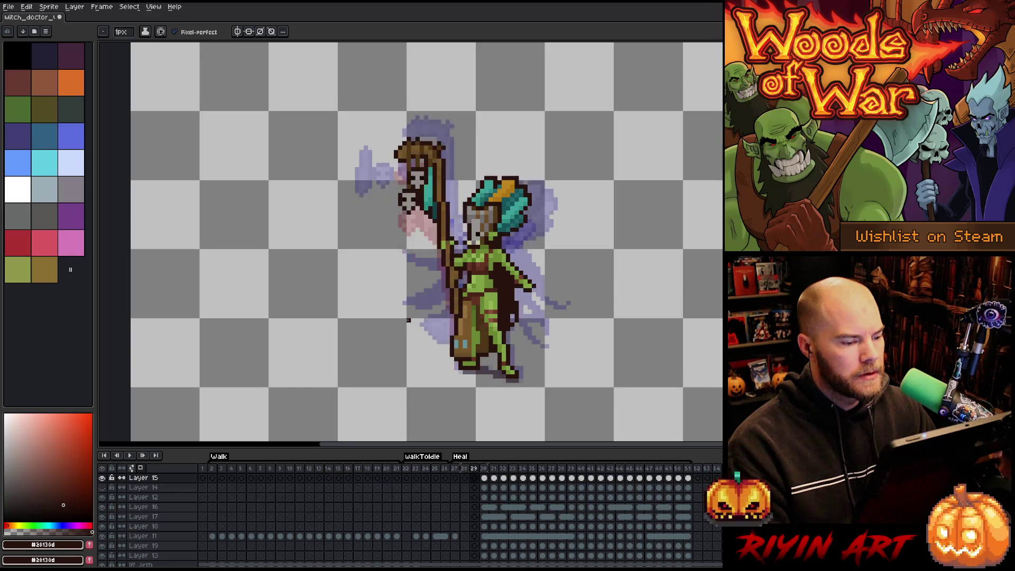
key("Right")
key("Left")
key("Right")
key("Right")
key("Left")
key("Left")
key("Right")
key("Left")
key("Right")
key("Right")
key("Left")
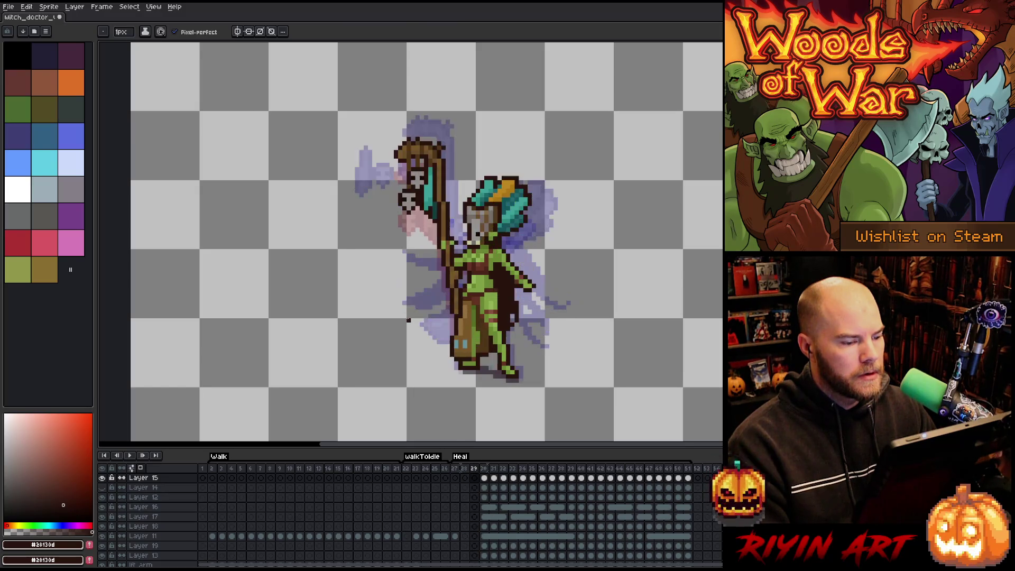
key("Left")
key("Right")
key("Right")
key("Left")
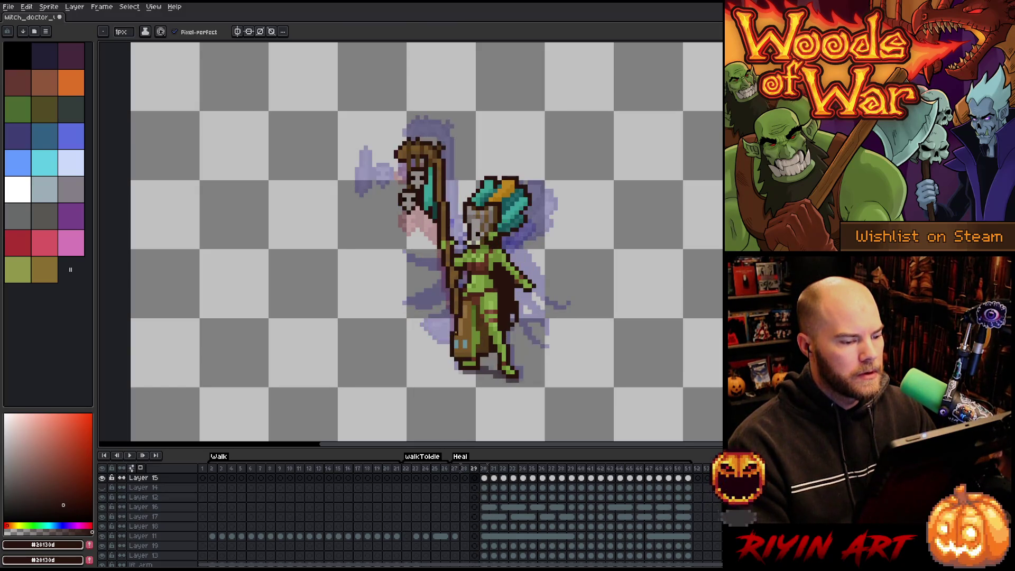
scroll(502, 305, "up", 1)
key("Right")
key("Right")
key("Left")
key("Left")
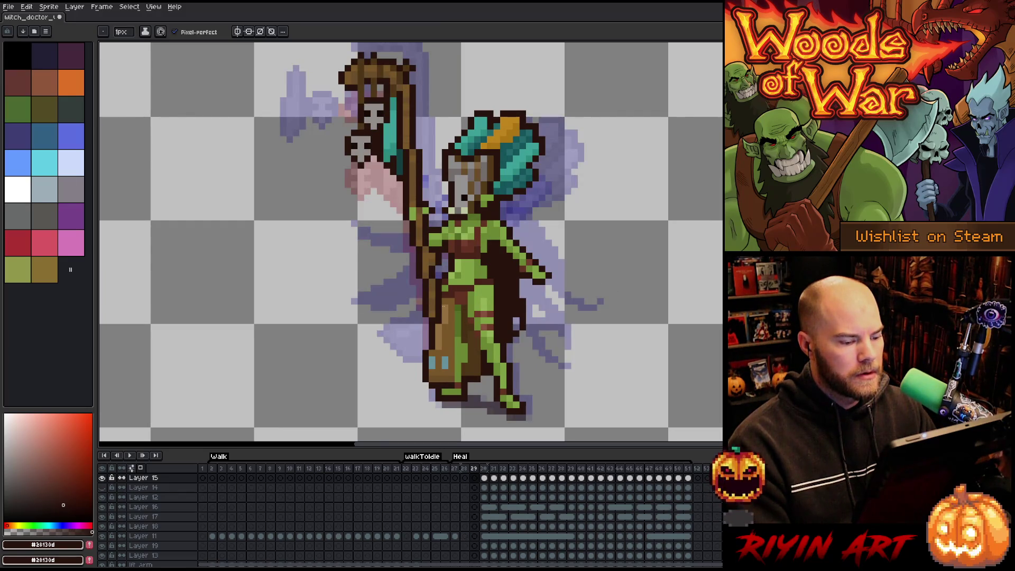
key("Right")
key("Left")
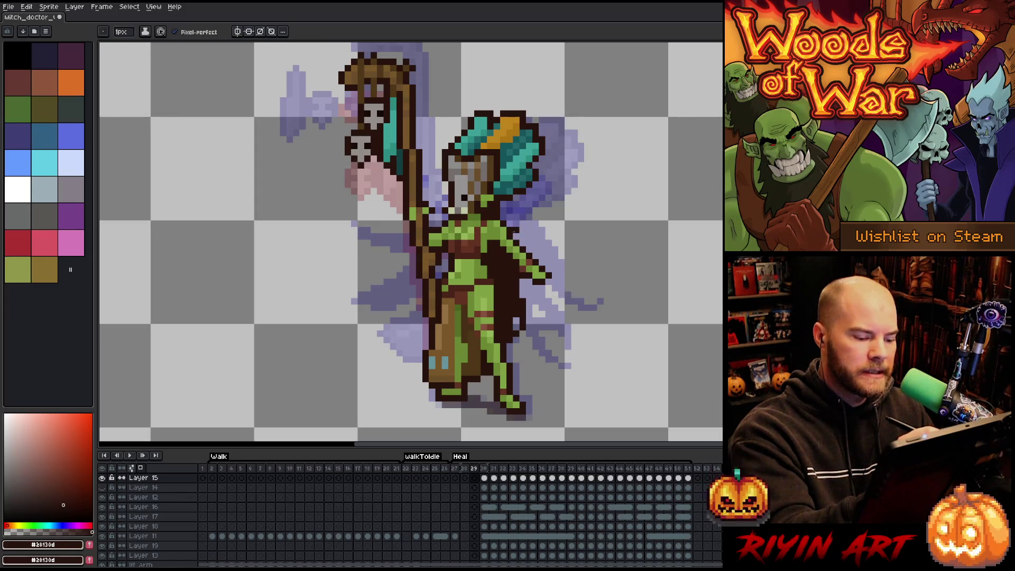
key("Right")
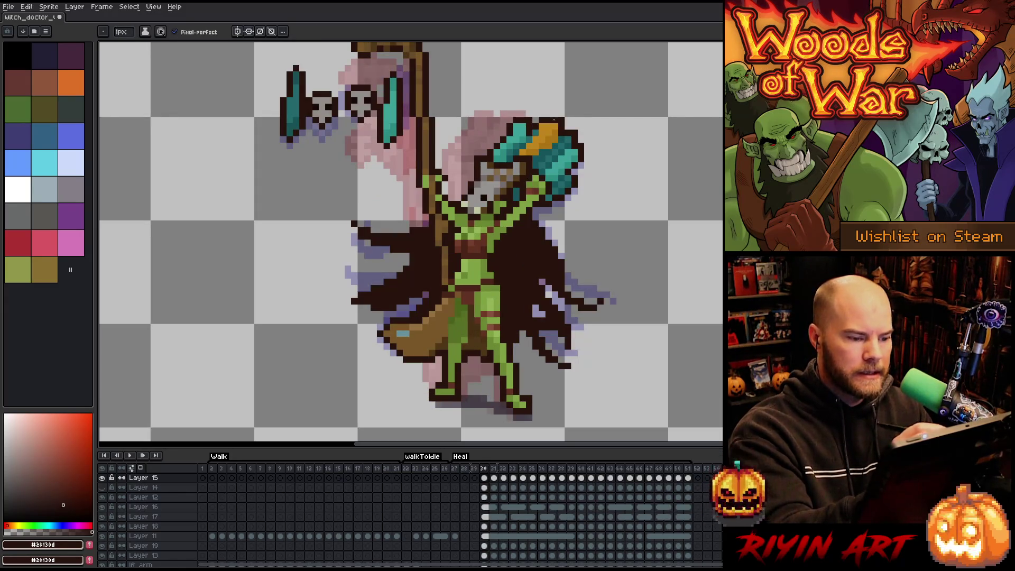
key("Left")
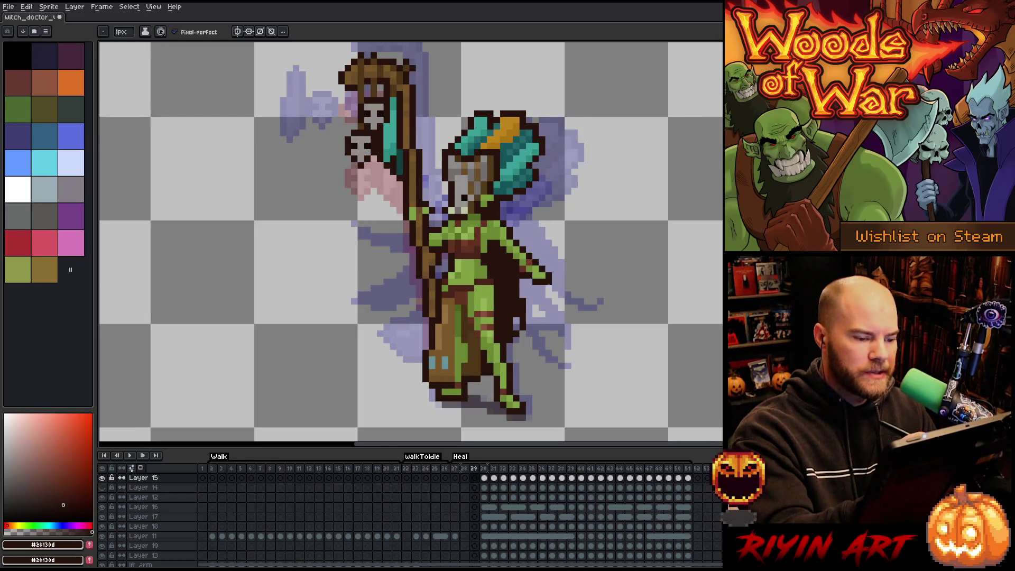
key("m")
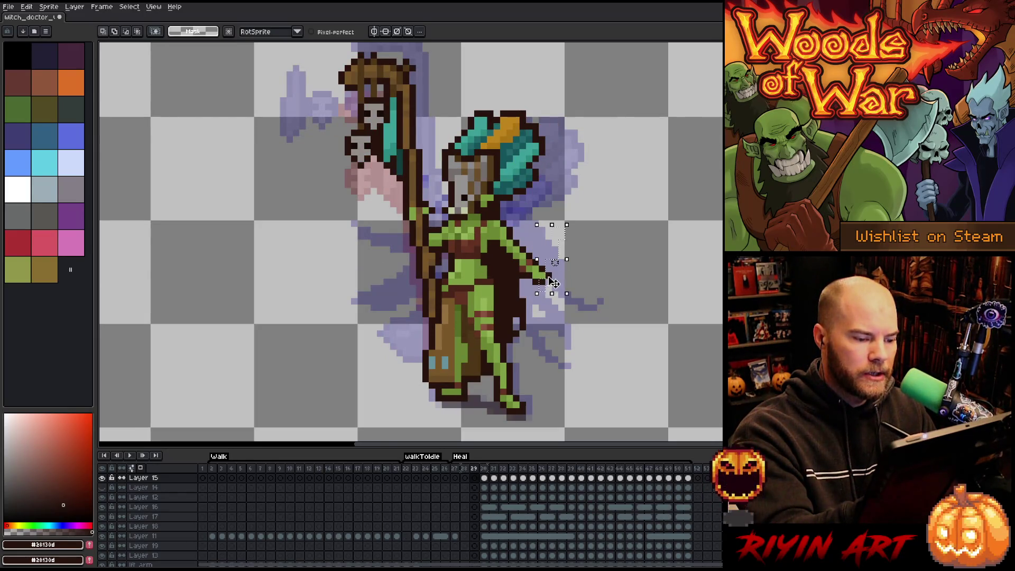
left_click_drag(574, 266, 535, 282)
left_click_drag(529, 238, 580, 225)
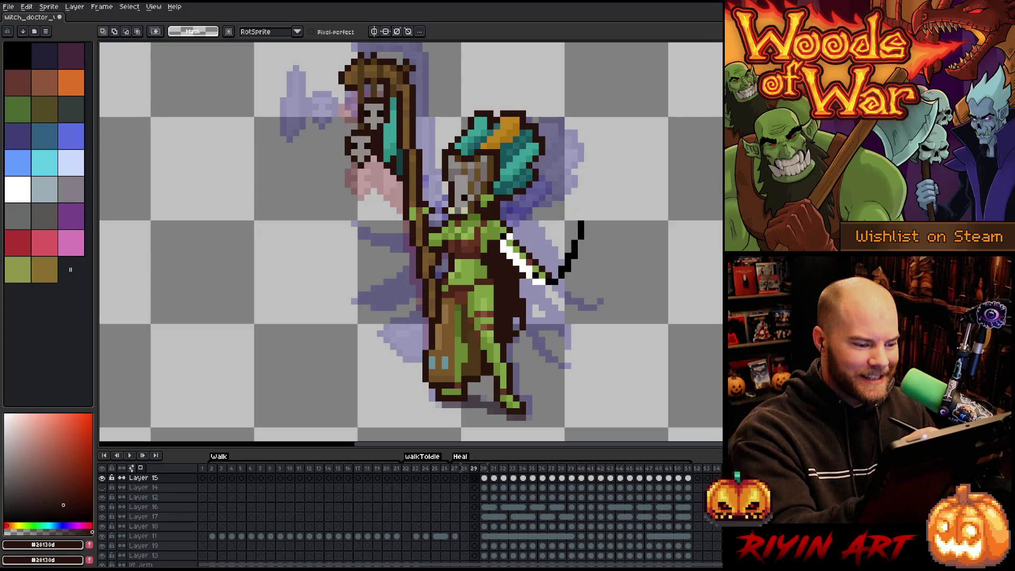
left_click(558, 264)
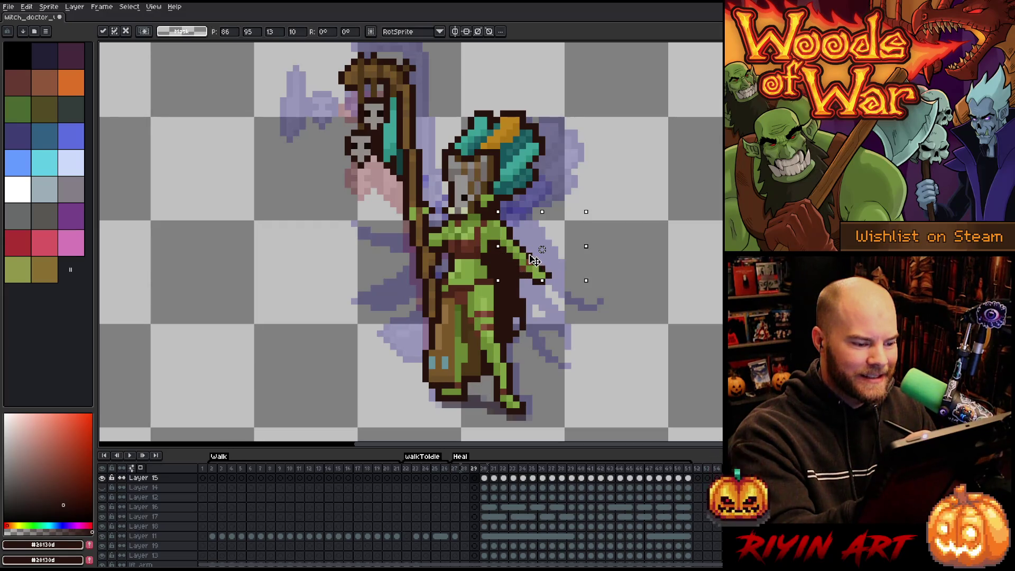
left_click(491, 241, "ctrl")
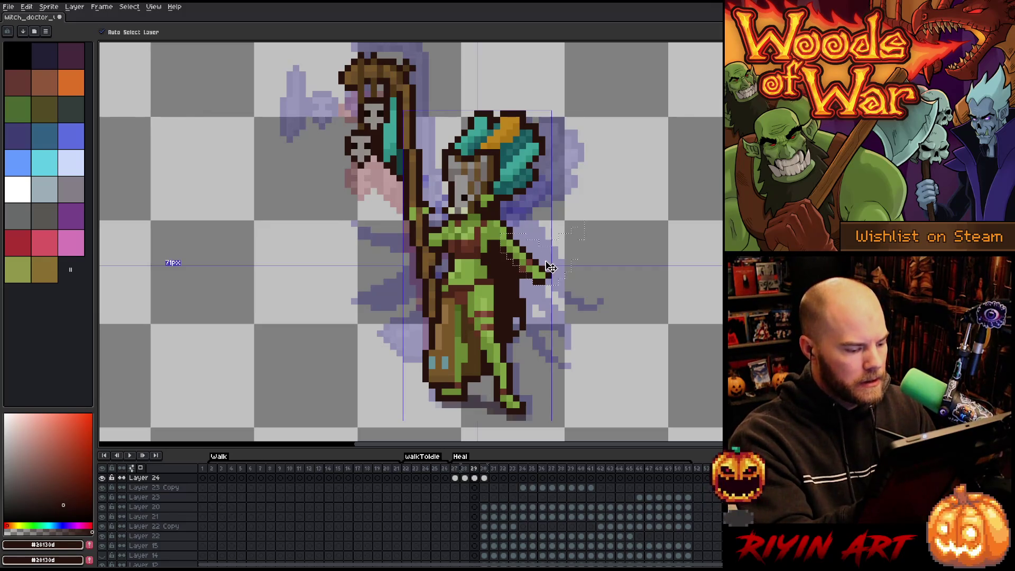
Select the right arm and transform it, undoing stray strokes, then commit.
key("m")
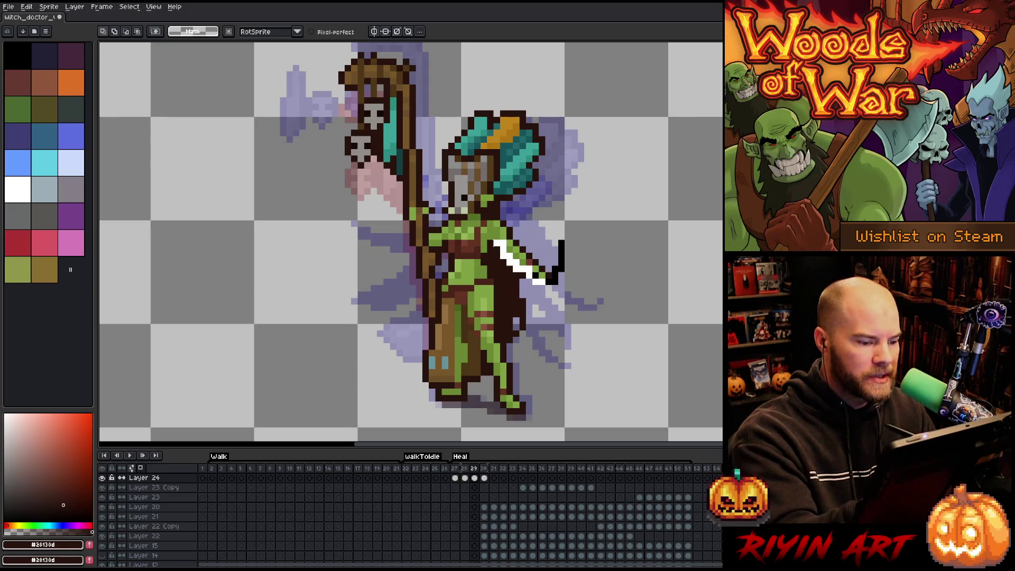
left_click_drag(560, 243, 529, 256)
left_click_drag(571, 207, 574, 208)
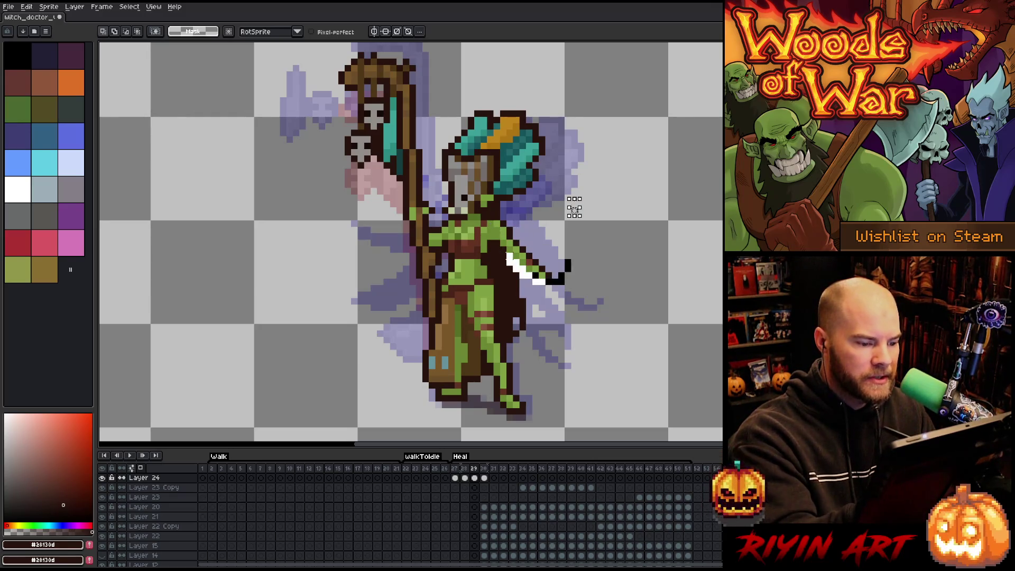
key("ctrl+z")
left_click(523, 256)
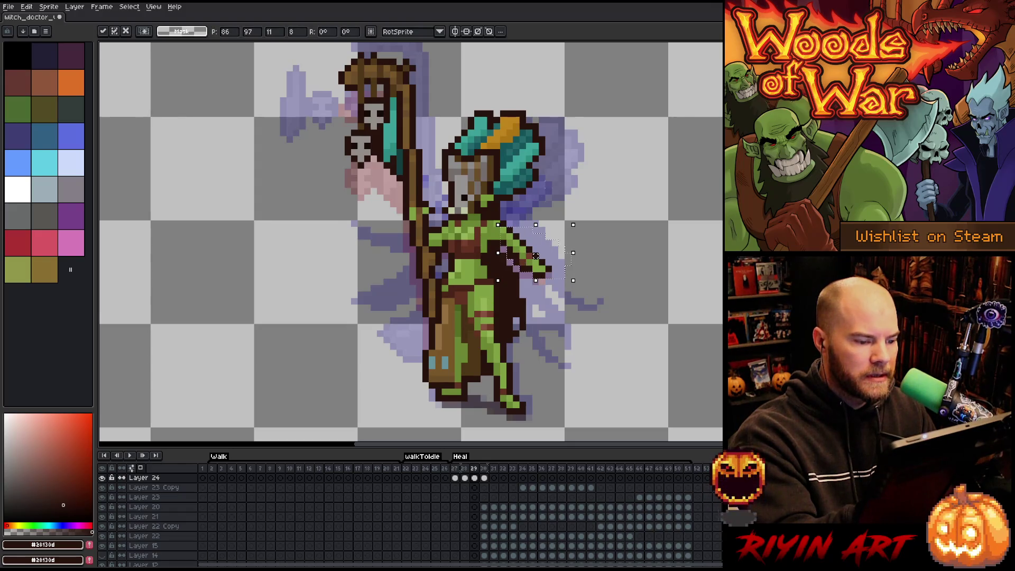
key("b")
left_click_drag(581, 256, 553, 282)
key("ctrl+z")
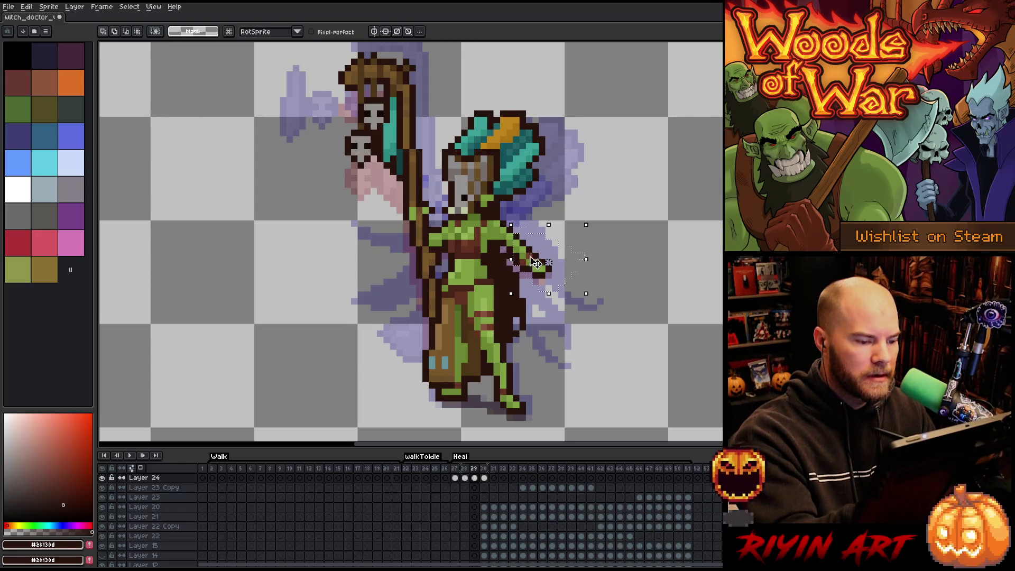
left_click(532, 258)
key("Return")
Undo a trial curved stroke, finalize the arm transform and drop the hand selection.
key("b")
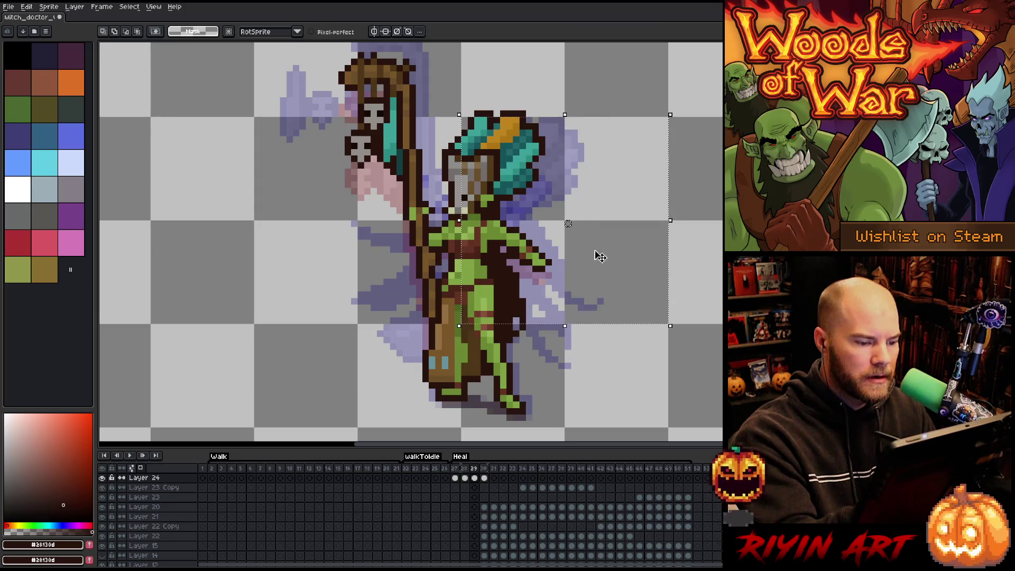
left_click_drag(592, 228, 545, 285)
key("ctrl+z")
left_click(539, 258)
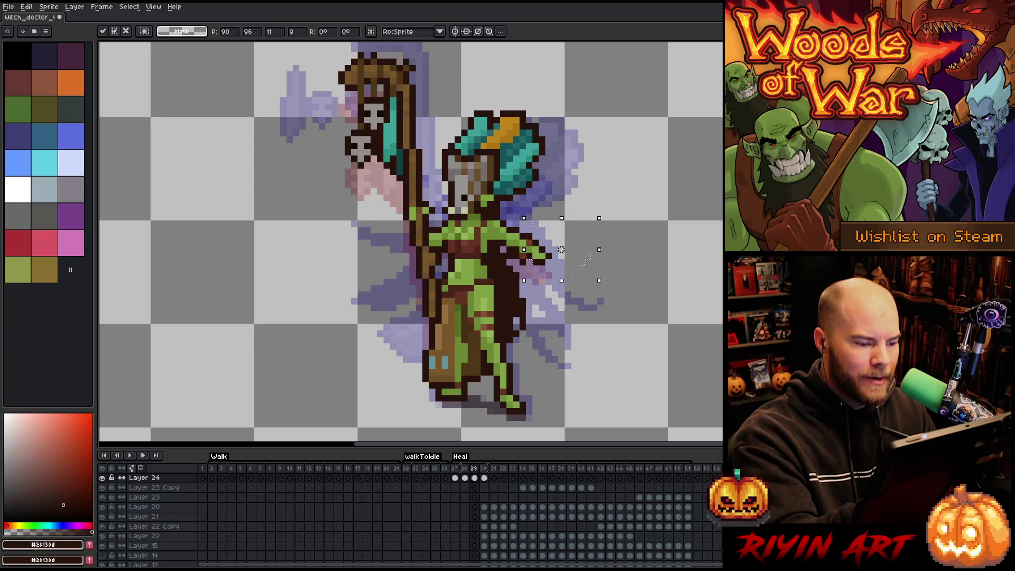
left_click(606, 196)
left_click_drag(518, 251, 529, 273)
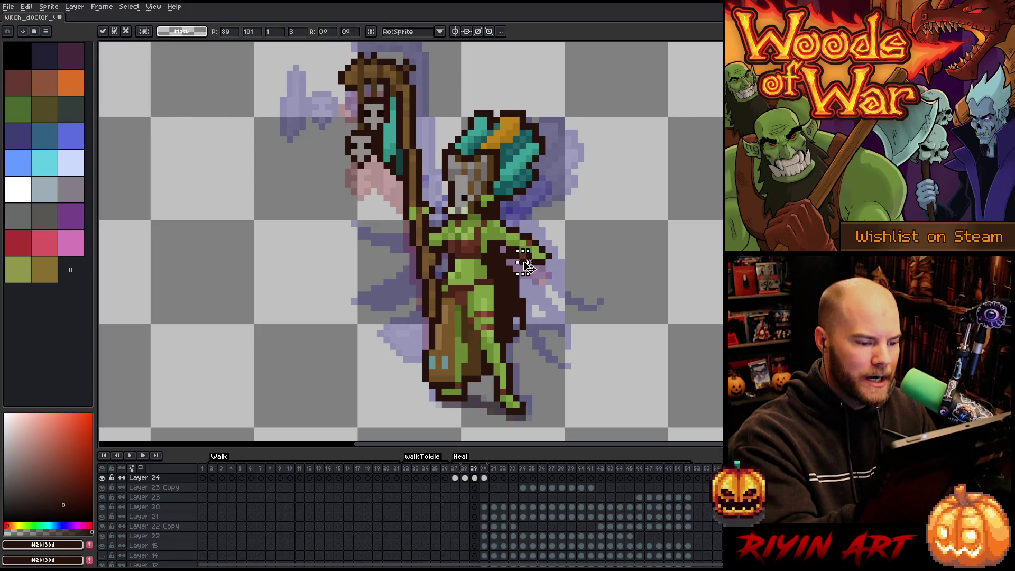
key("ctrl+d")
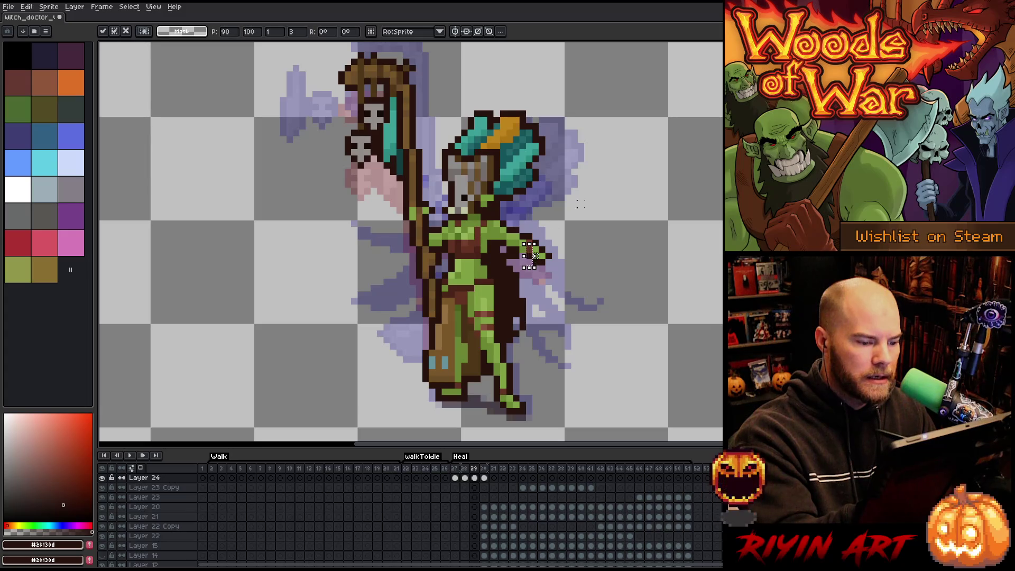
key("b")
key("e")
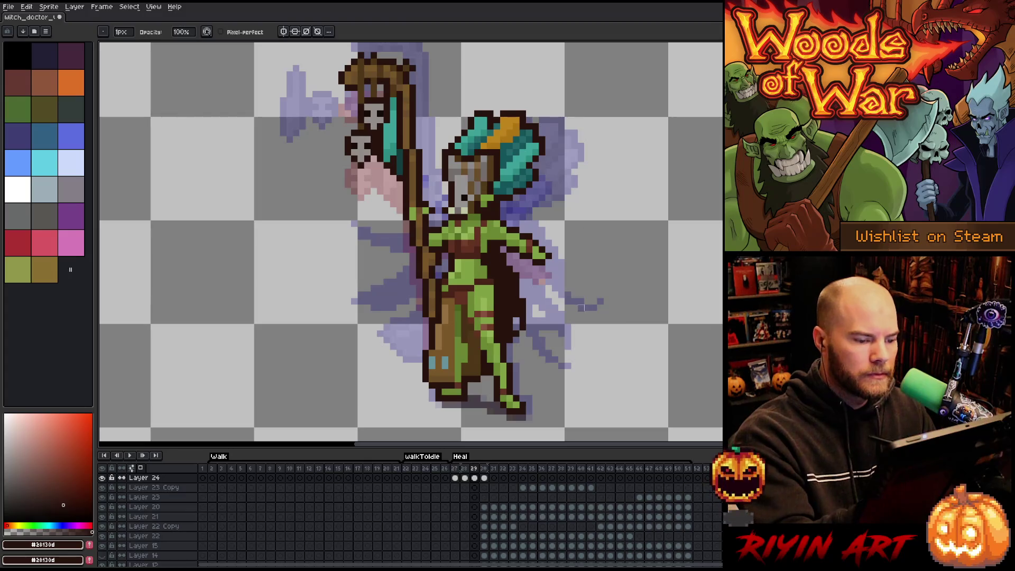
Compare frames 28 and 29, then marquee-select the raised arm on frame 29.
key("Right")
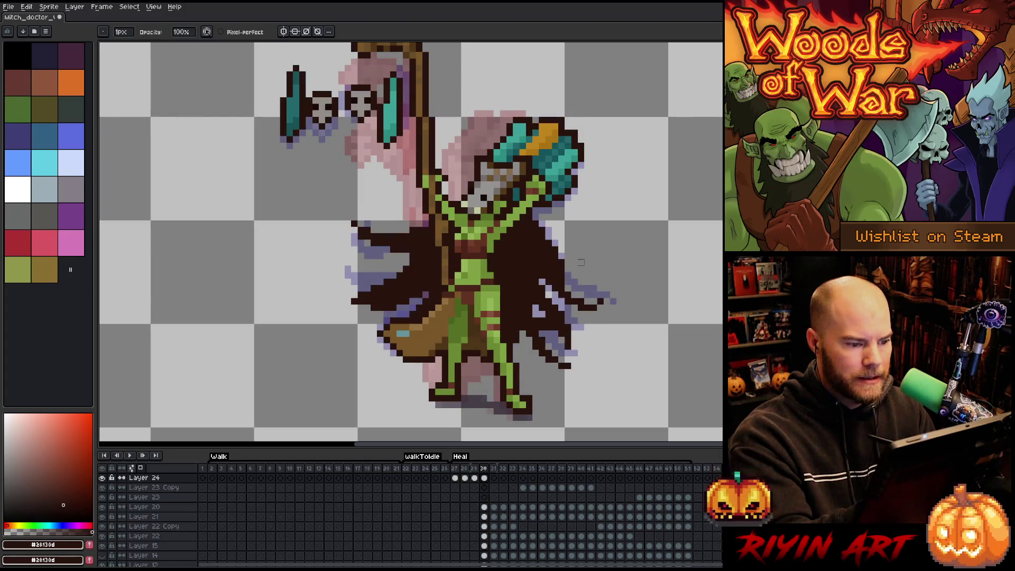
key("Left")
key("Left")
key("Right")
key("Left")
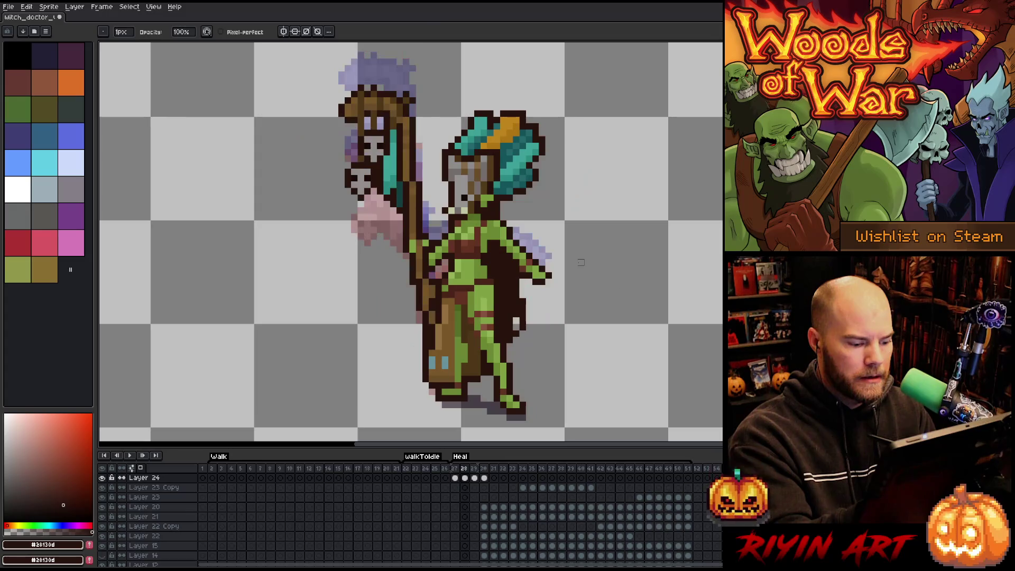
key("Right")
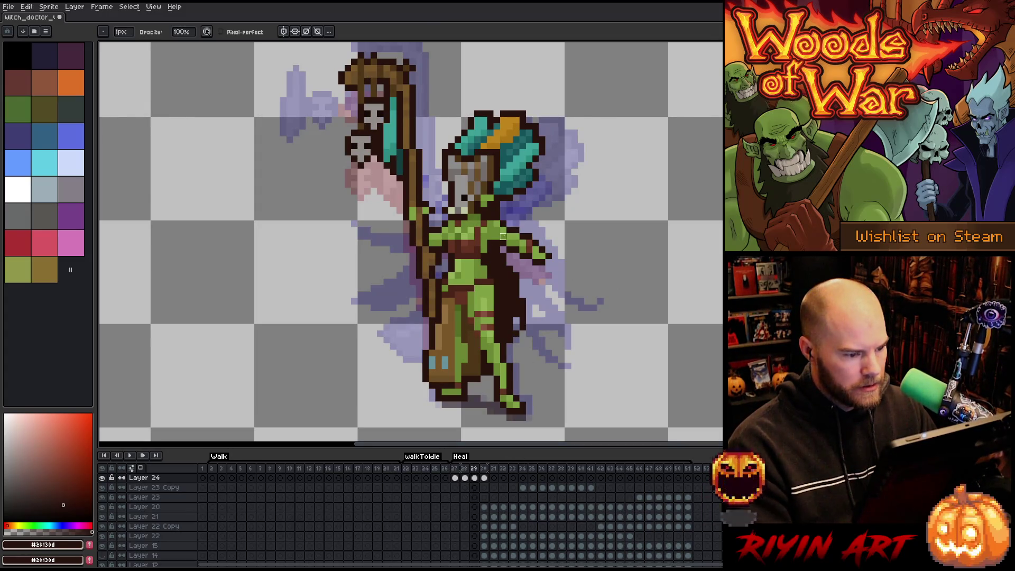
key("m")
left_click_drag(499, 221, 599, 268)
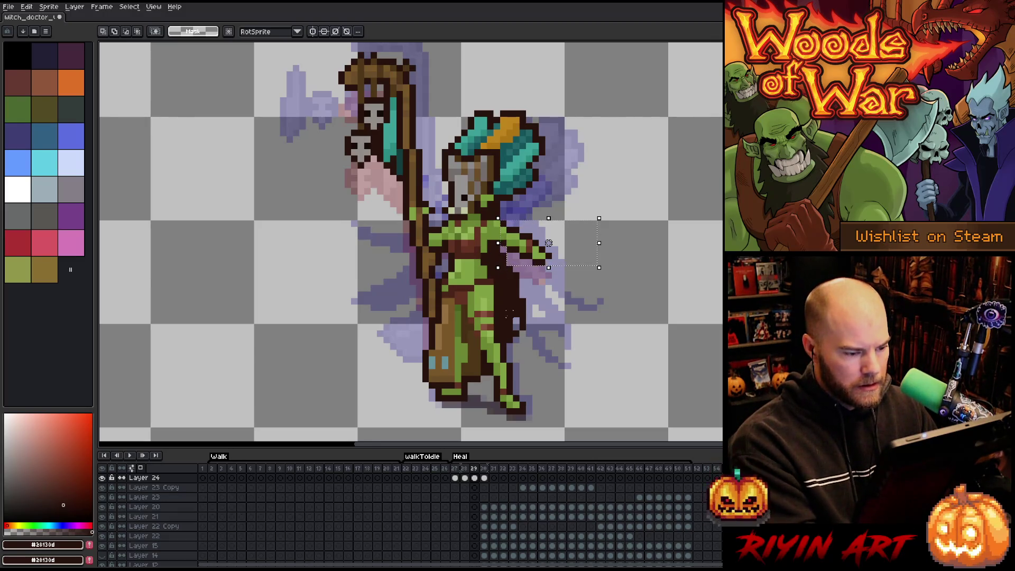
Paint pink pixels onto the right hand on frame 28.
key("Left")
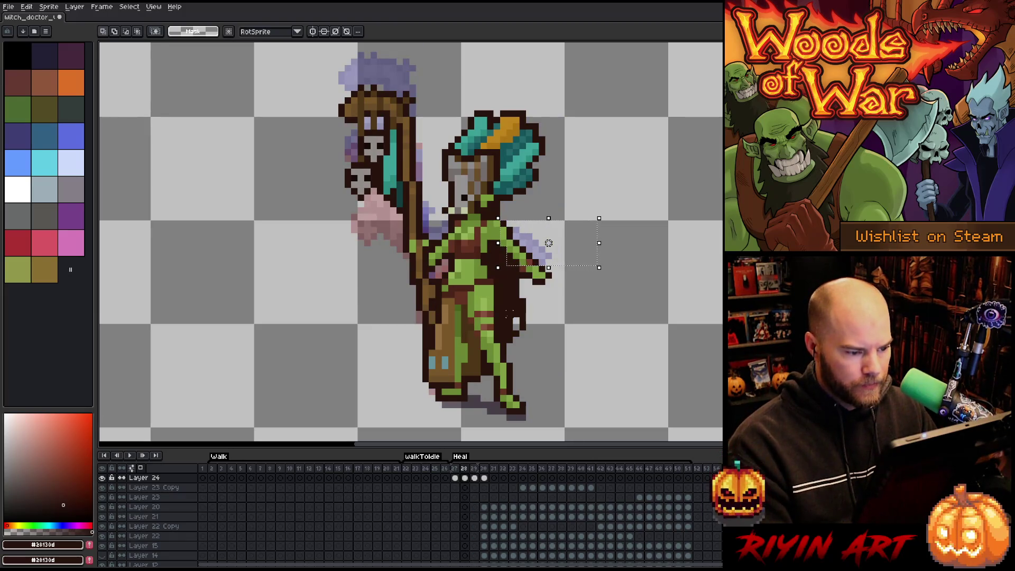
scroll(508, 314, "up", 1)
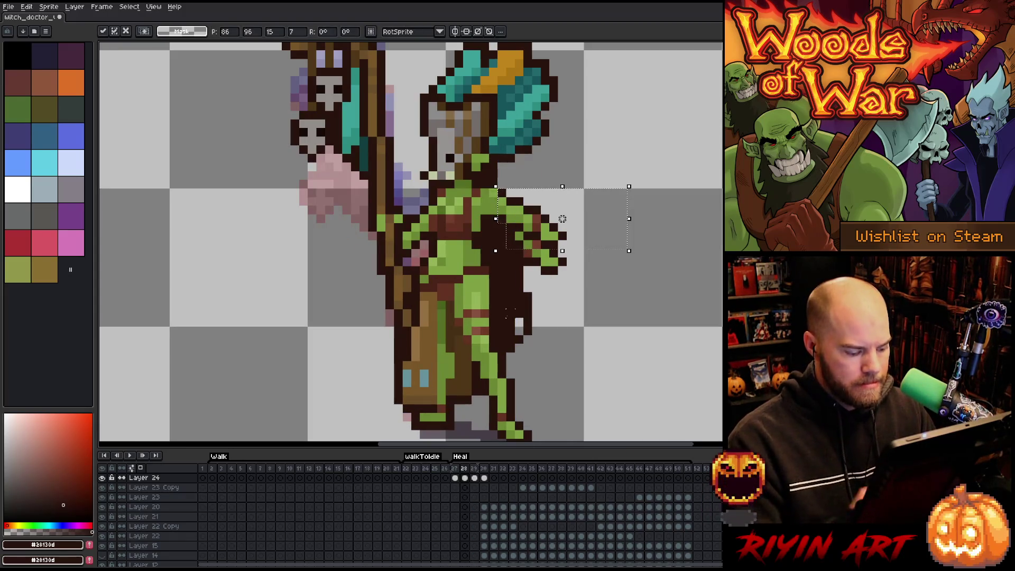
key("b")
mouse_move(519, 235)
left_mouse_down()
mouse_move(550, 268)
mouse_move(563, 262)
mouse_move(536, 253)
left_mouse_up()
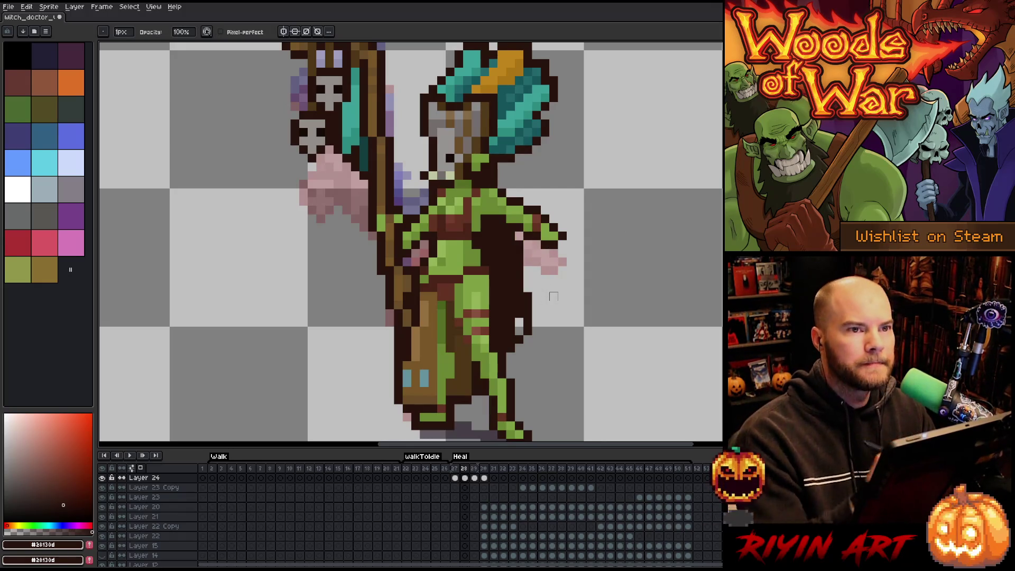
Toggle onion skin and flip between Heal frames 27–29 to compare poses.
right_click(554, 296)
key("Escape")
key("F3")
key("F3")
key("F3")
key("F3")
key("Left")
key("Right")
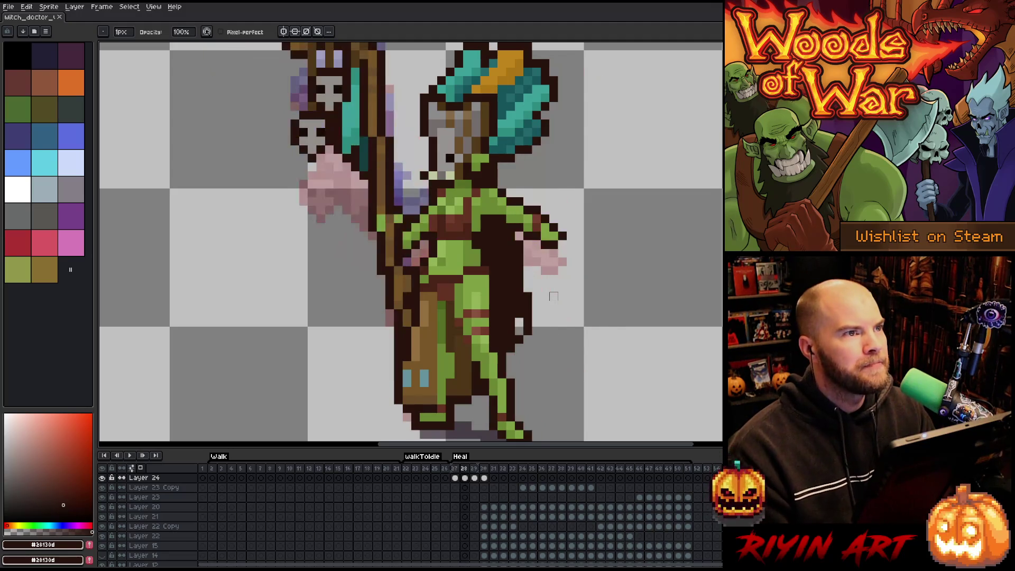
key("Left")
key("Right")
key("Right")
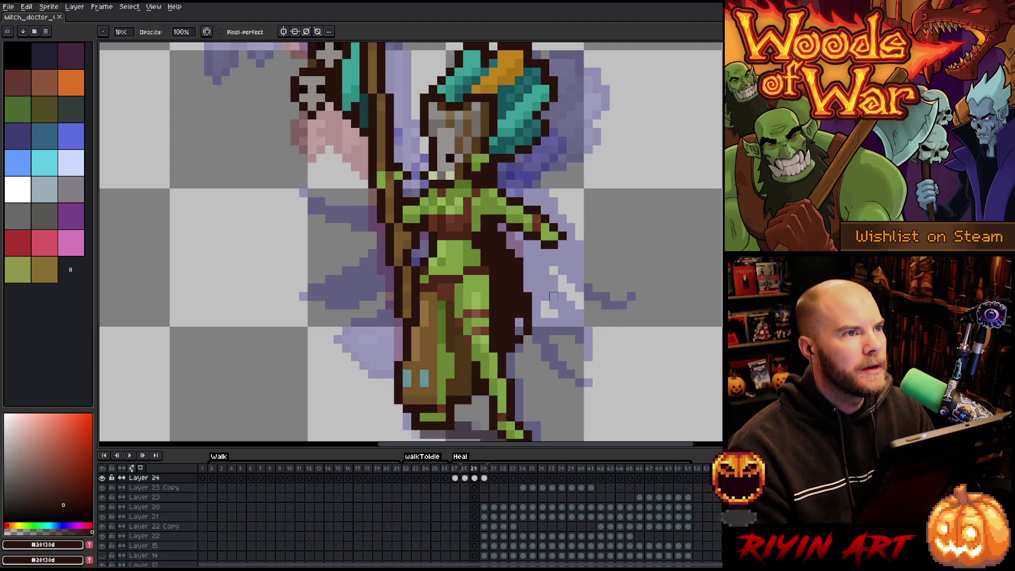
key("Left")
key("Left")
key("Right")
key("Left")
key("Right")
key("Left")
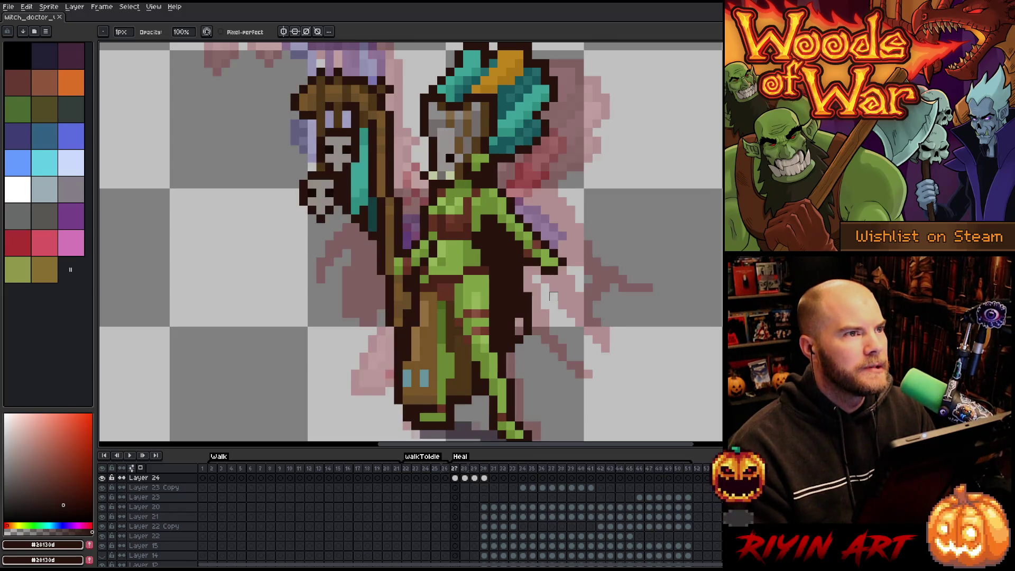
key("Right")
key("Left")
key("Right")
key("Left")
key("Right")
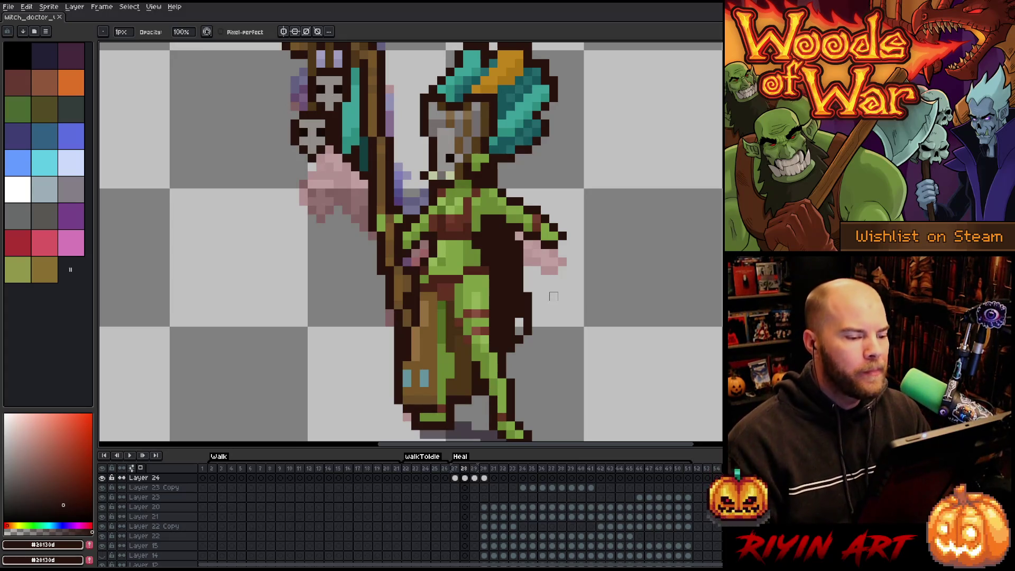
Play the Heal animation preview, then step back and forth through frames 27–29.
key("Return")
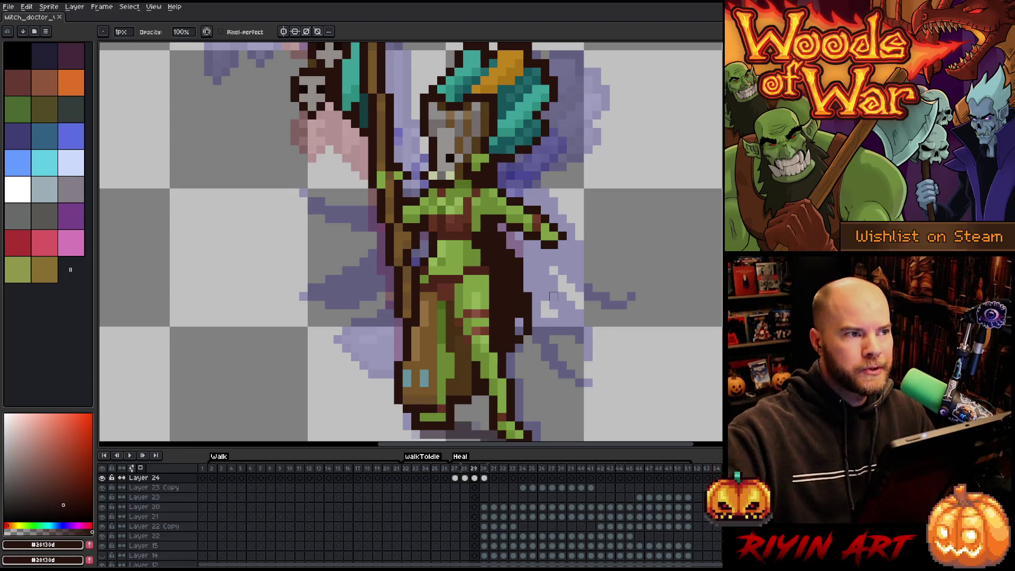
key("Left")
key("Left")
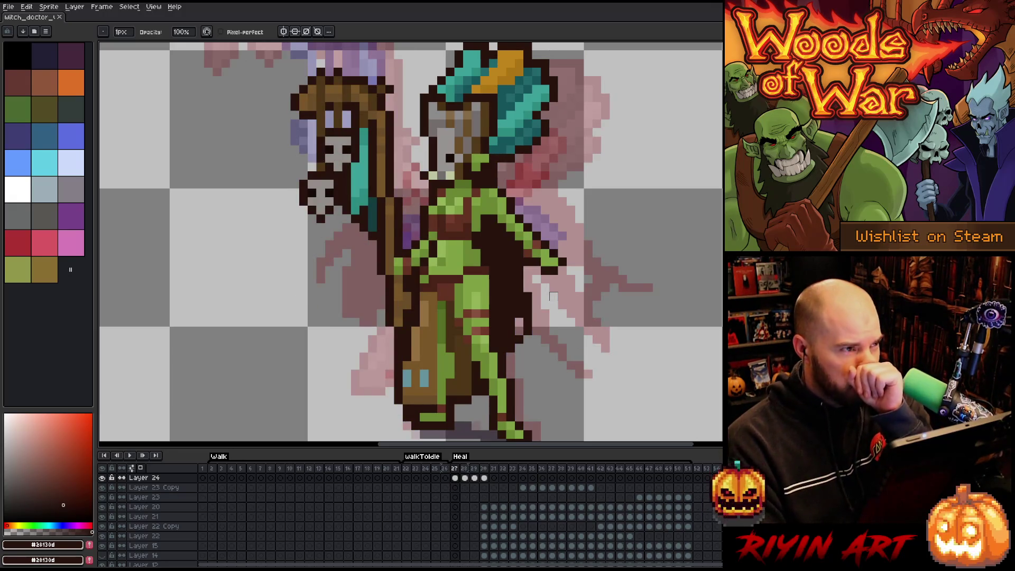
key("Right")
key("Left")
key("Left")
key("Right")
key("Right")
key("Right")
key("Left")
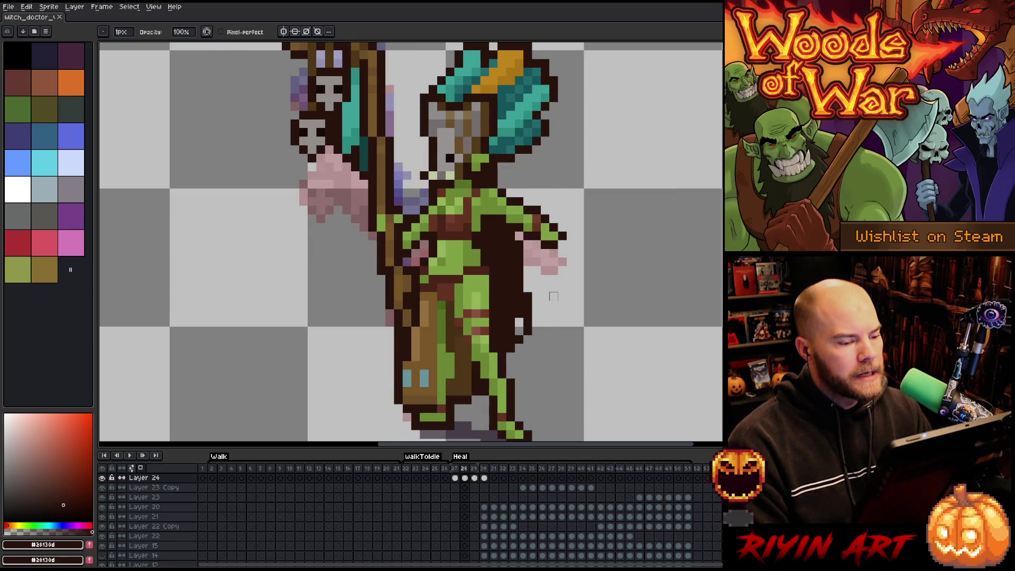
key("Right")
key("Right")
key("Left")
key("Left")
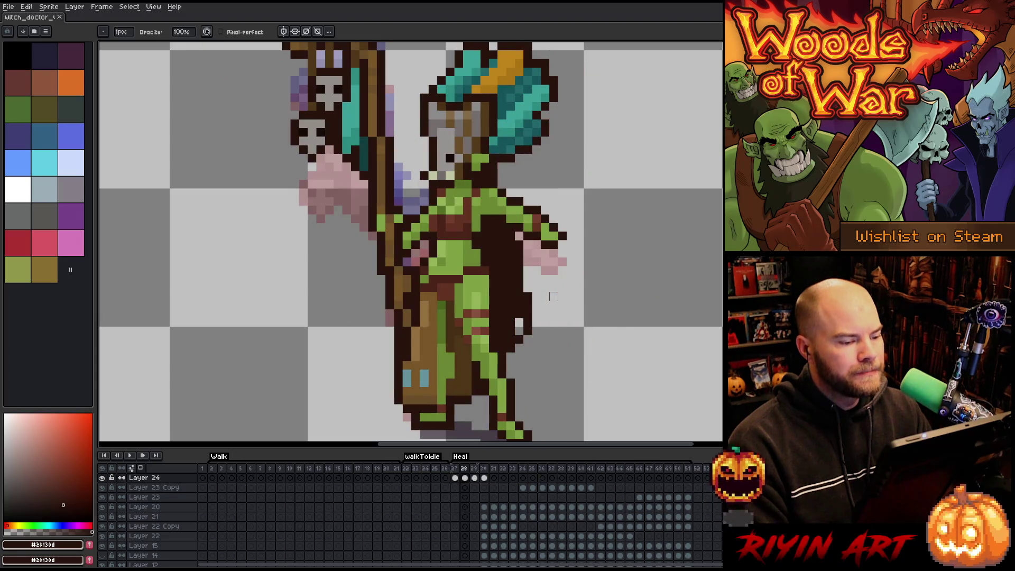
key("Right")
key("Right")
key("Left")
key("Left")
key("Right")
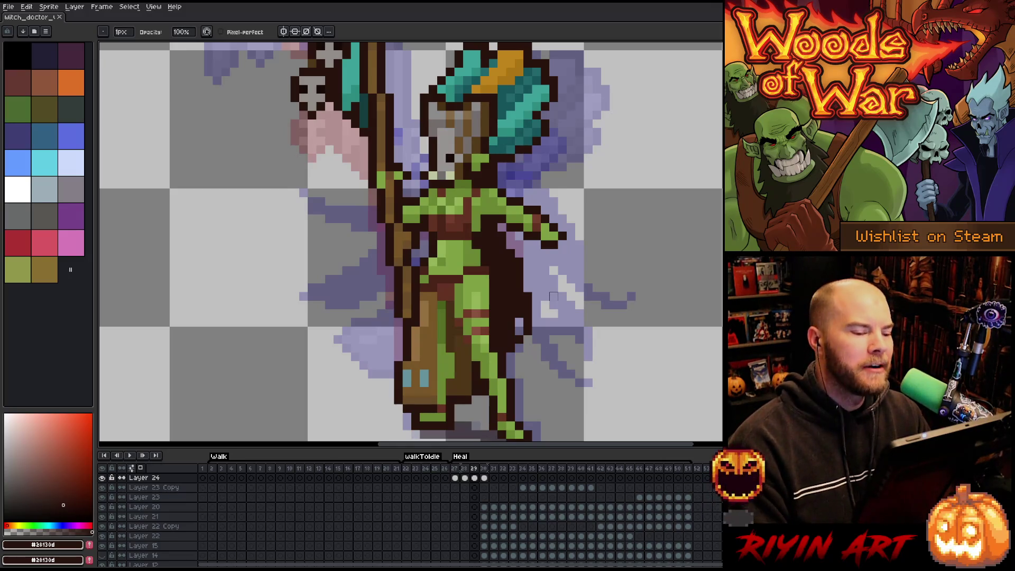
Flip between frames 28 and 29 to compare poses, ending on frame 29.
key("Left")
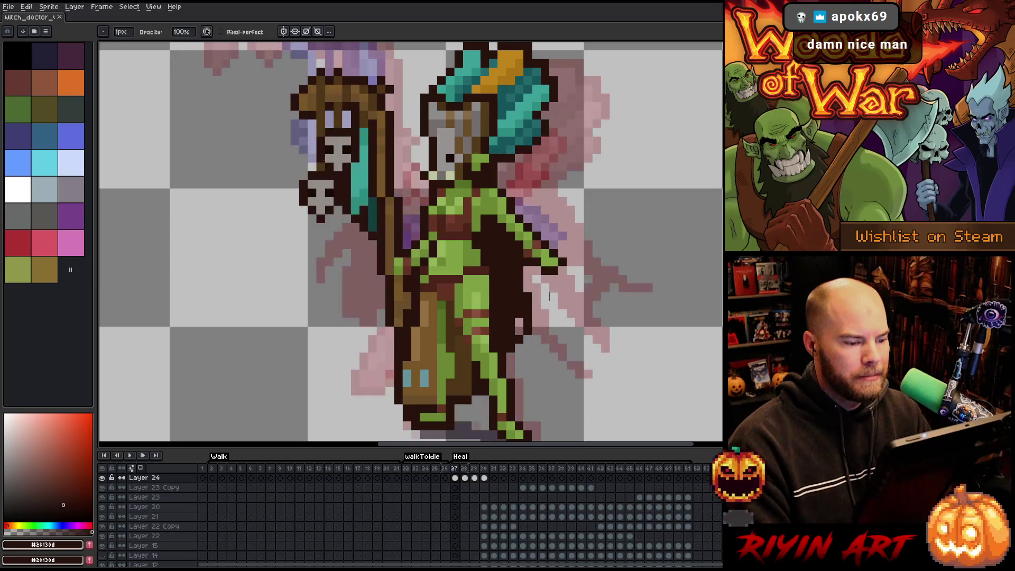
key("Right")
key("Left")
key("Left")
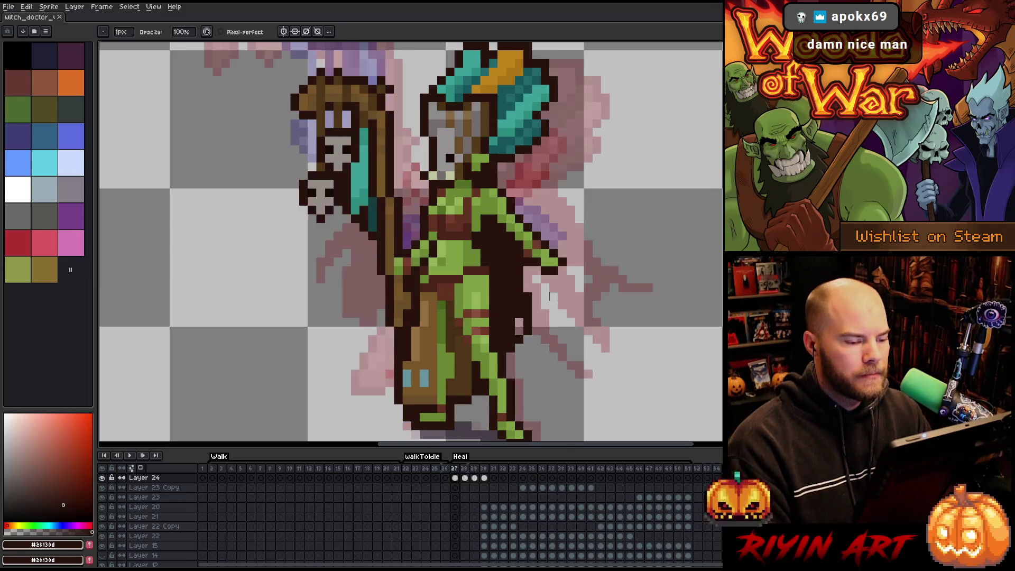
key("Right")
key("Right")
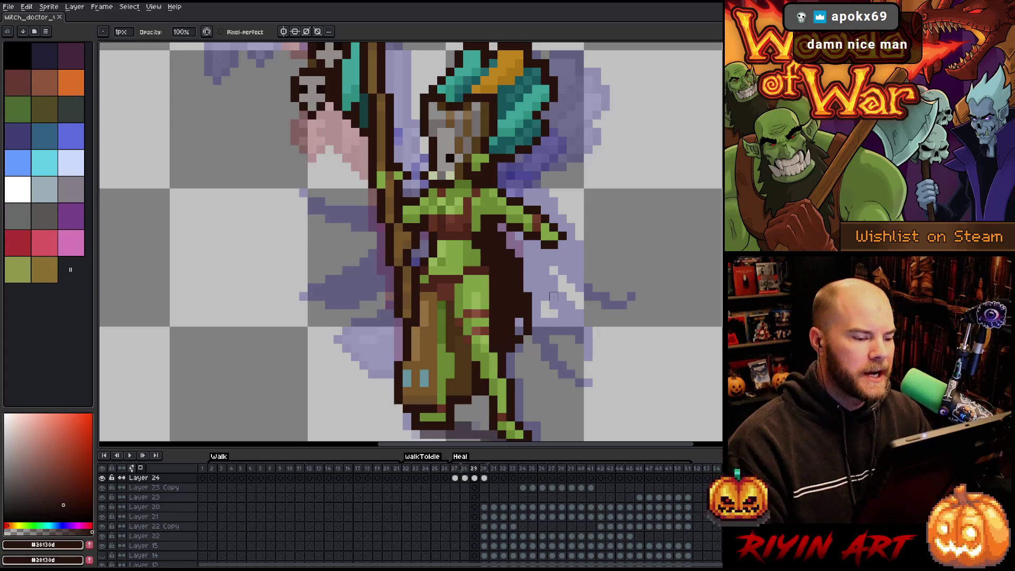
key("m")
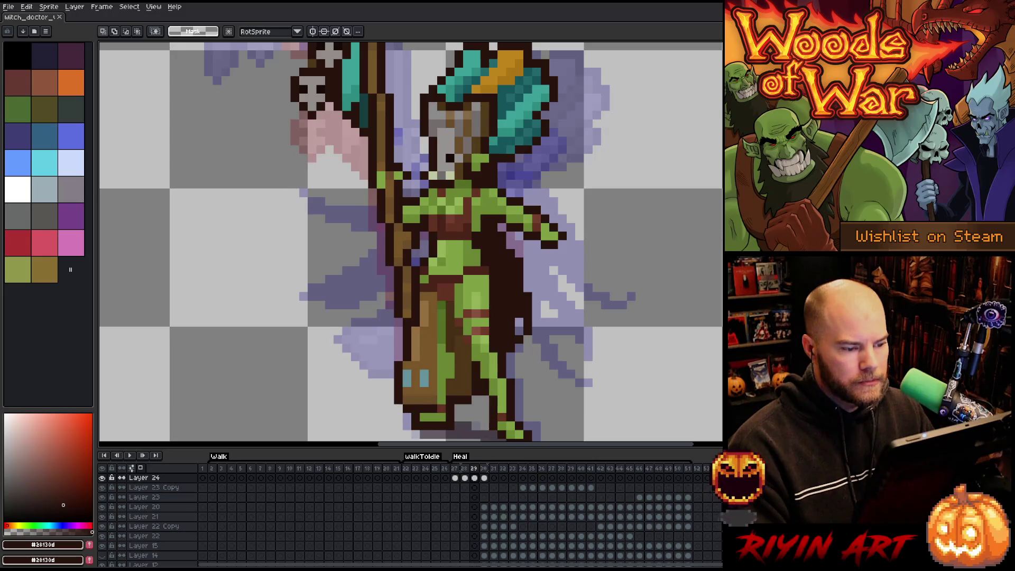
Select the hand and forearm on frame 29 and lift them slightly.
mouse_move(730, 215)
left_mouse_down()
mouse_move(706, 259)
mouse_move(550, 257)
left_mouse_up()
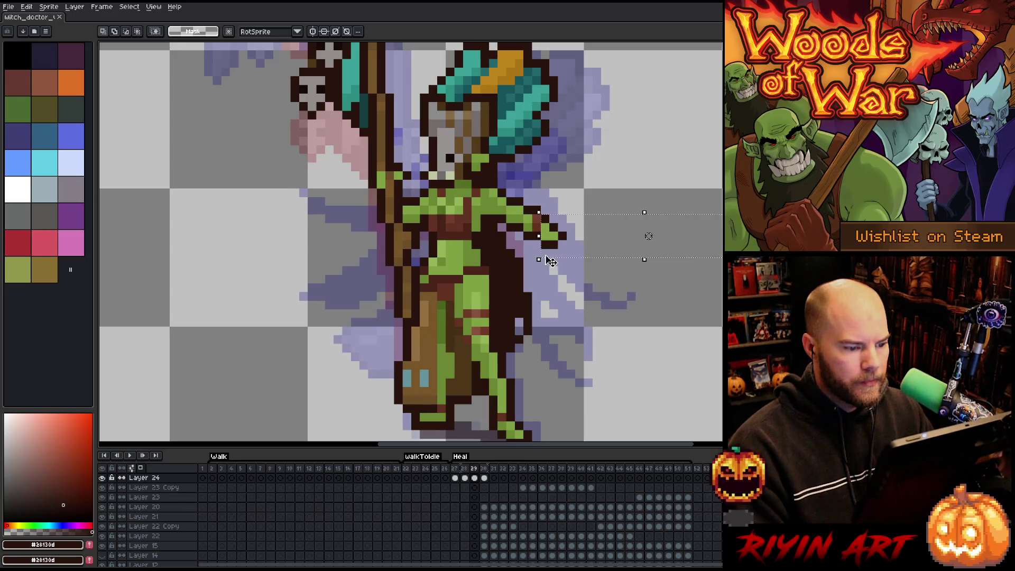
mouse_move(627, 154)
left_mouse_down()
mouse_move(532, 248)
mouse_move(565, 216)
left_mouse_up()
key("ctrl+d")
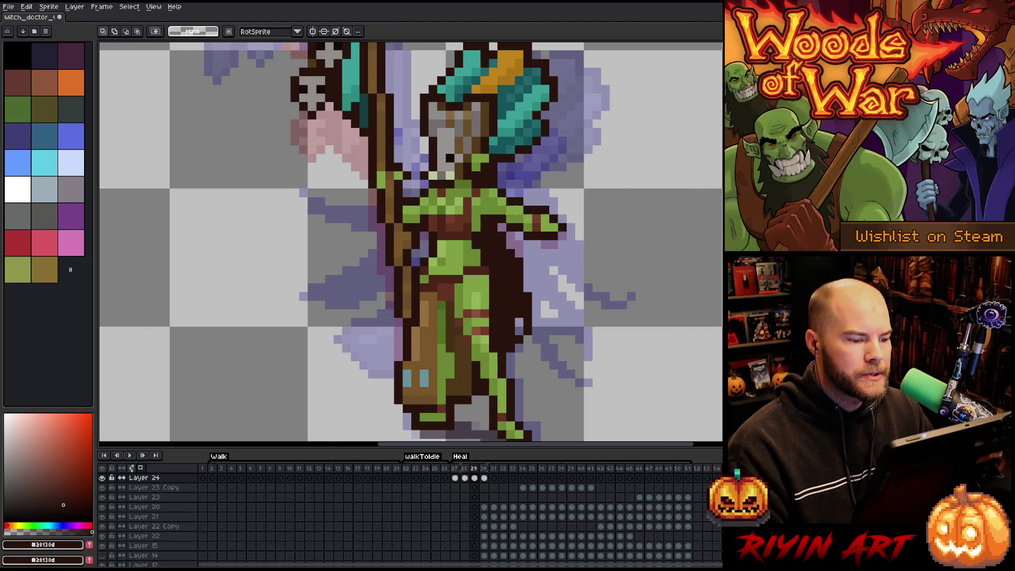
mouse_move(505, 180)
left_mouse_down()
mouse_move(521, 201)
mouse_move(595, 233)
left_mouse_up()
key("ctrl+d")
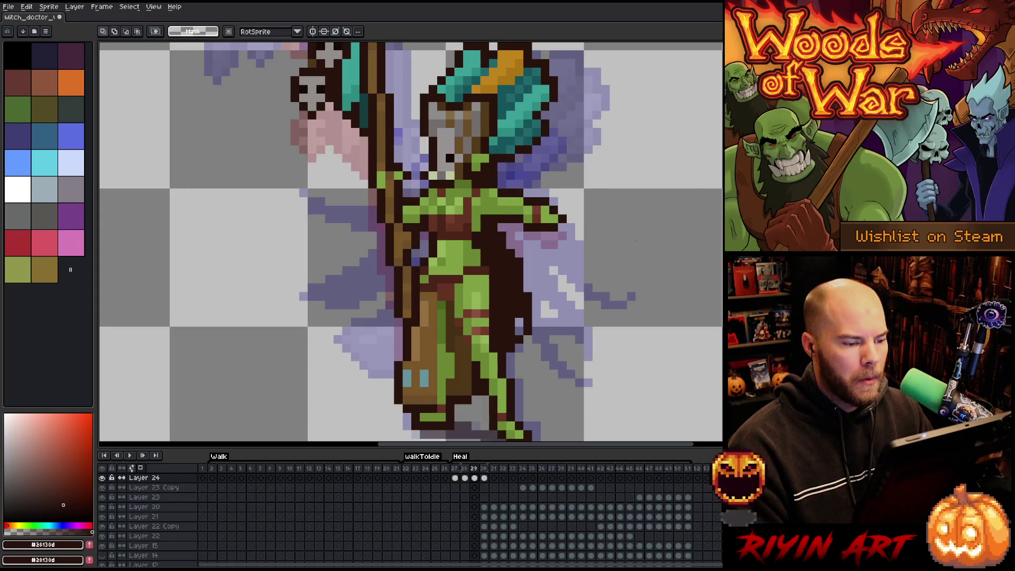
mouse_move(618, 172)
left_mouse_down()
mouse_move(522, 259)
mouse_move(505, 251)
mouse_move(508, 239)
left_mouse_up()
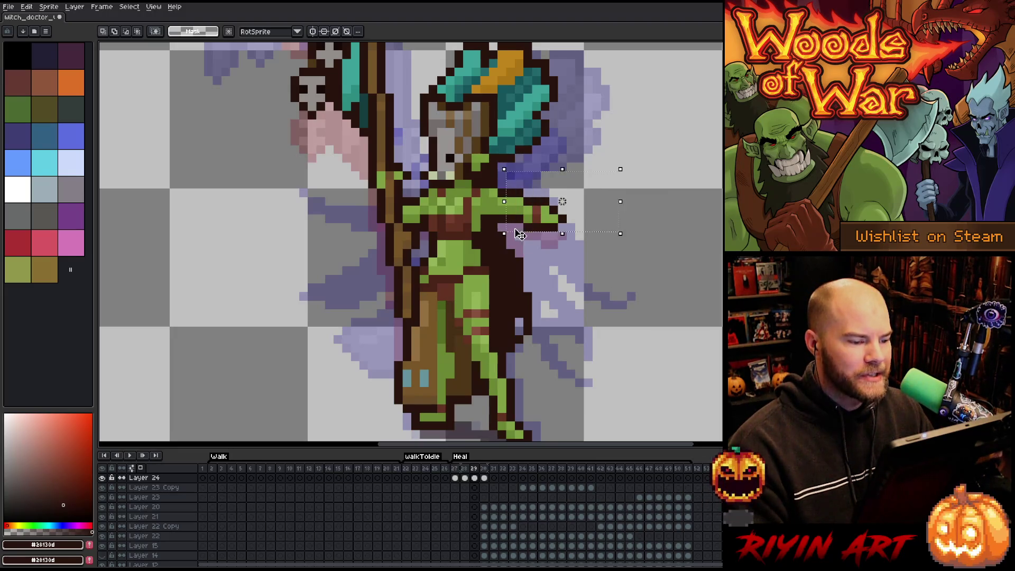
key("ctrl+d")
left_click_drag(586, 143, 522, 251)
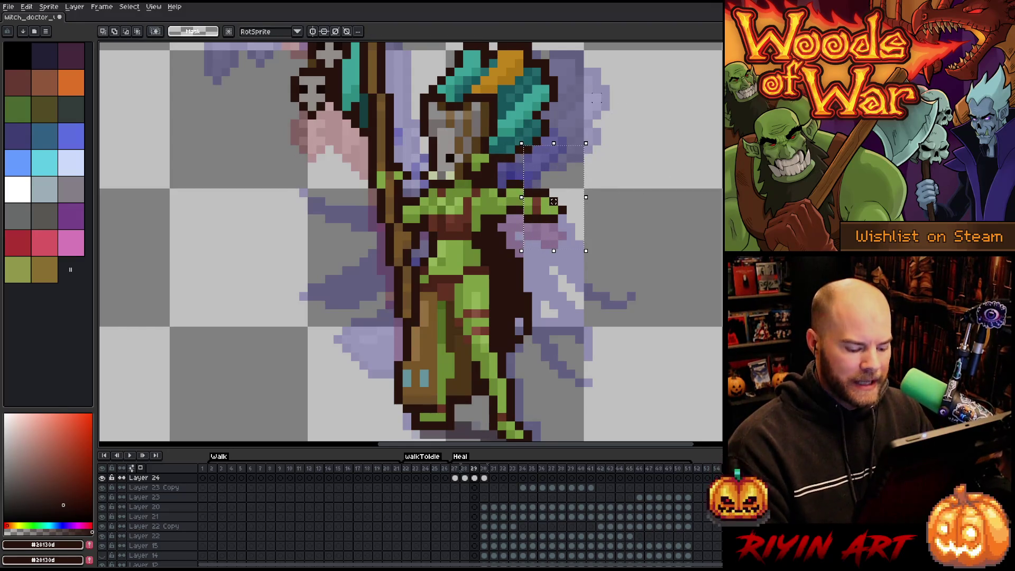
left_click_drag(554, 202, 554, 193)
left_click(692, 194)
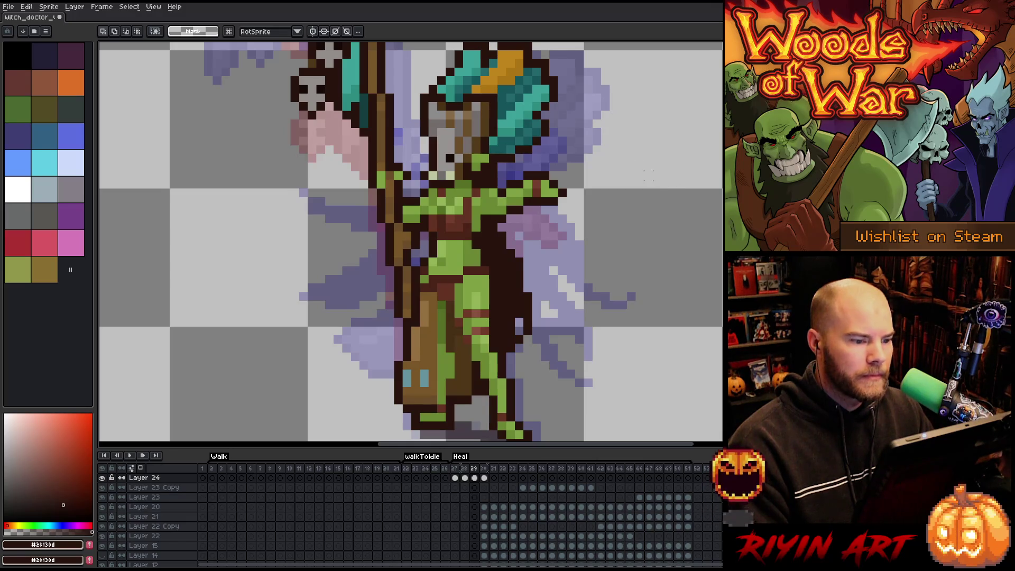
Raise the arm and hand by one more pixel and commit.
mouse_move(496, 223)
left_mouse_down()
mouse_move(550, 177)
mouse_move(612, 168)
left_mouse_up()
left_click(629, 138)
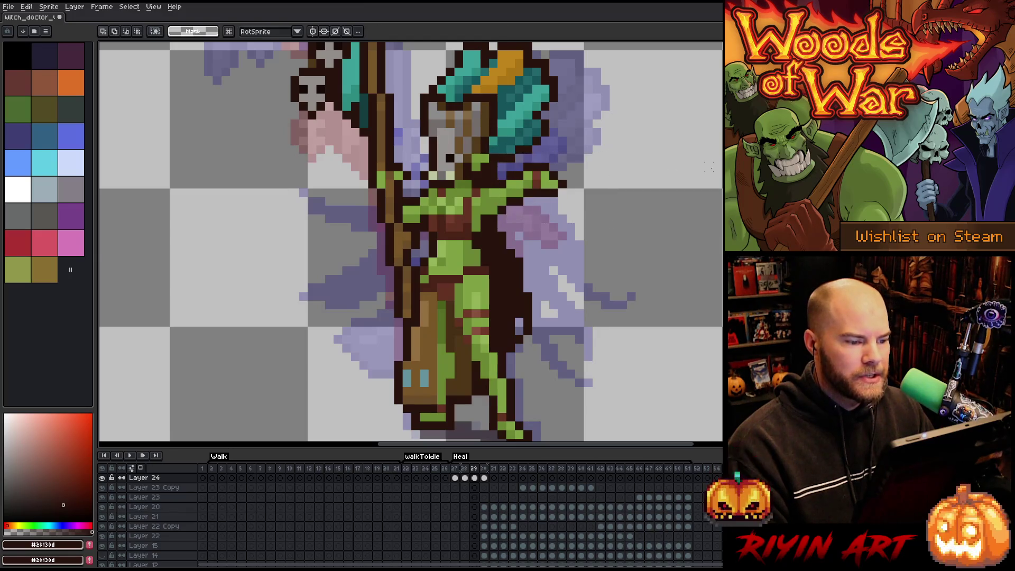
mouse_move(630, 117)
left_mouse_down()
mouse_move(578, 211)
mouse_move(531, 251)
left_mouse_up()
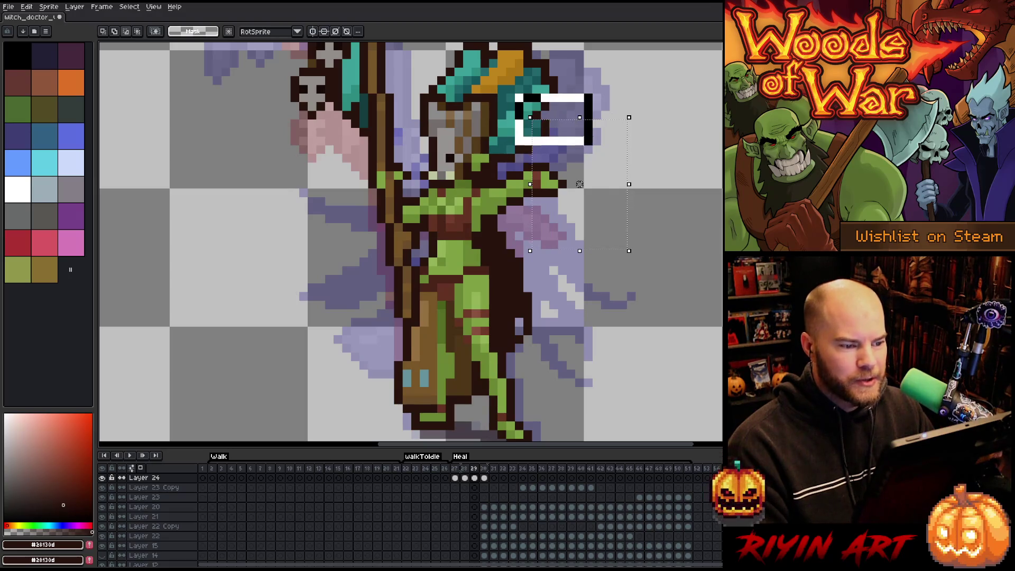
left_click_drag(595, 163, 595, 155)
left_click(684, 213)
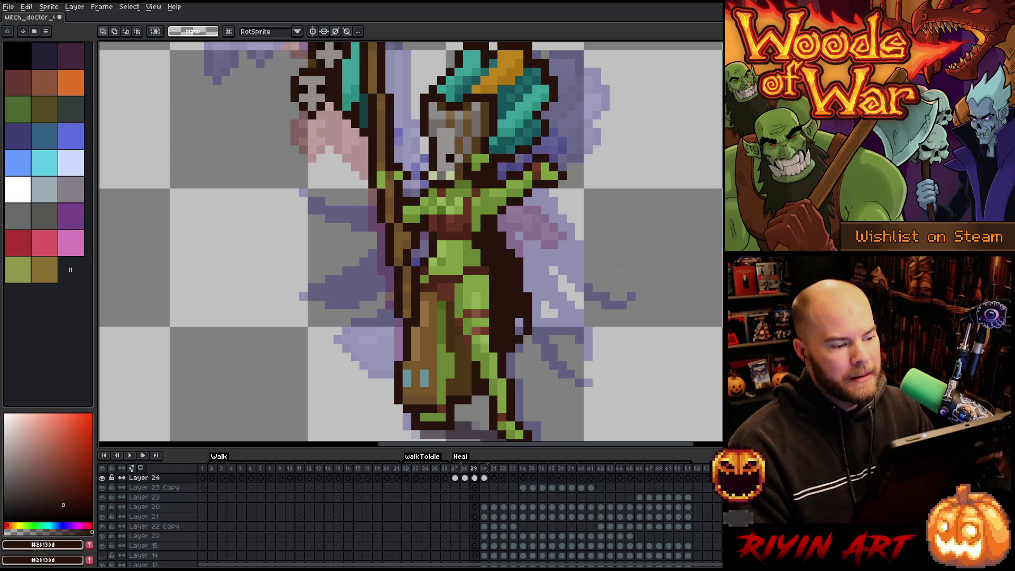
Step ahead to frames 30 and 31 and start the animation preview.
key("period")
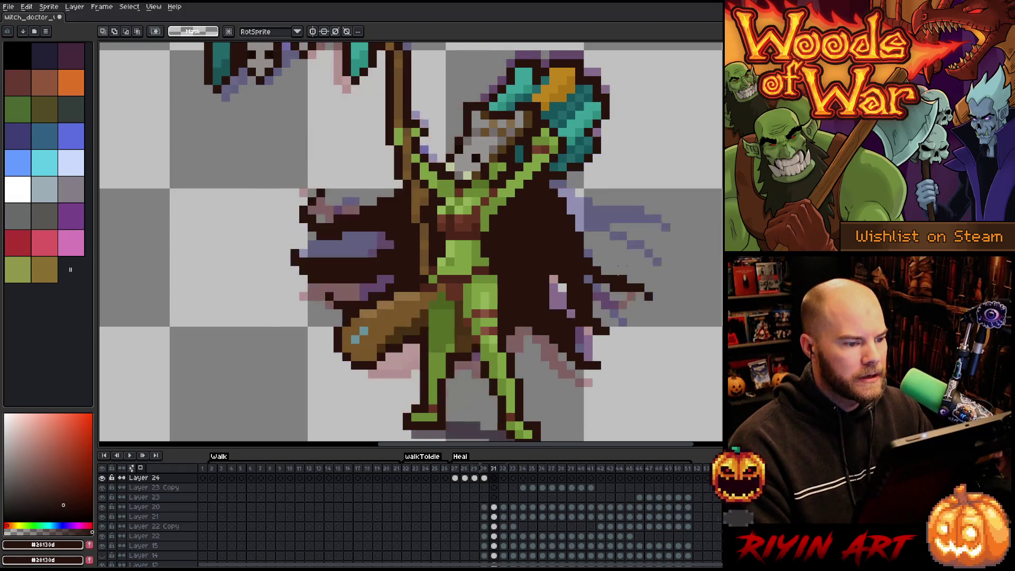
key("period")
key("Return")
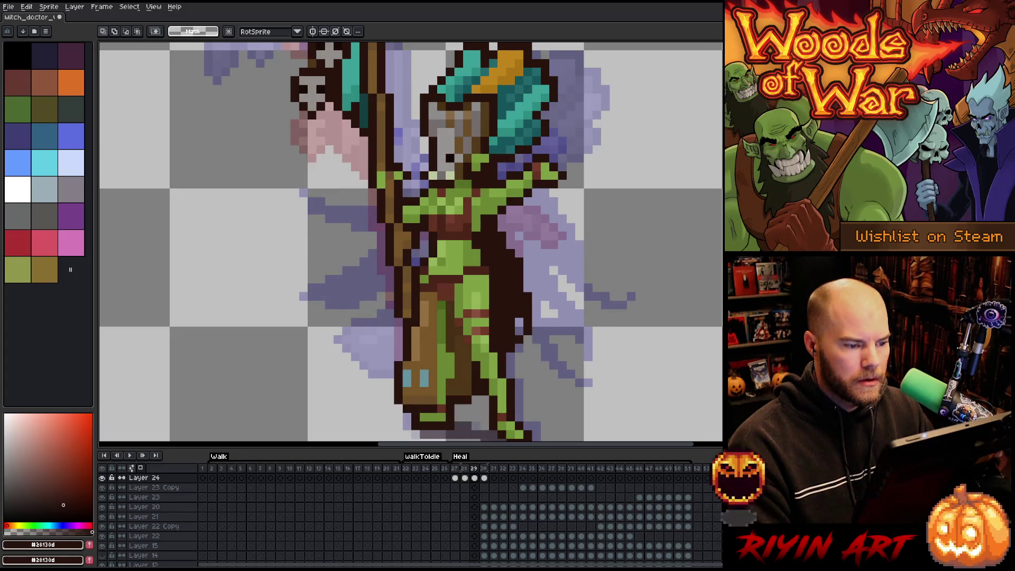
Reselect and deselect the arm, then flip between frames to compare the arm pose.
mouse_move(715, 159)
left_mouse_down()
mouse_move(531, 192)
mouse_move(530, 206)
left_mouse_up()
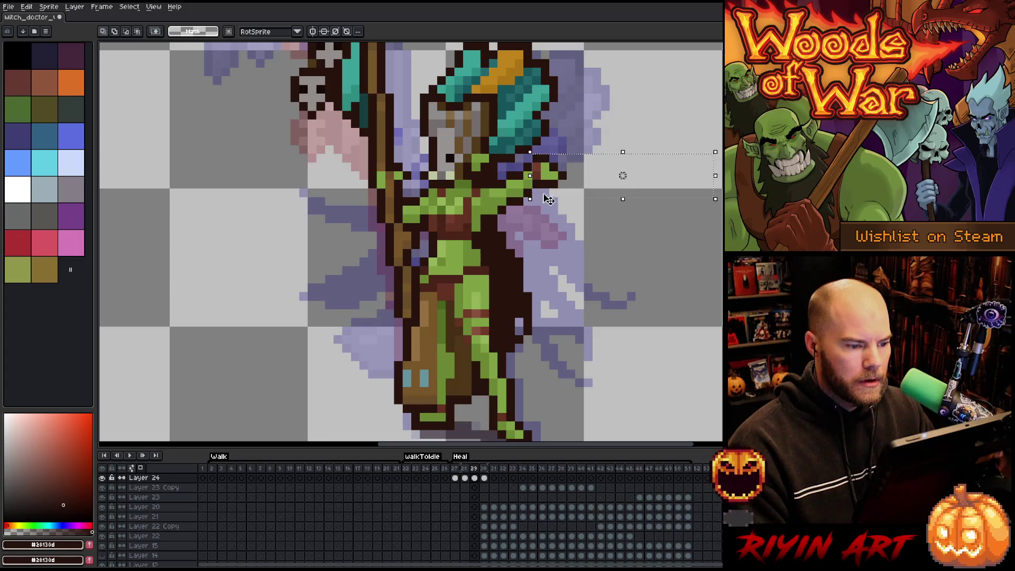
left_click(675, 98)
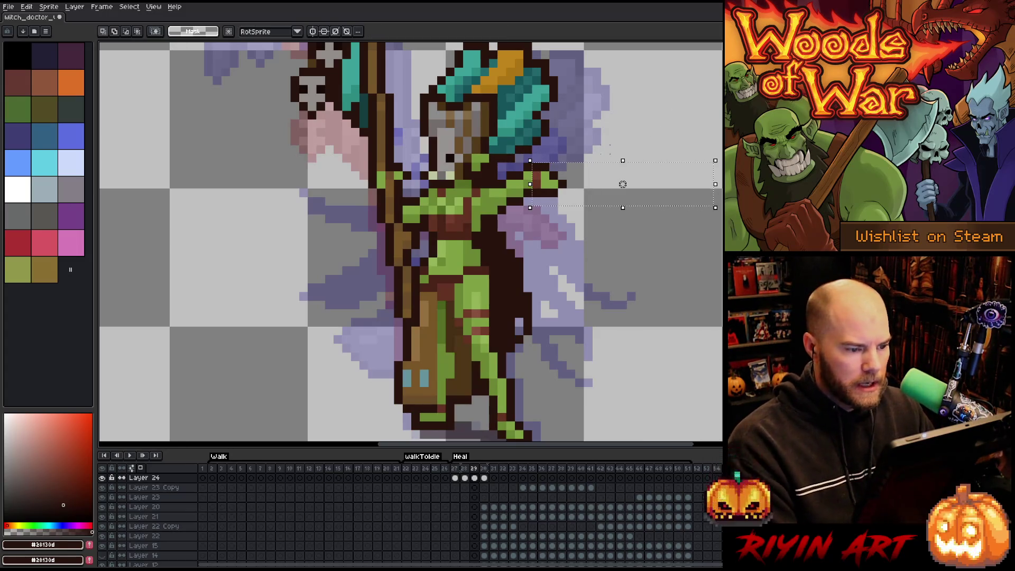
key("ctrl+z")
left_click(639, 105)
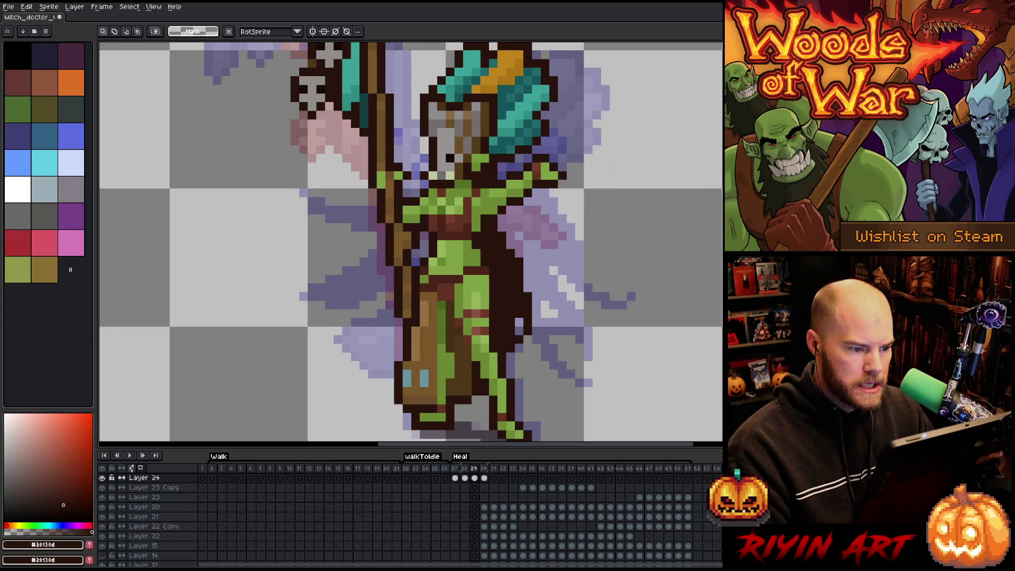
left_click_drag(504, 170, 612, 225)
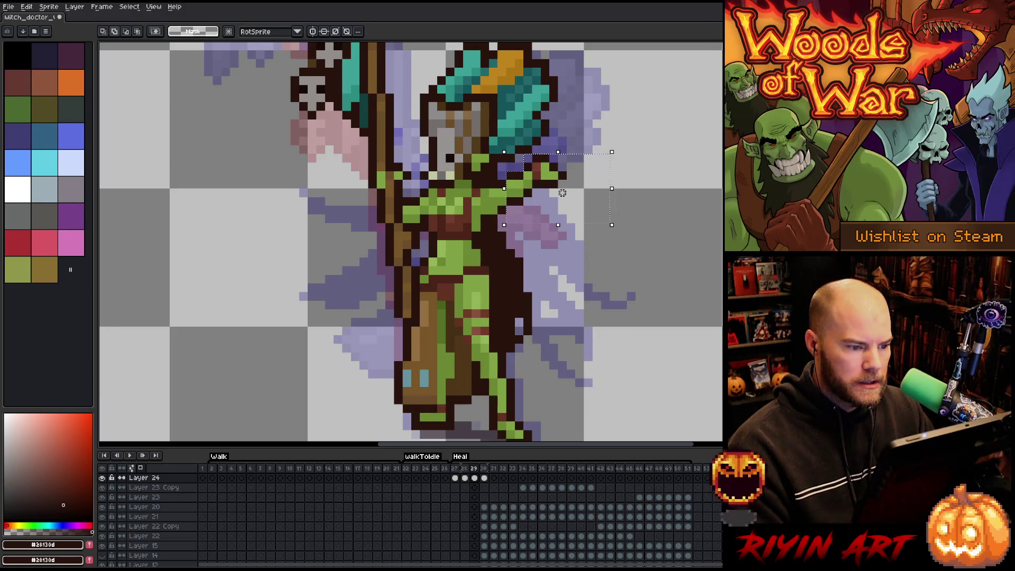
key("ctrl+d")
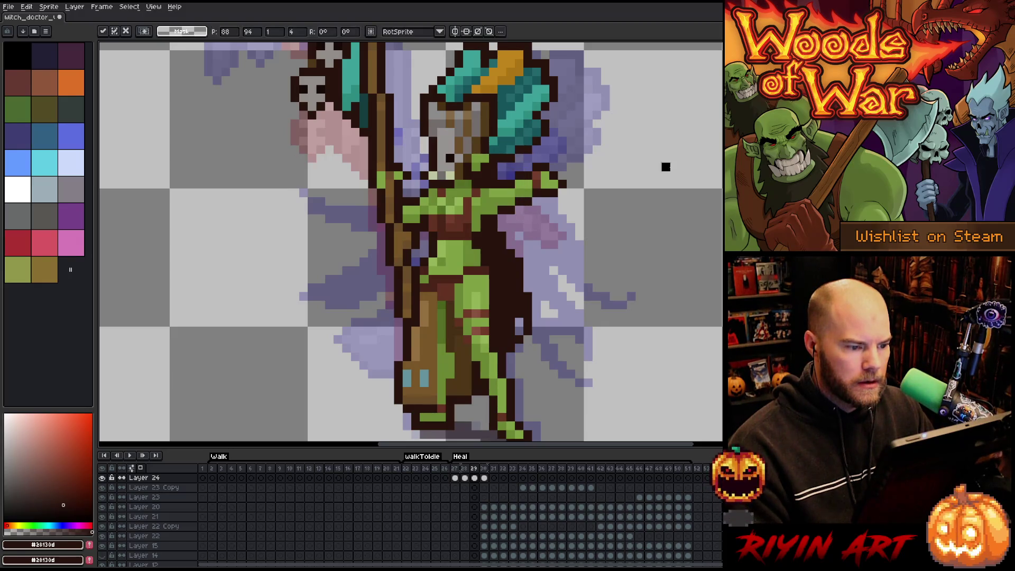
key("Left")
key("Right")
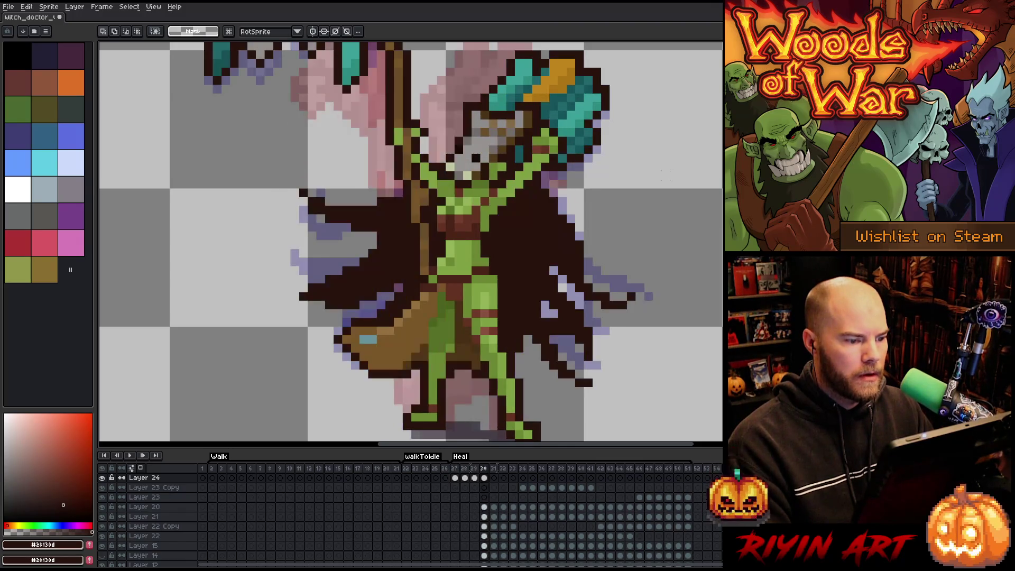
scroll(666, 176, "down", 3)
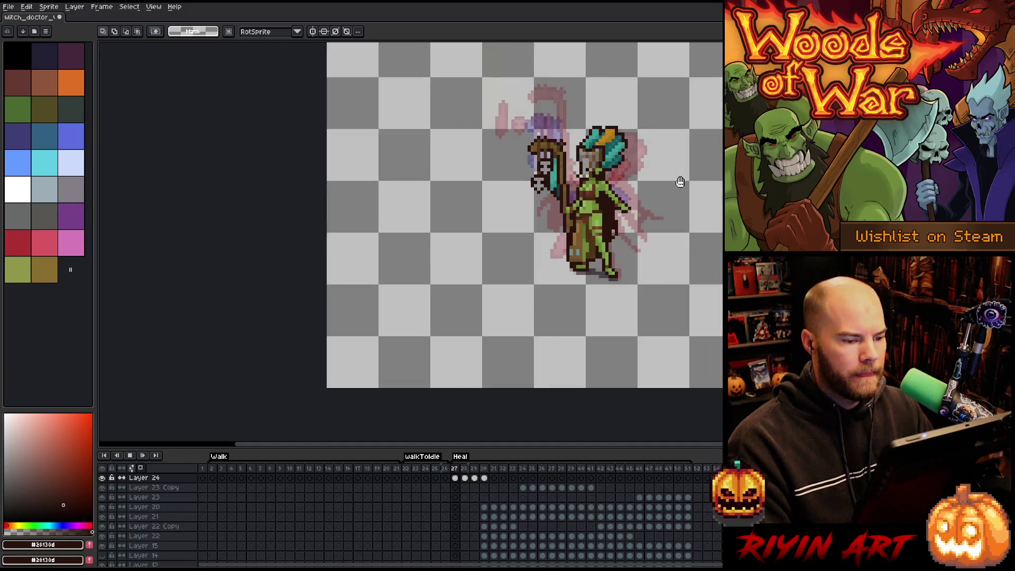
key("Return")
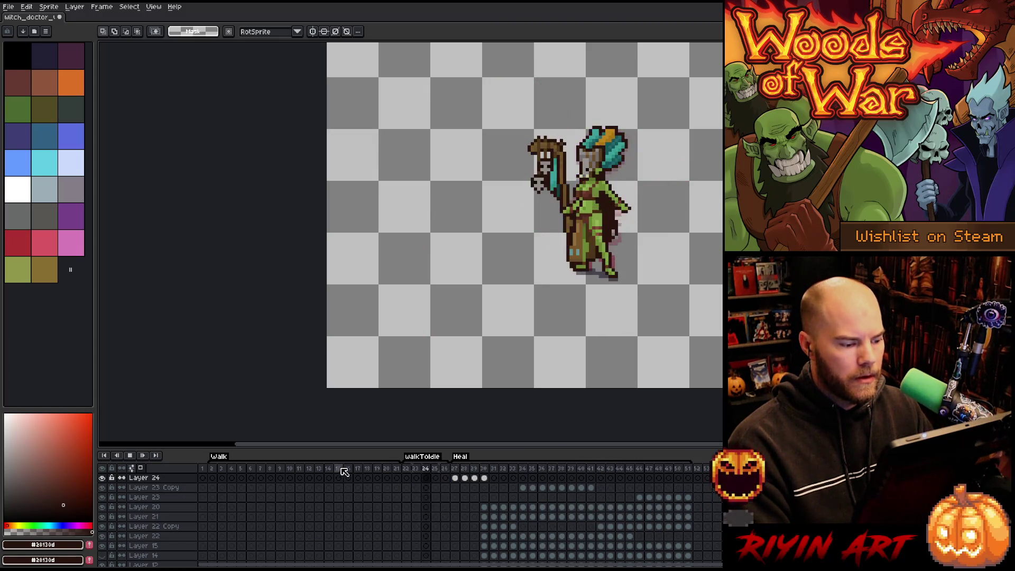
scroll(628, 195, "up", 1)
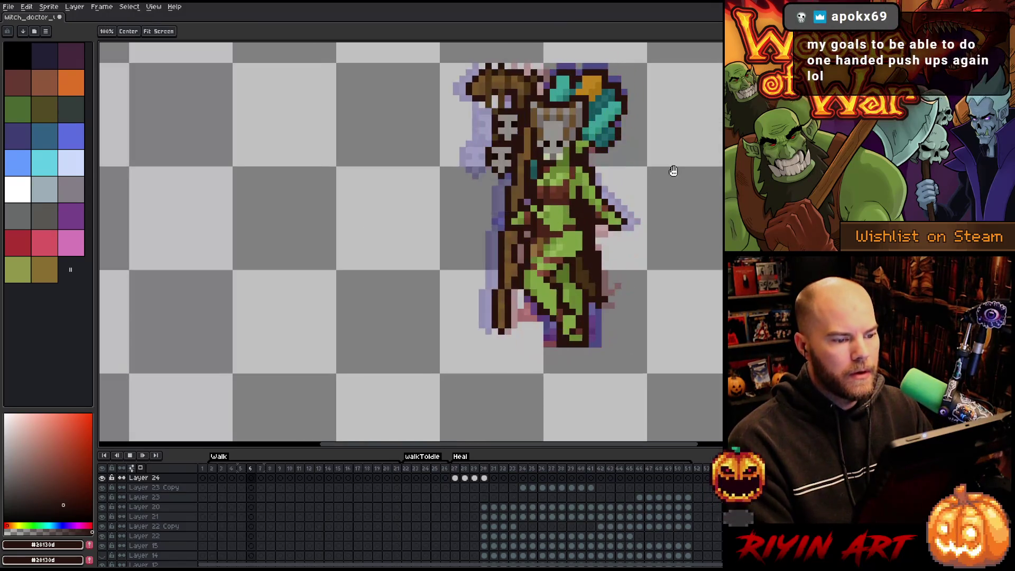
scroll(701, 177, "up", 1)
mouse_move(654, 229)
left_mouse_down()
mouse_move(567, 232)
mouse_move(644, 217)
left_mouse_up()
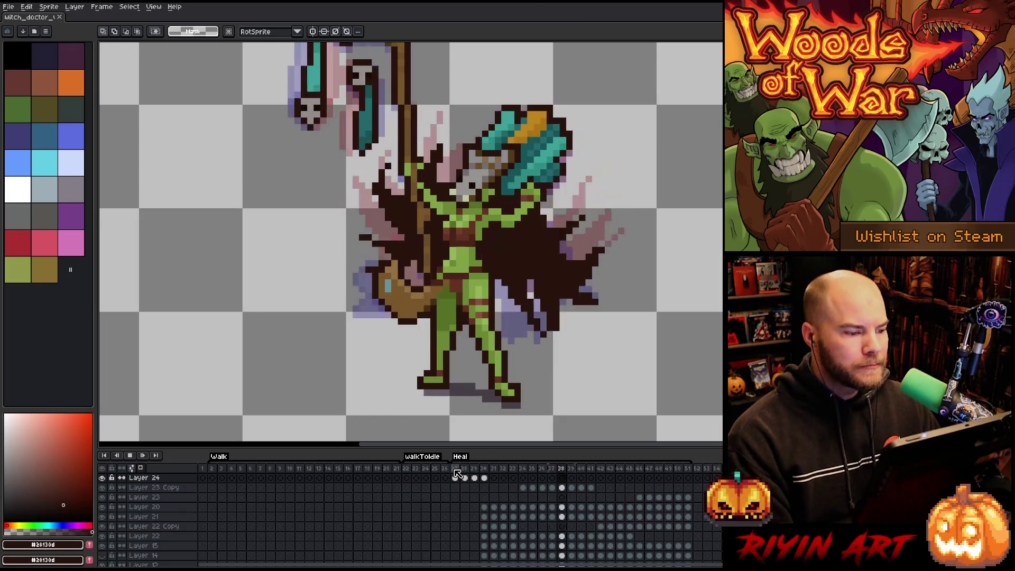
Step through Heal frames 30, 31, 27 and 28, panning the view, ending on frame 28.
scroll(365, 266, "down", 1)
scroll(365, 266, "up", 1)
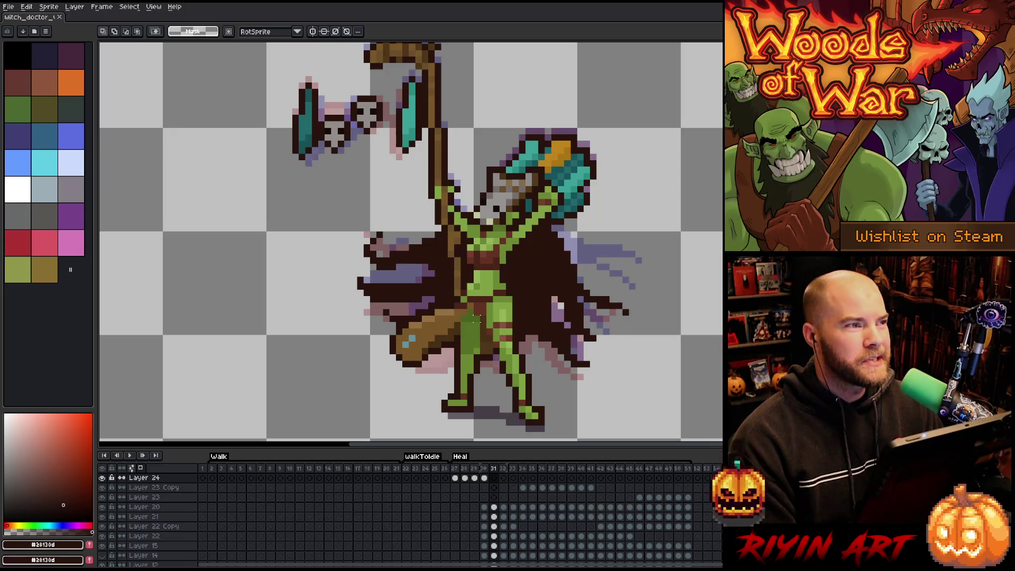
key("Left")
scroll(474, 318, "down", 4)
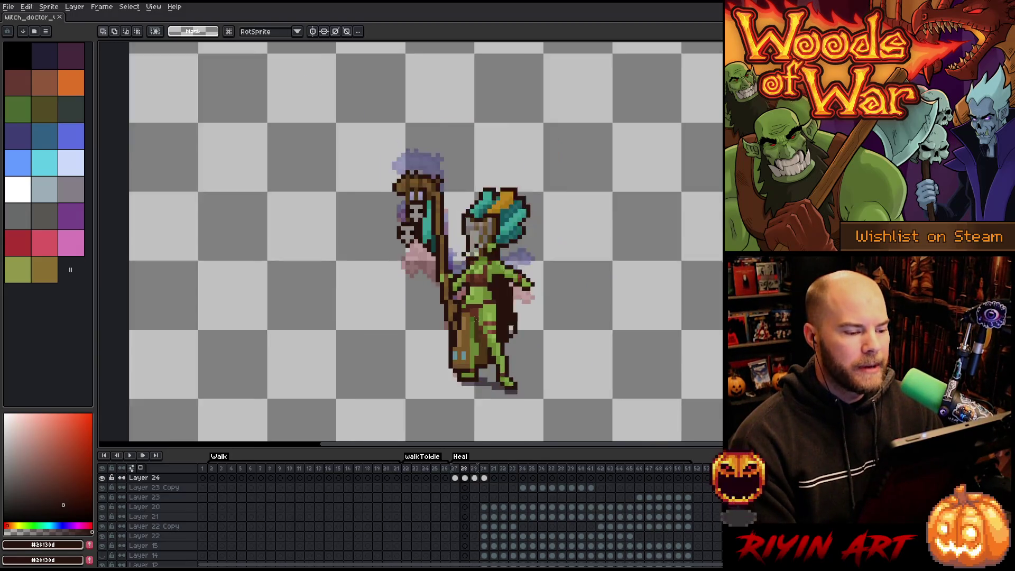
scroll(487, 318, "up", 2)
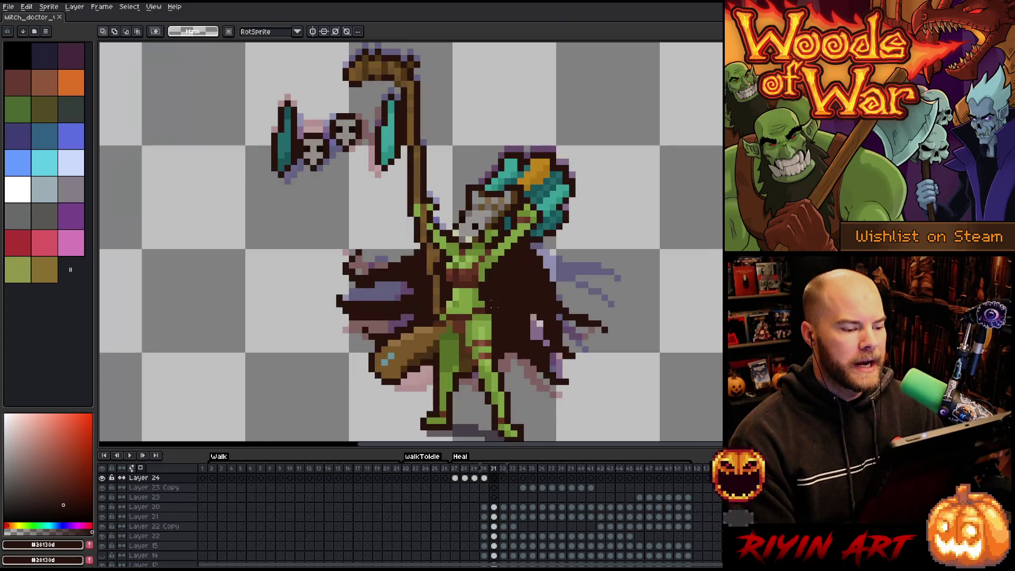
key("Right")
scroll(493, 303, "down", 1)
scroll(494, 304, "up", 1)
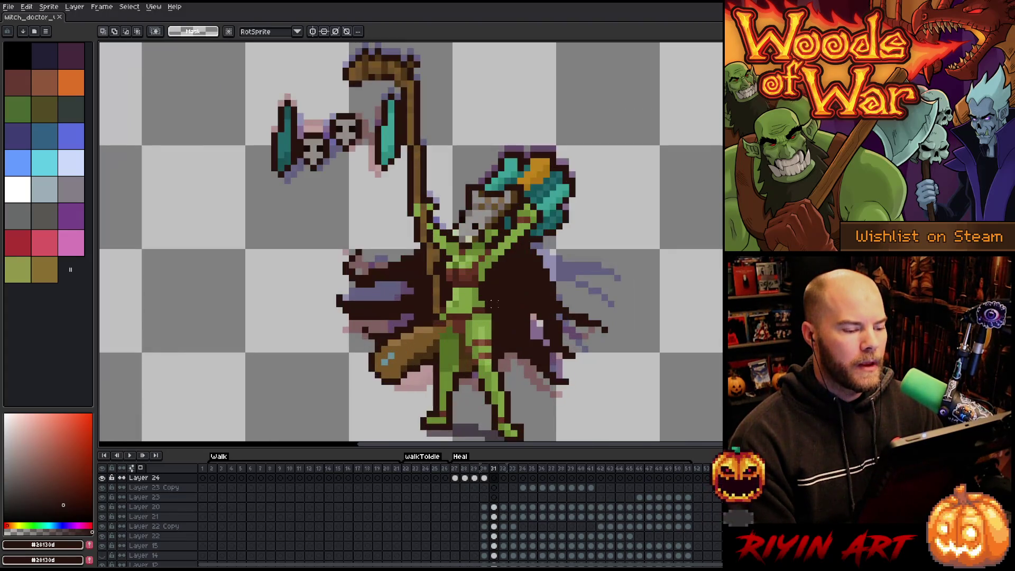
left_click_drag(493, 304, 489, 315)
key("Left")
key("Left")
key("Left")
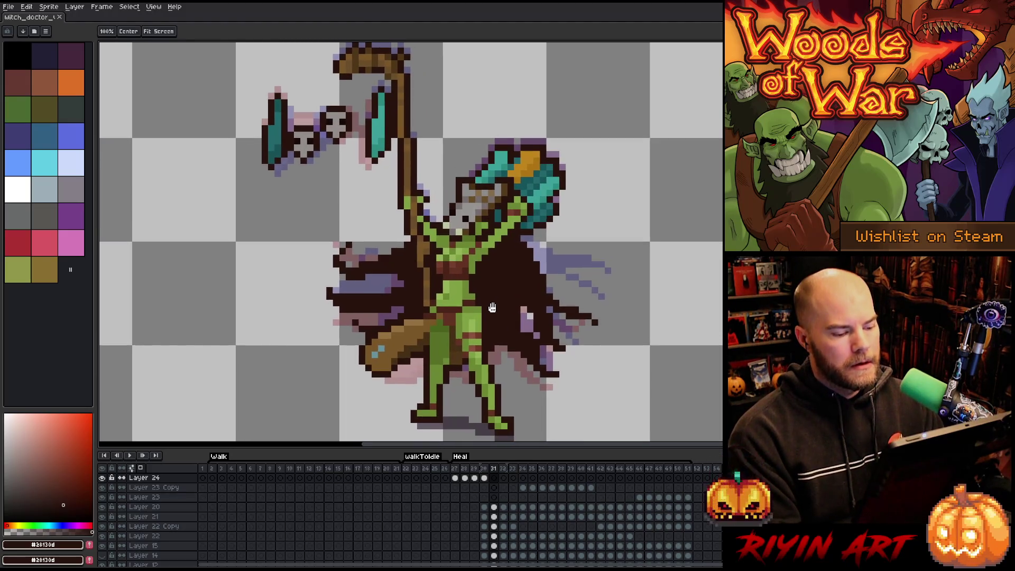
key("Right")
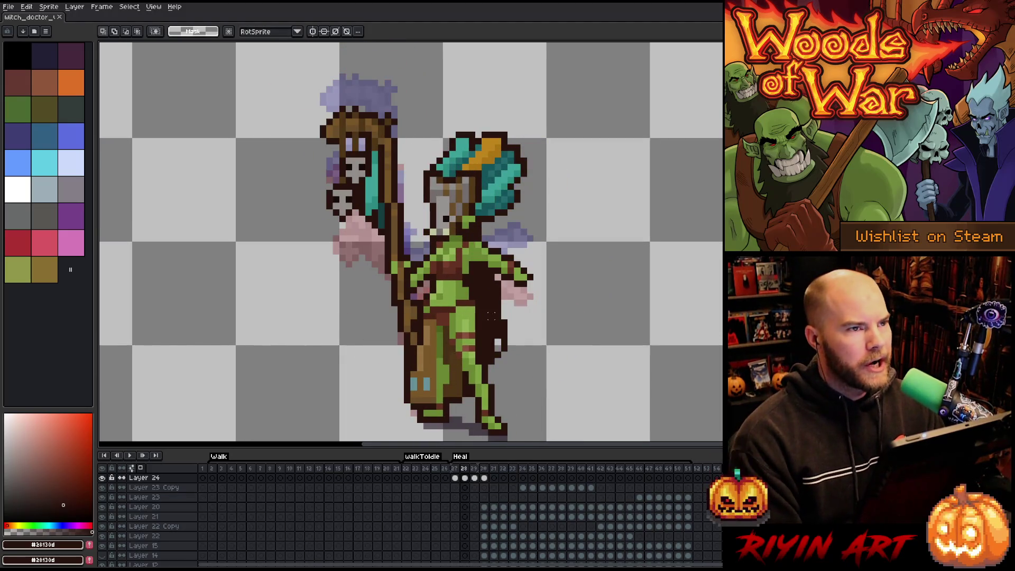
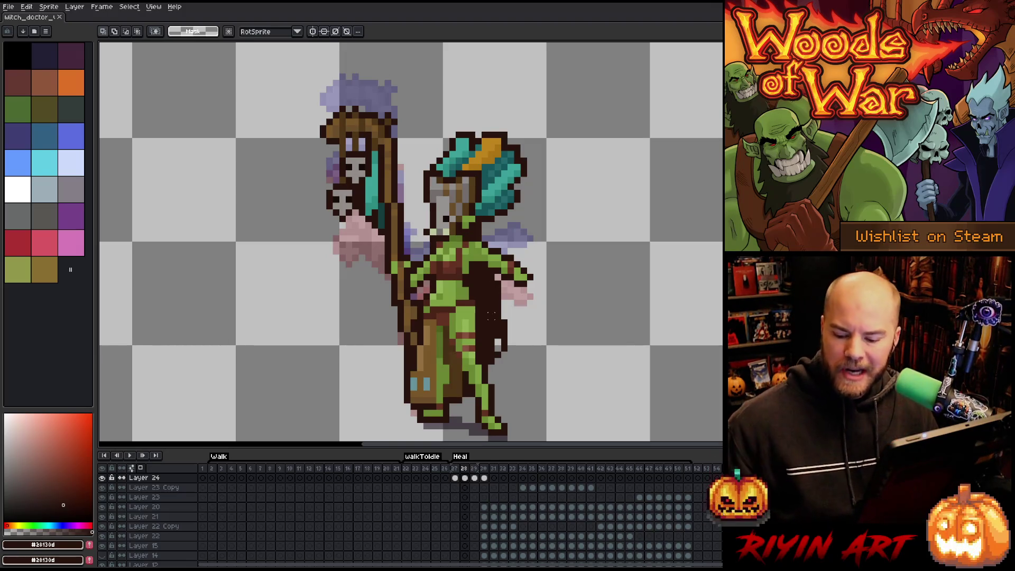
Select the satchel pixels at the hip on frame 28 and drag them lower and left.
scroll(493, 316, "up", 1)
left_click_drag(417, 291, 490, 390)
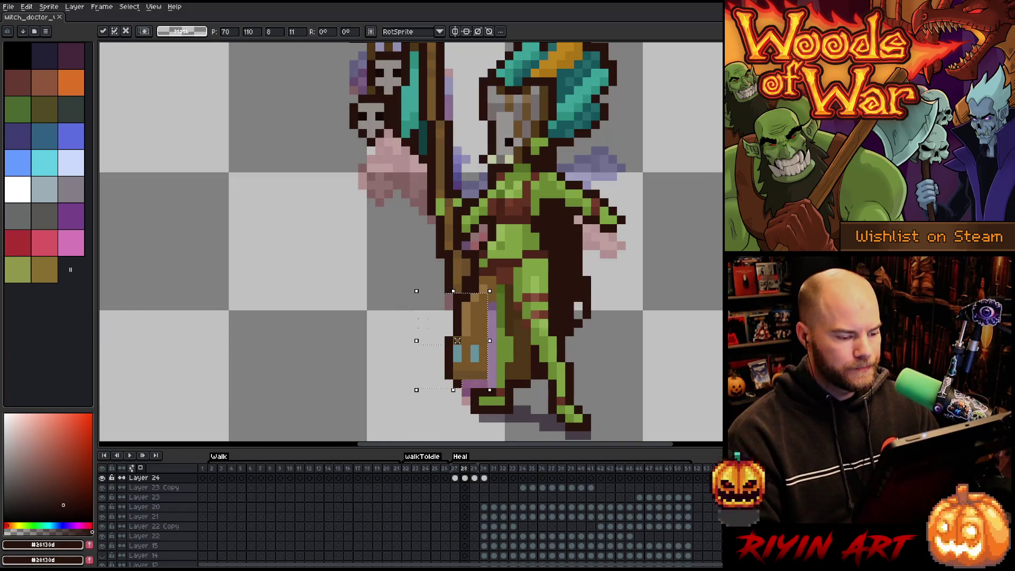
key("Return")
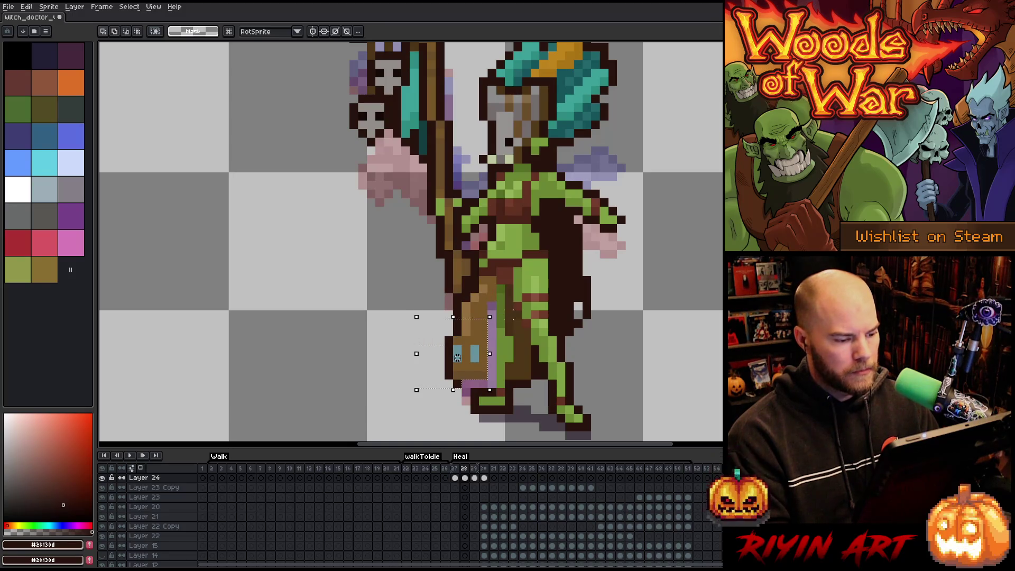
left_click_drag(456, 340, 449, 358)
Flip through frames 28–30 to compare the satchel placement, ending on frame 28.
key("period")
key("comma")
key("period")
key("period")
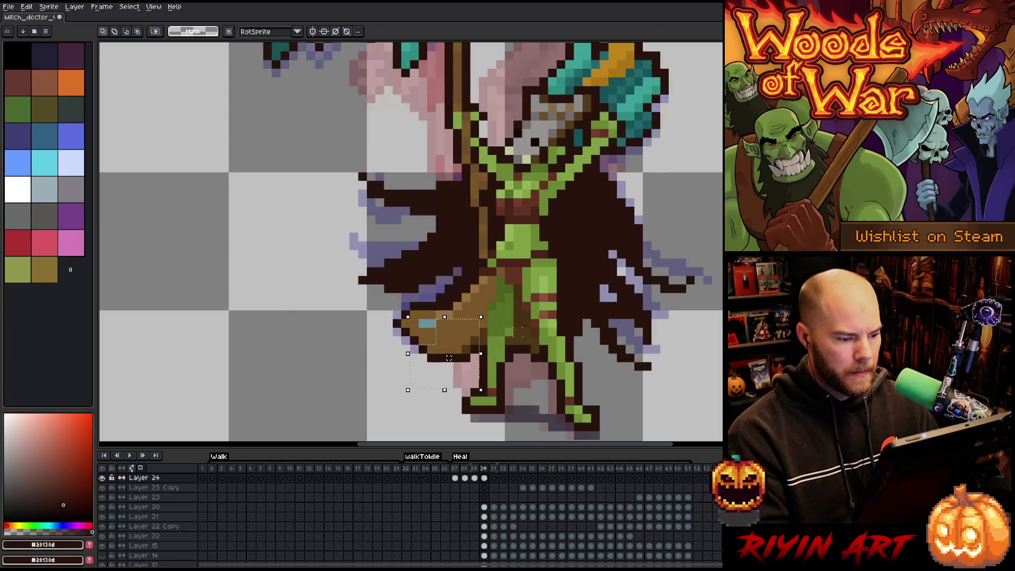
key("comma")
key("period")
key("comma")
key("comma")
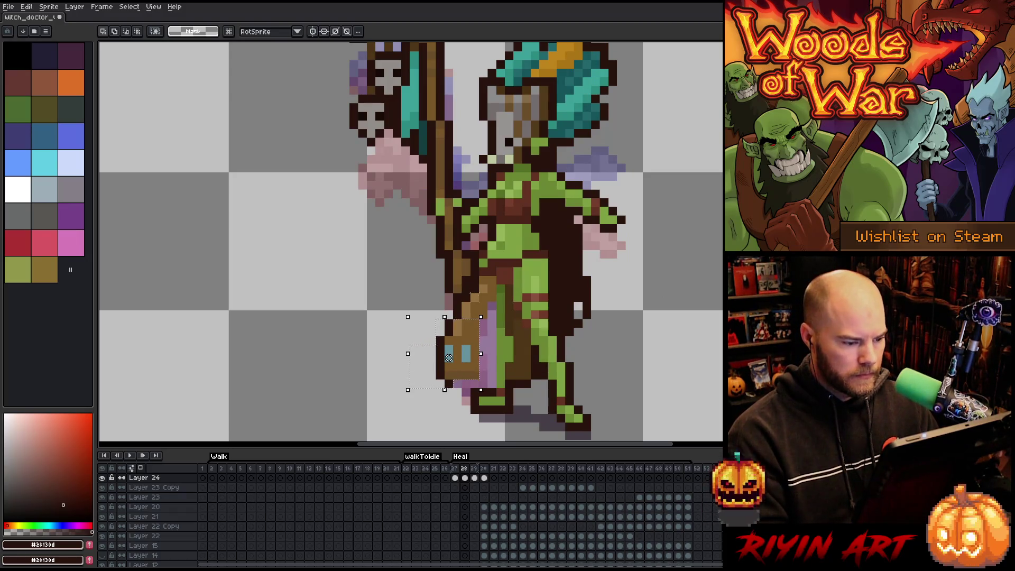
Nudge the satchel about two pixels right, deselect to commit it, and advance to frame 29.
key("b")
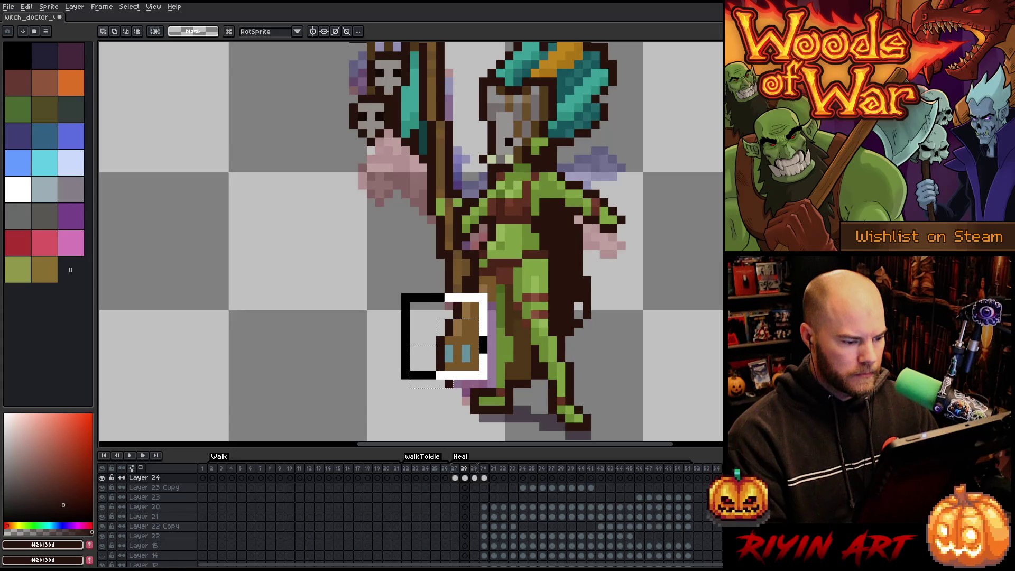
left_click_drag(448, 340, 457, 340)
key("ctrl+d")
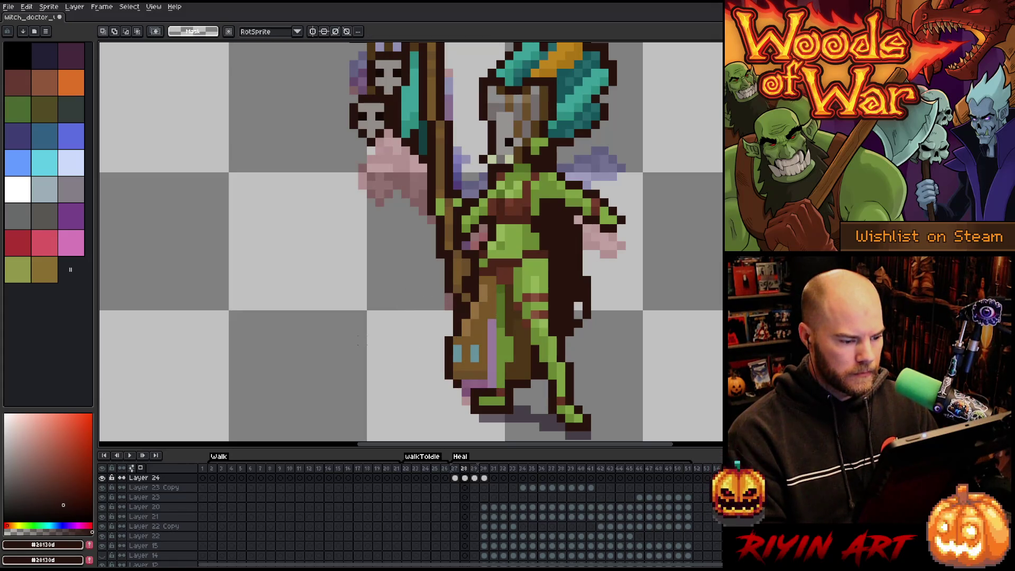
key("Right")
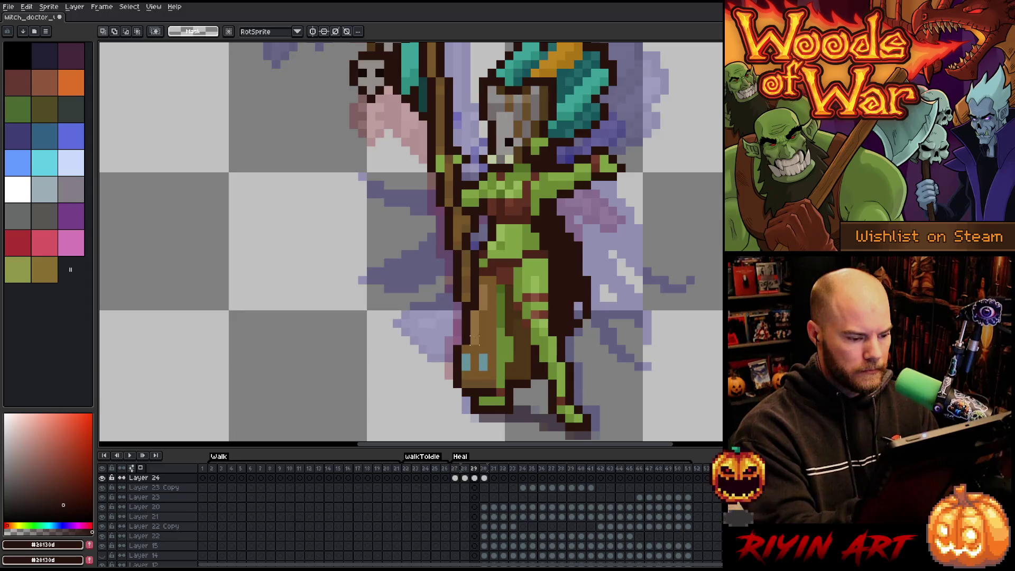
key("b")
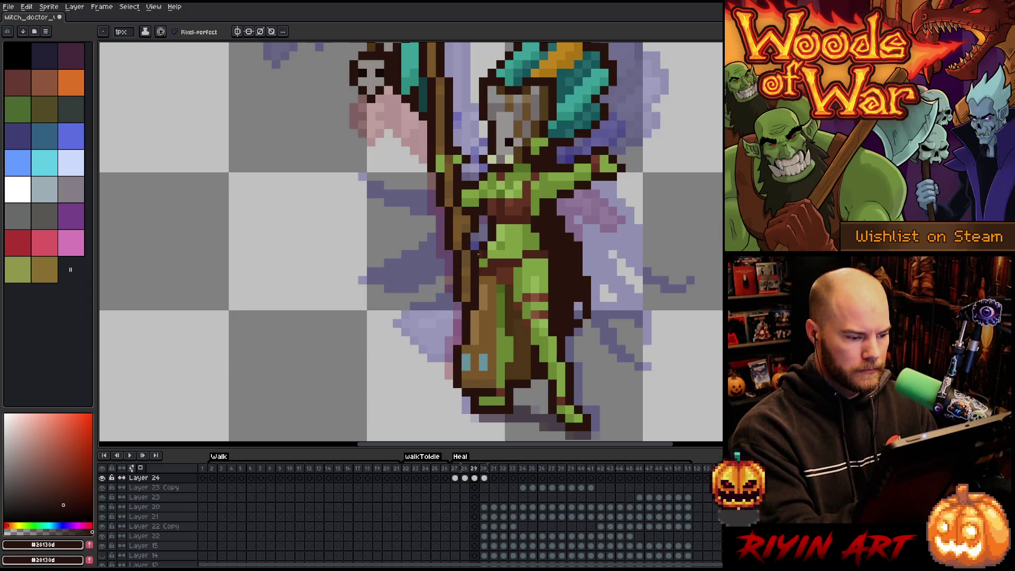
Draw a new dark brown outline down the satchel's edge on frame 29.
left_click(467, 361, "alt")
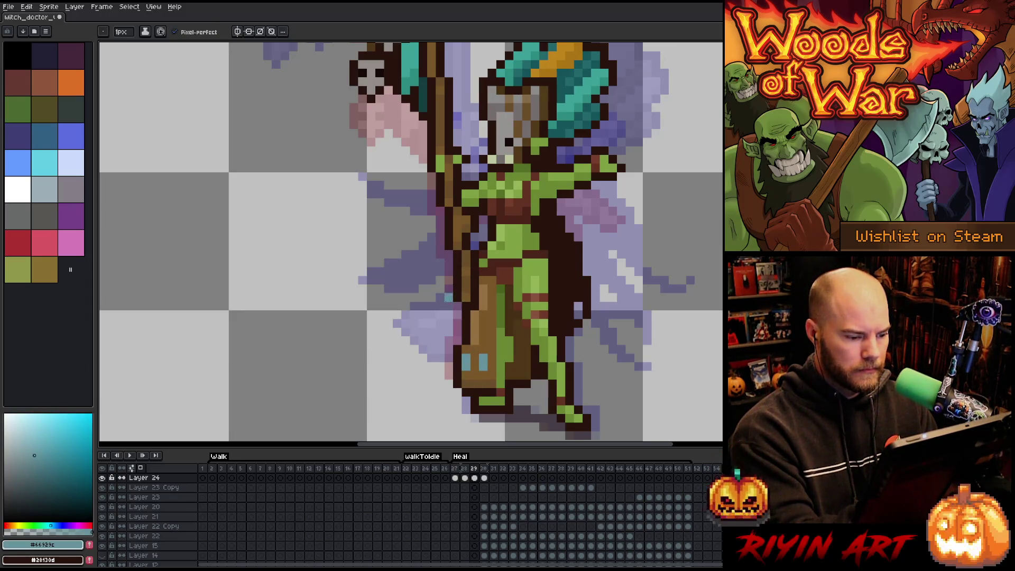
left_click(459, 304, "alt")
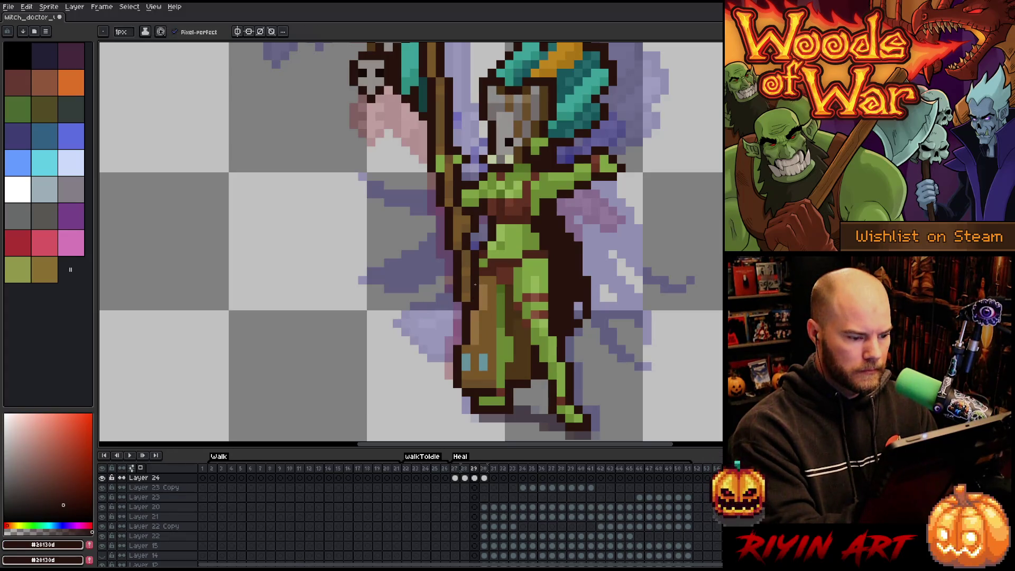
mouse_move(458, 303)
left_mouse_down()
mouse_move(412, 324)
mouse_move(449, 369)
left_mouse_up()
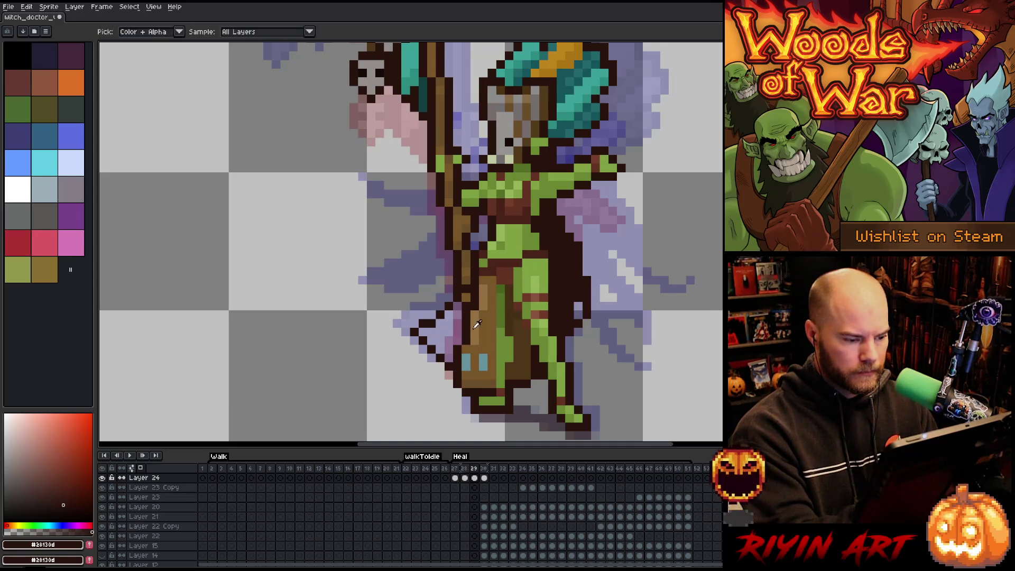
Place teal accent pixels and a dark outline pixel on the satchel.
left_click(483, 288, "alt")
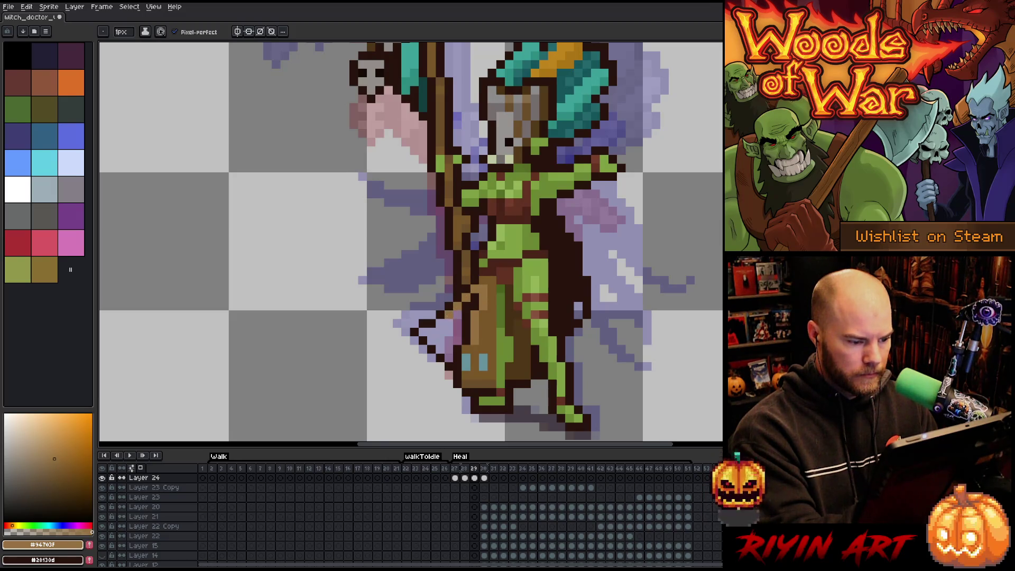
left_click(467, 331, "alt")
left_click(431, 323)
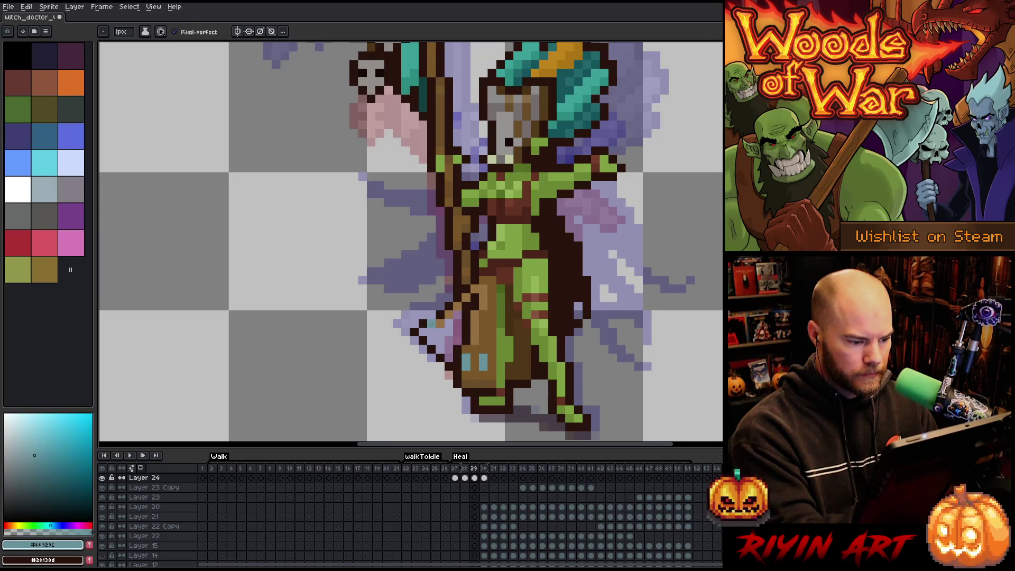
left_click(448, 303, "alt")
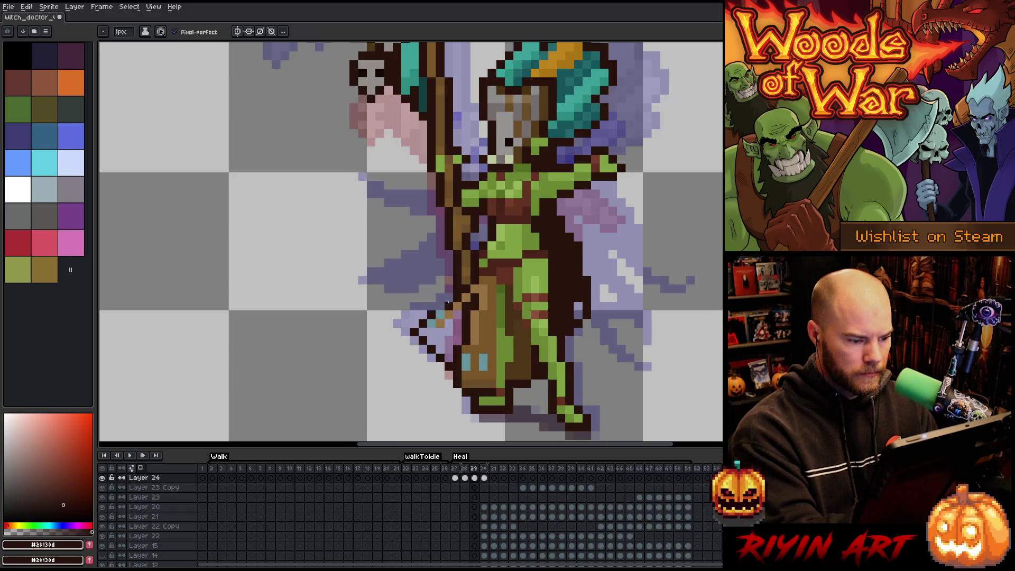
left_click(472, 317, "alt")
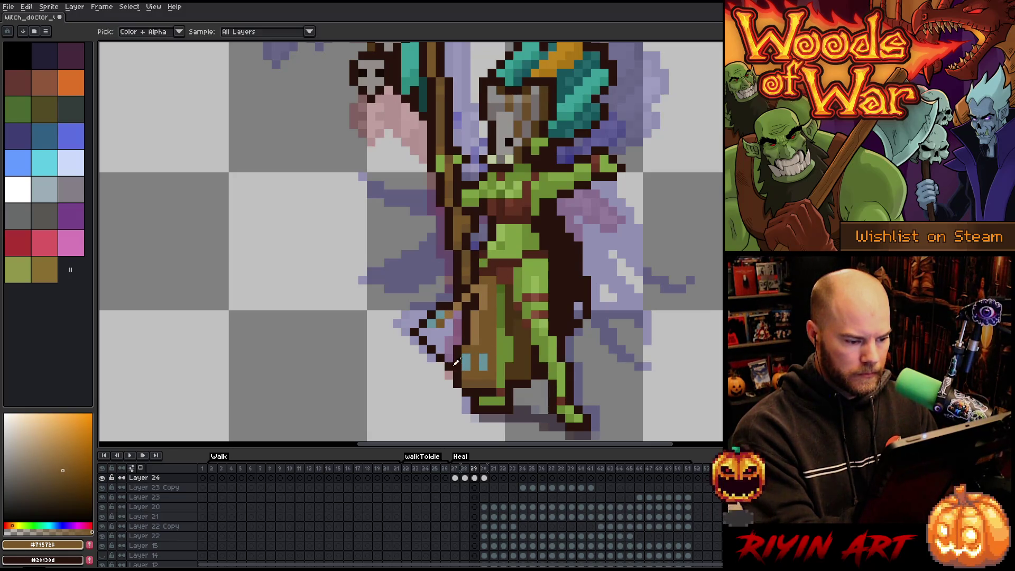
left_click(452, 365, "alt")
left_click(484, 331)
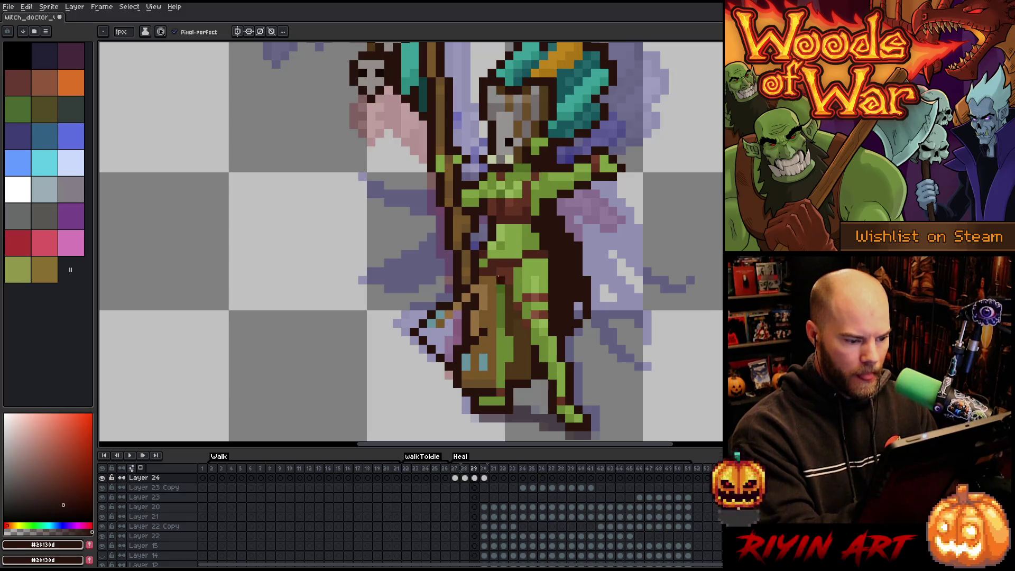
Erase stray teal and staff pixels over the satchel and fill it with brown.
key("e")
left_click_drag(467, 362, 457, 396)
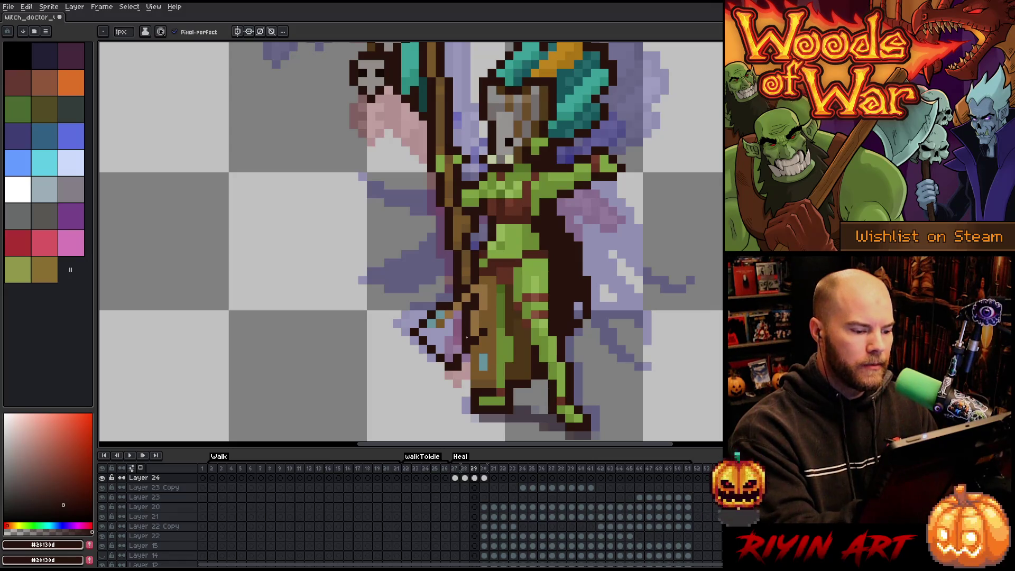
mouse_move(465, 332)
left_mouse_down()
mouse_move(467, 305)
mouse_move(474, 324)
left_mouse_up()
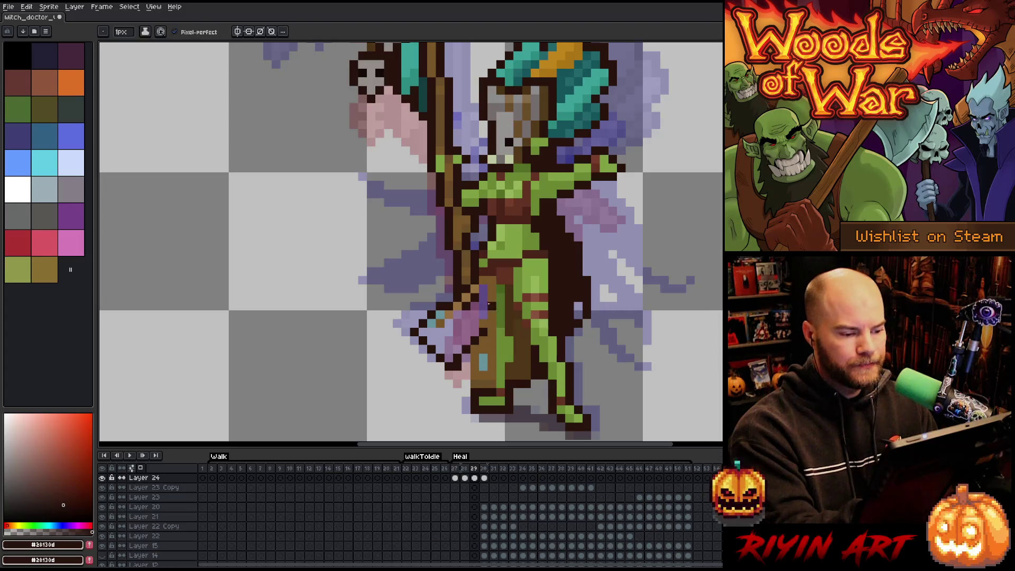
left_click(485, 286, "alt")
mouse_move(483, 299)
left_mouse_down()
mouse_move(458, 349)
mouse_move(433, 332)
left_mouse_up()
Erase the teal mark on the satchel's lower edge, after undoing a first erase attempt.
key("e")
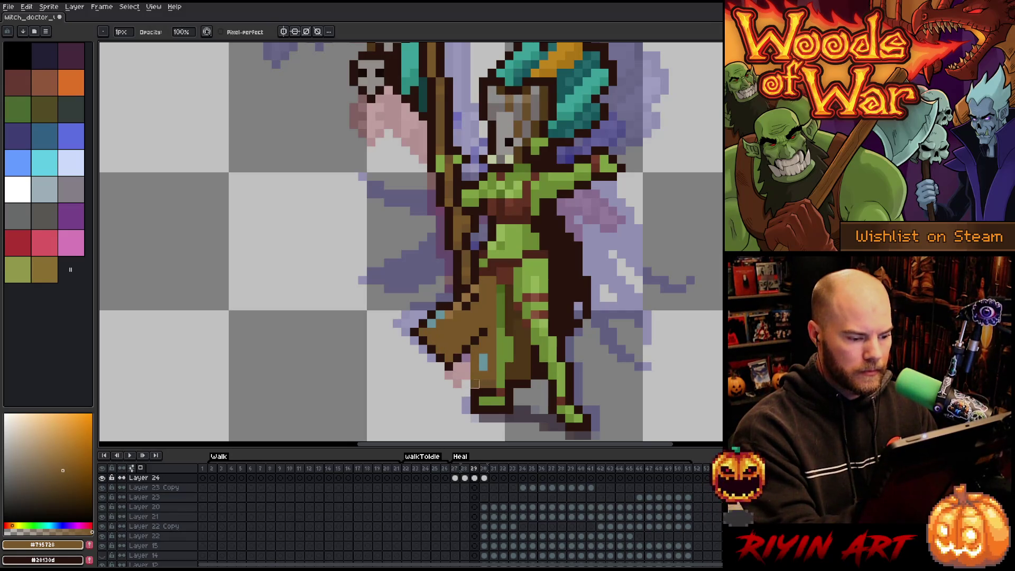
mouse_move(475, 381)
left_mouse_down()
mouse_move(483, 341)
mouse_move(484, 383)
mouse_move(492, 367)
left_mouse_up()
key("ctrl+z")
key("b")
left_click(429, 333, "alt")
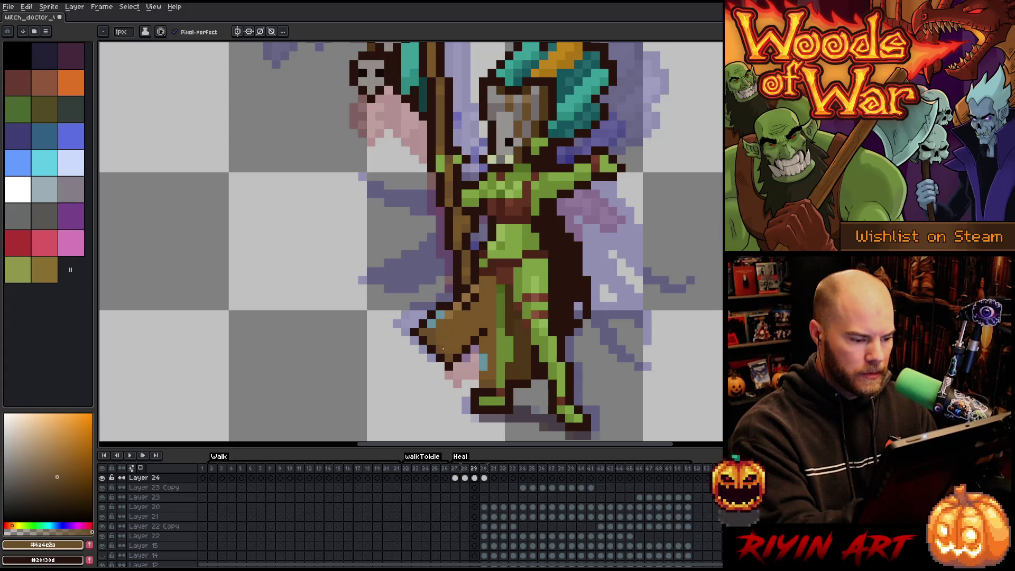
left_click(440, 306, "alt")
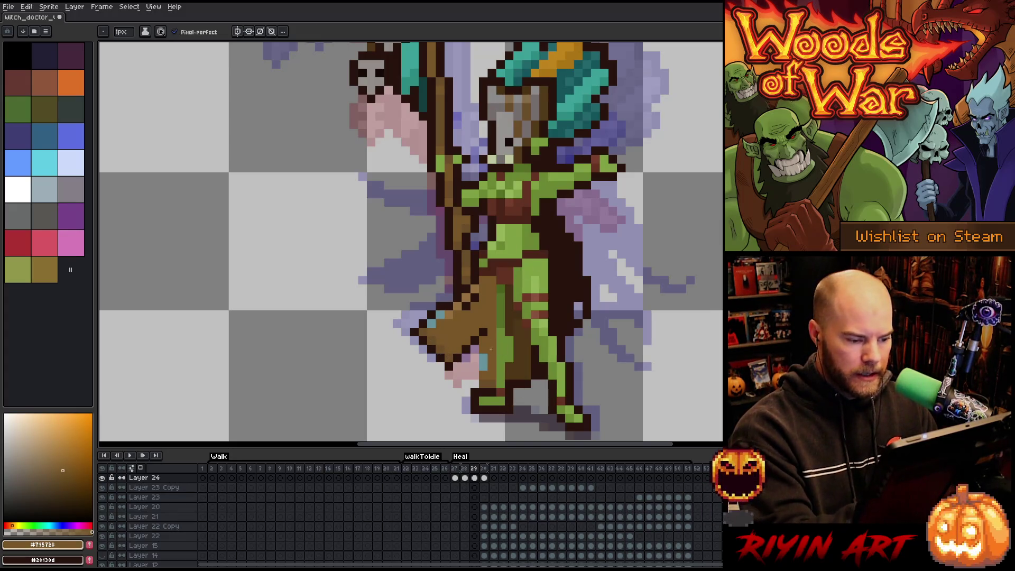
key("e")
left_click_drag(484, 386, 484, 341)
key("b")
Draw a dark outline column along the satchel's lower edge on frame 29.
key("period")
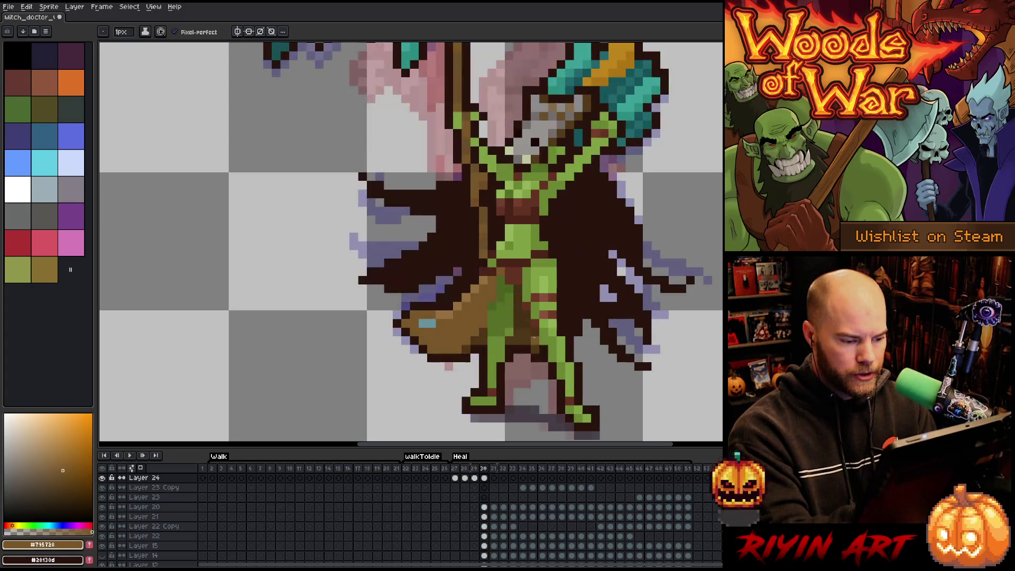
key("comma")
left_click(519, 341, "alt")
left_click_drag(491, 357, 491, 386)
Step through Heal frames 27–30 to compare the satchel edit, returning to frame 29.
key("period")
key("comma")
key("period")
key("comma")
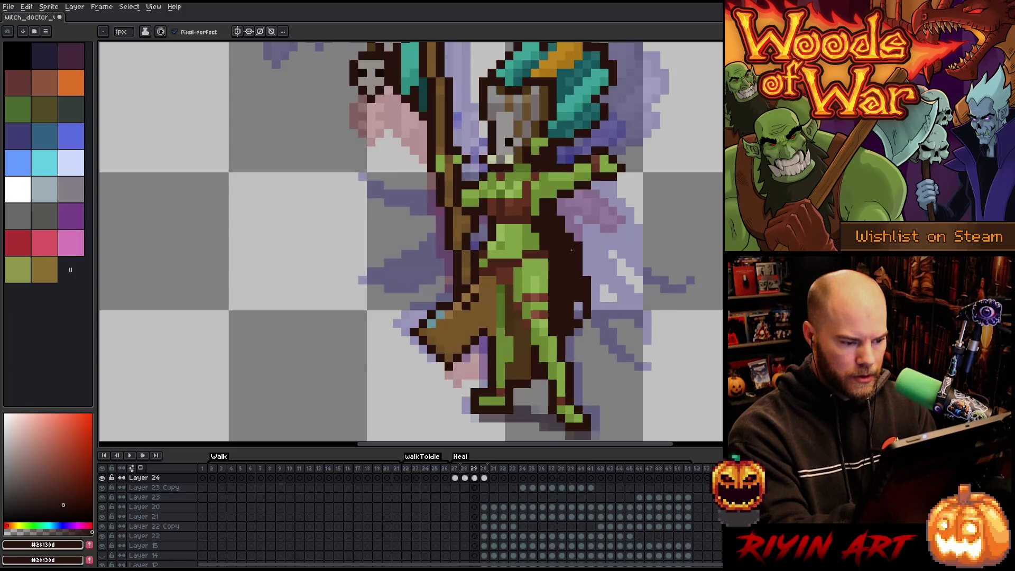
key("comma")
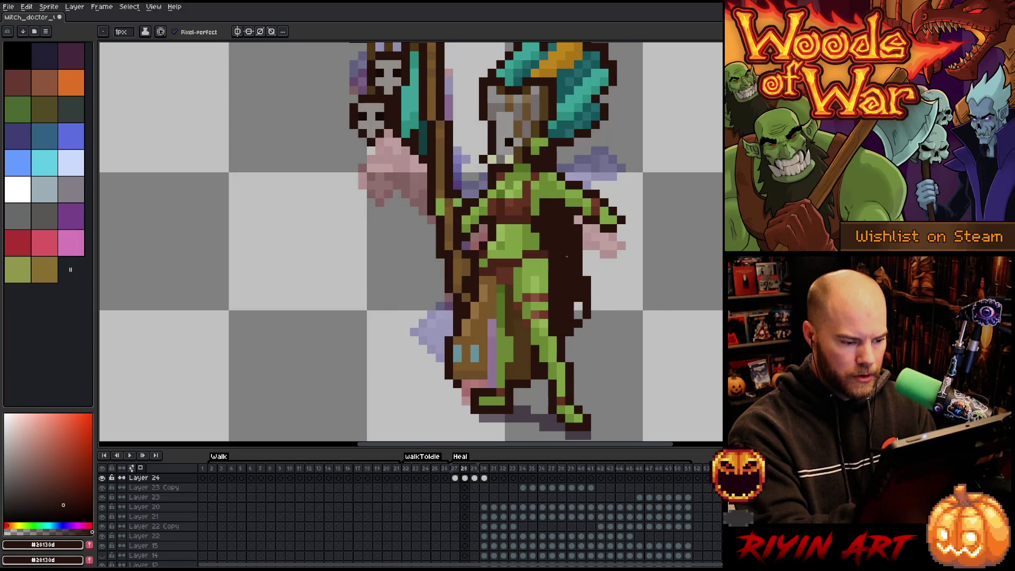
key("comma")
key("period")
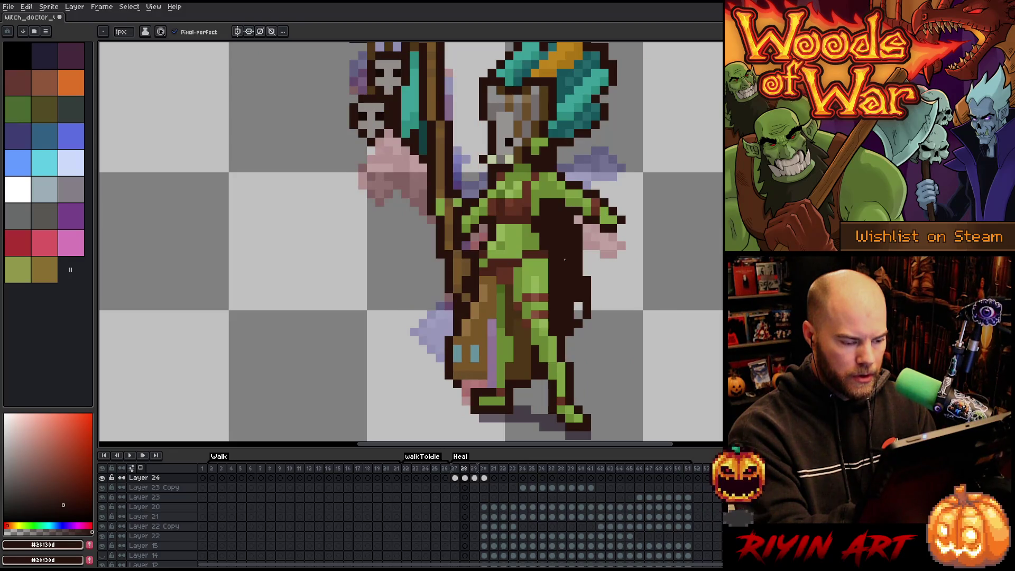
key("period")
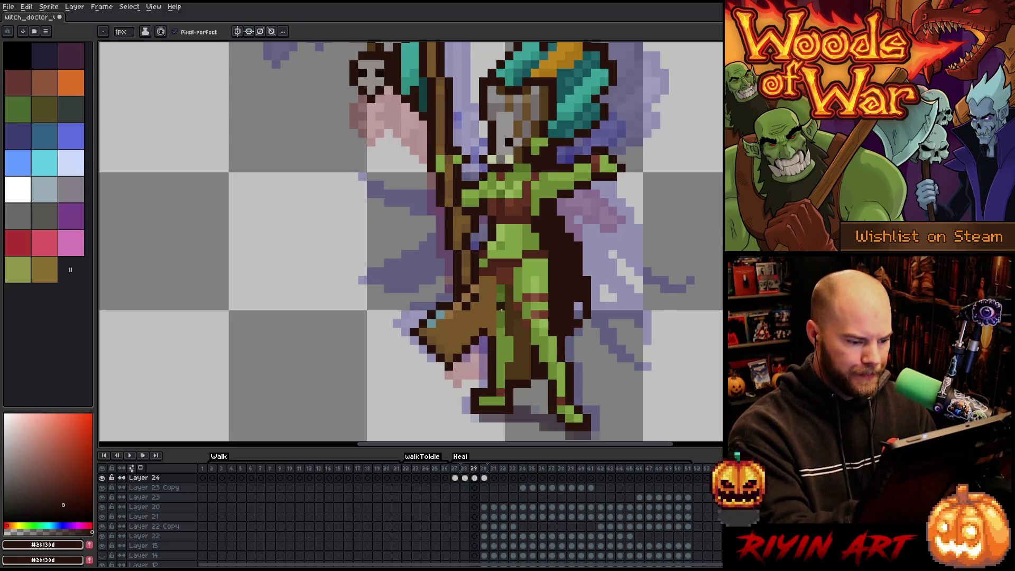
Sample the body's mid and darker greens to touch up the belly and thigh shading.
left_click(507, 290, "alt")
left_click(523, 239, "alt")
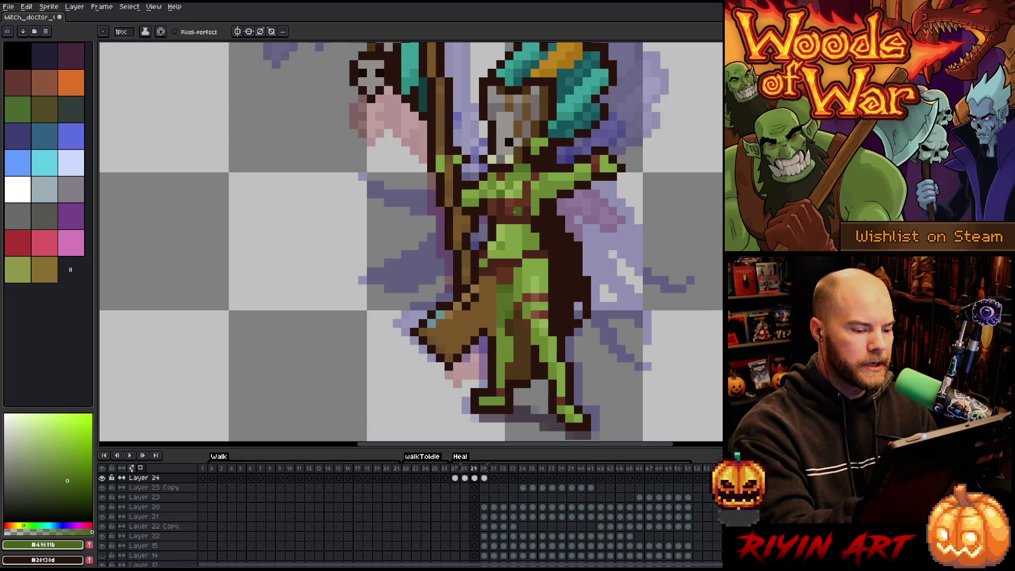
left_click(509, 271, "alt")
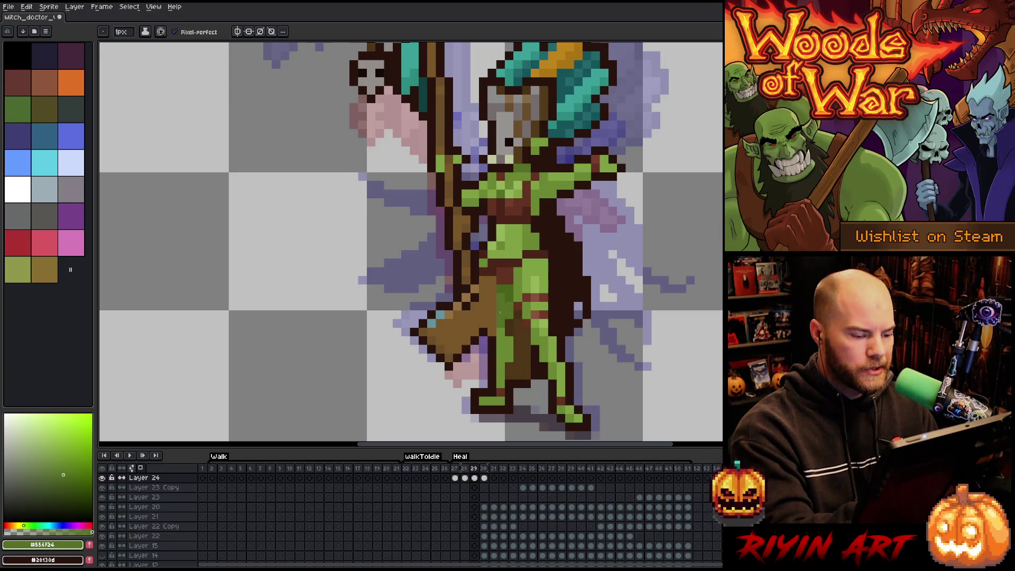
key("period")
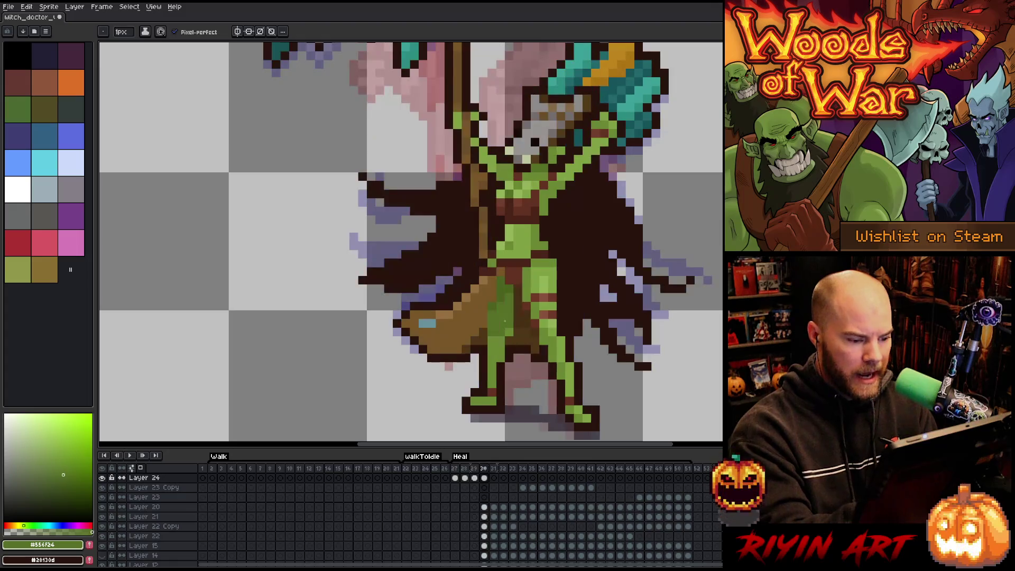
Sample the lighter green and compare frames 29–31 before returning to frame 28.
key("comma")
key("period")
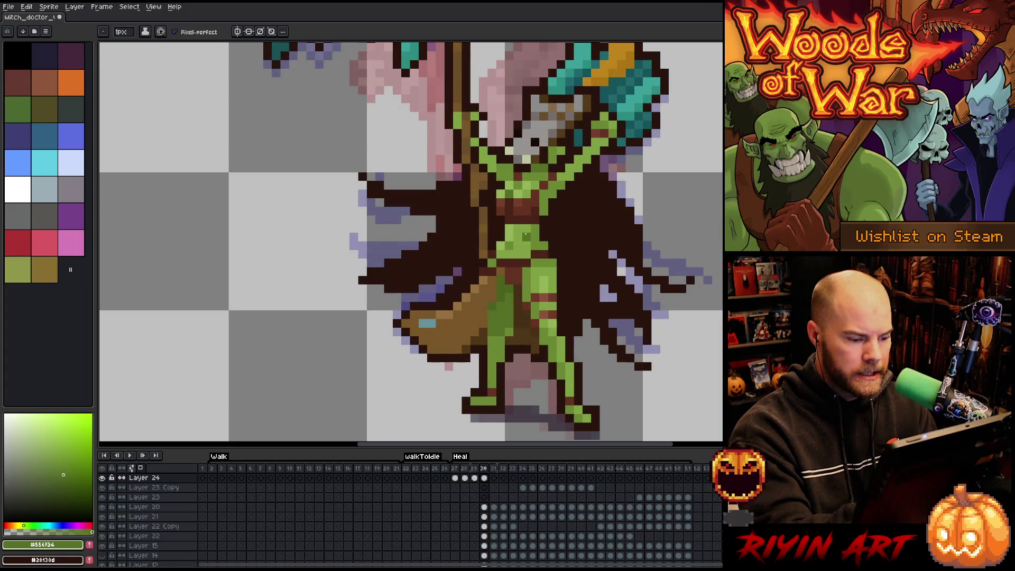
key("comma")
left_click(509, 323, "alt")
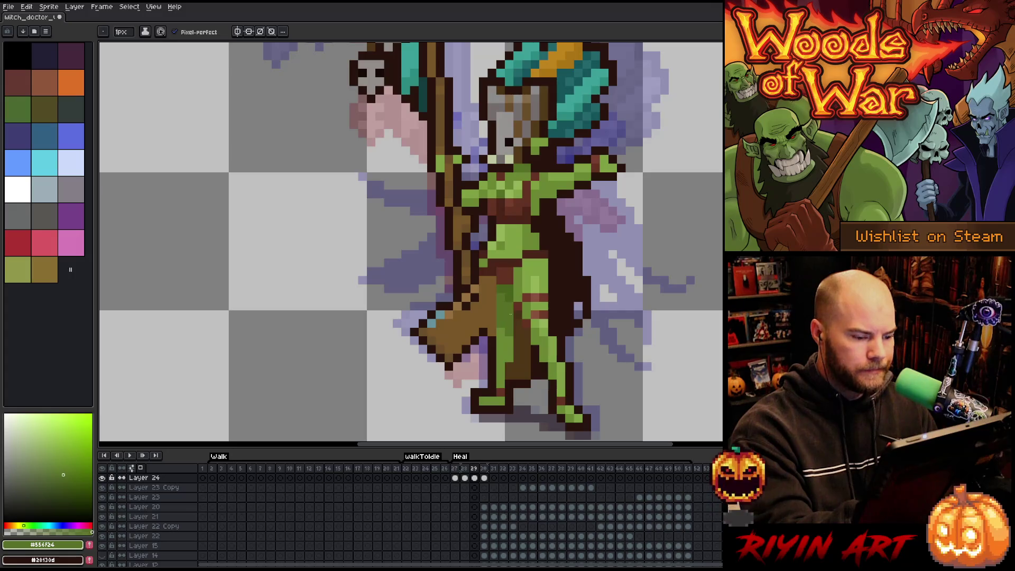
key("period")
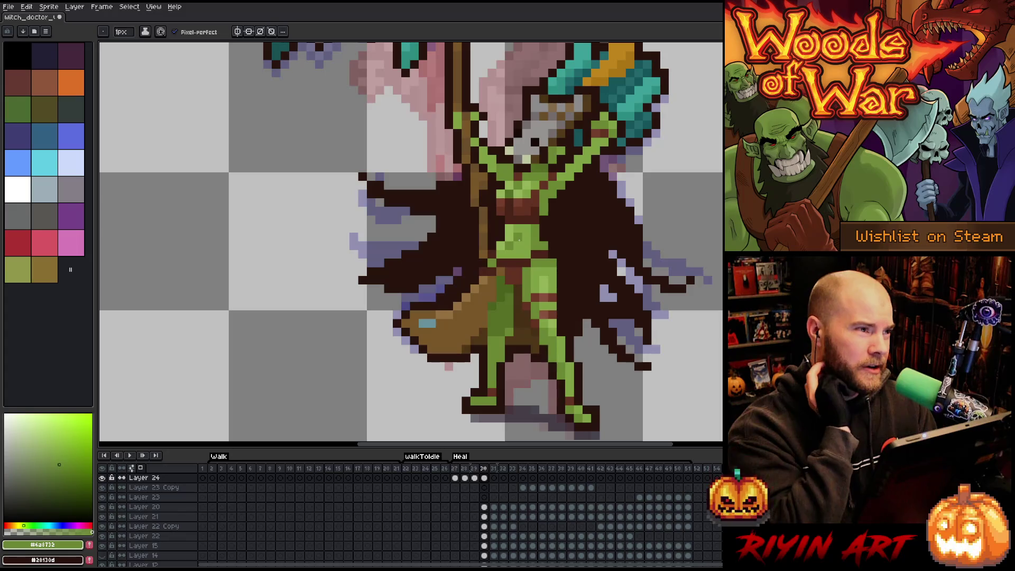
key("period")
key("comma")
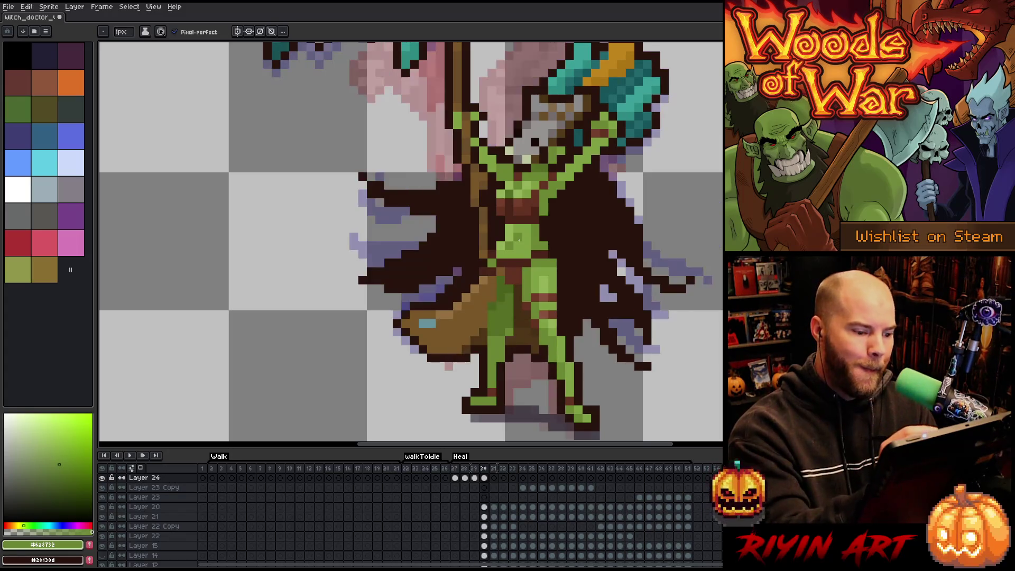
key("period")
key("comma")
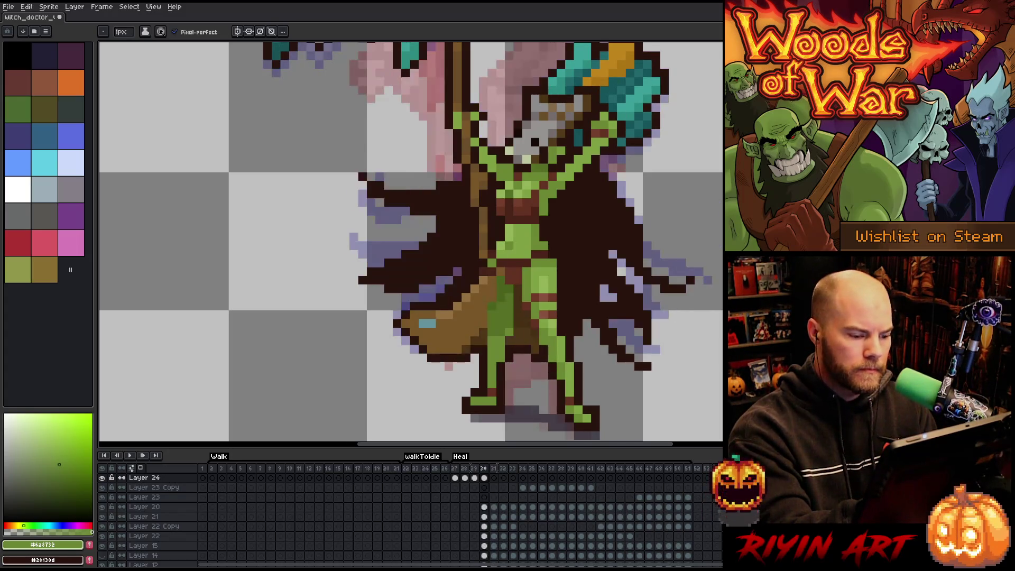
key("comma")
key("period")
key("comma")
key("comma")
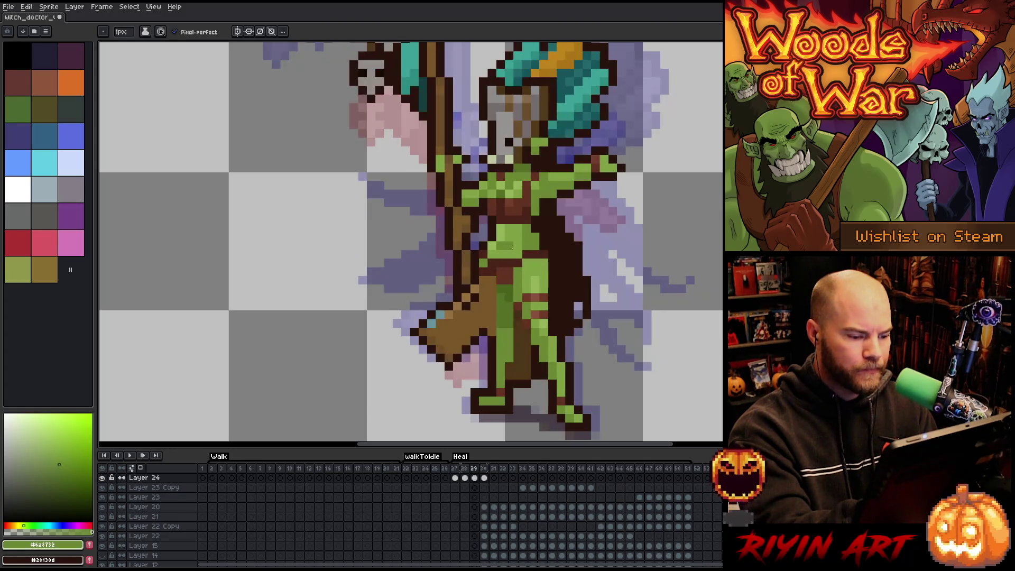
key("period")
key("period")
key("comma")
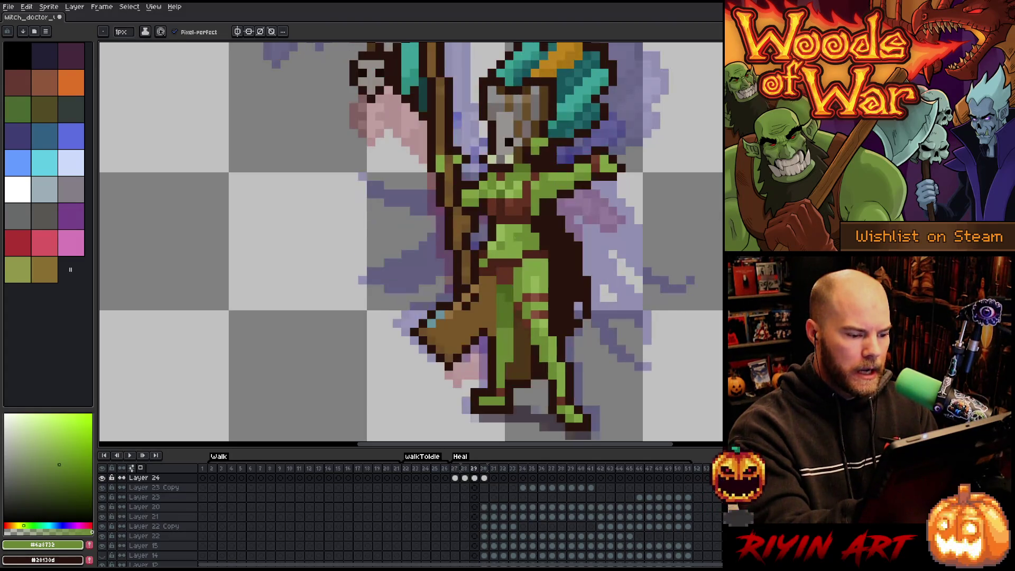
key("comma")
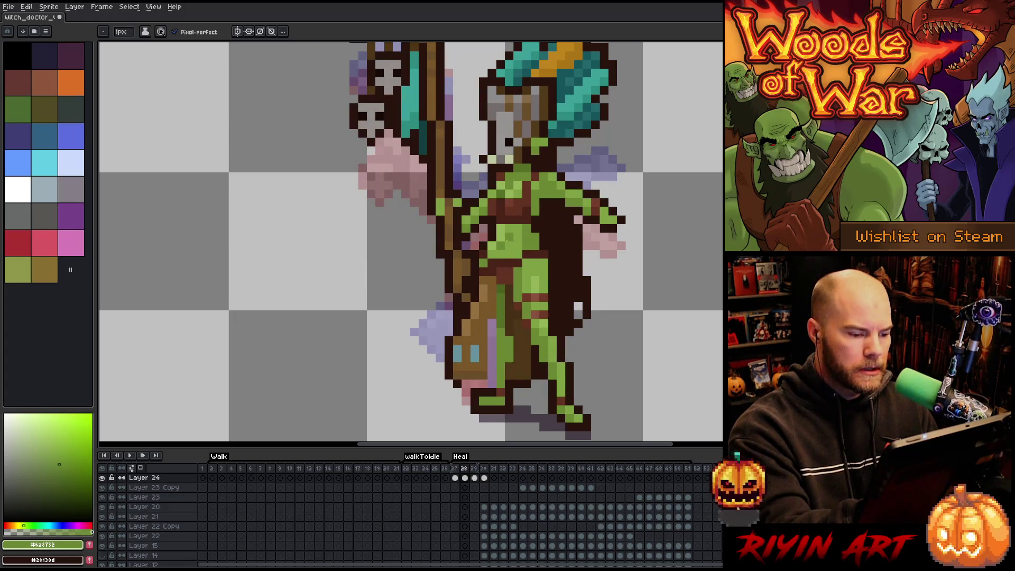
Sample greens #49611b and #556f24 on frame 28 and preview the next pose.
left_click(509, 290, "alt")
left_click(507, 298, "alt")
key("period")
key("comma")
key("period")
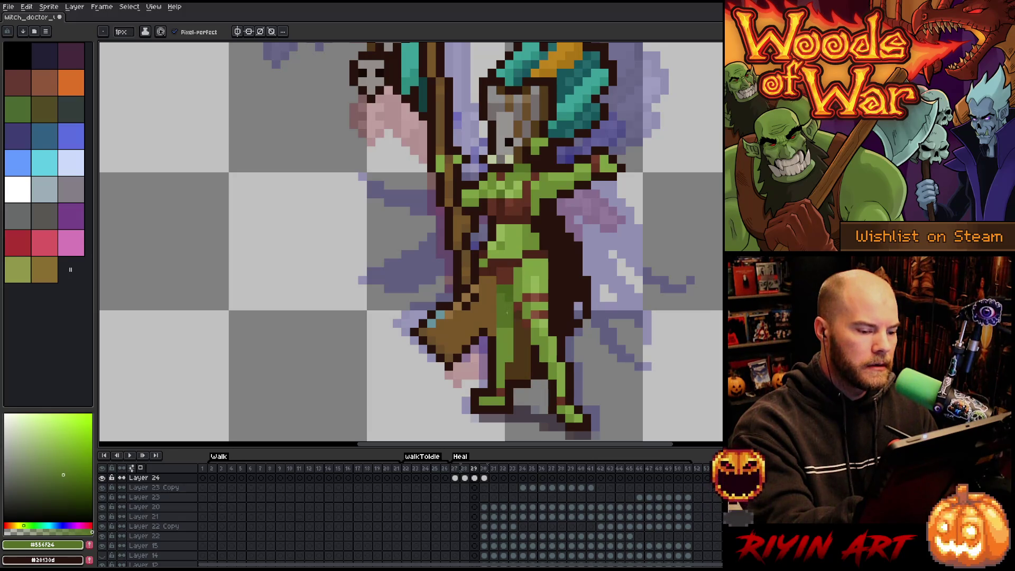
Toggle between frames 27–30 to compare the witch doctor's poses.
key("Right")
key("Left")
key("Right")
key("Left")
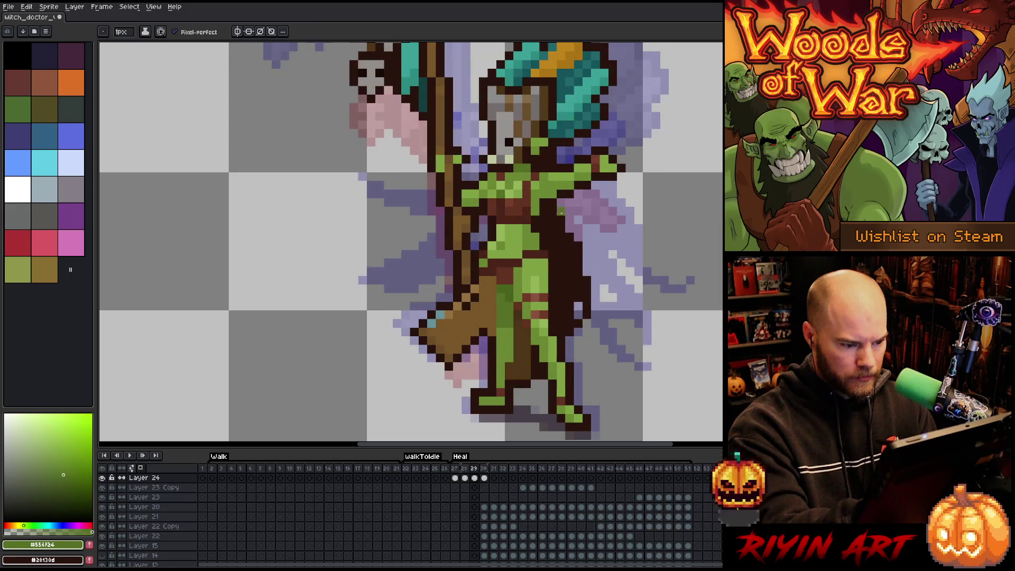
key("Right")
key("Left")
key("Left")
key("Right")
key("Left")
key("Left")
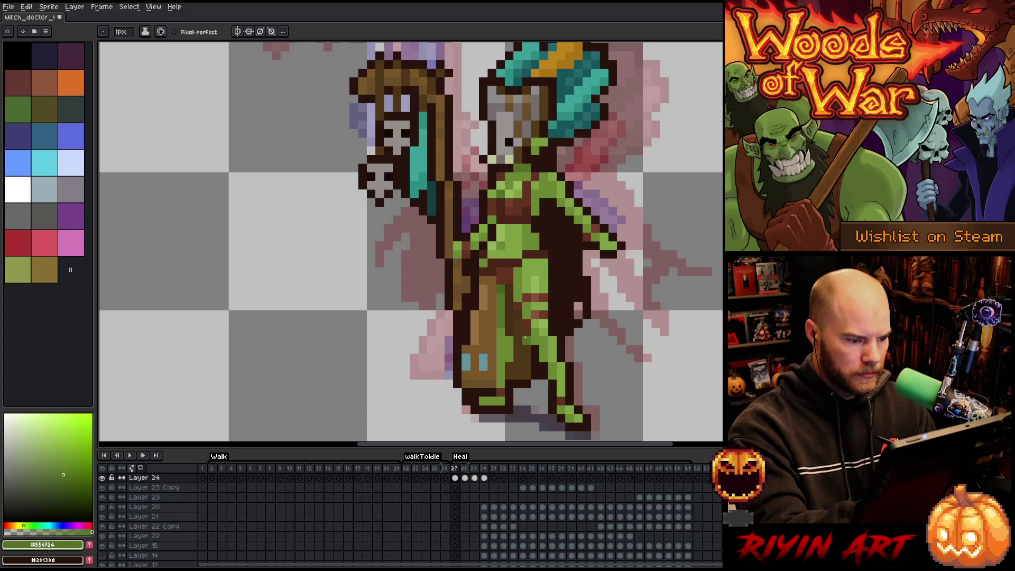
key("Right")
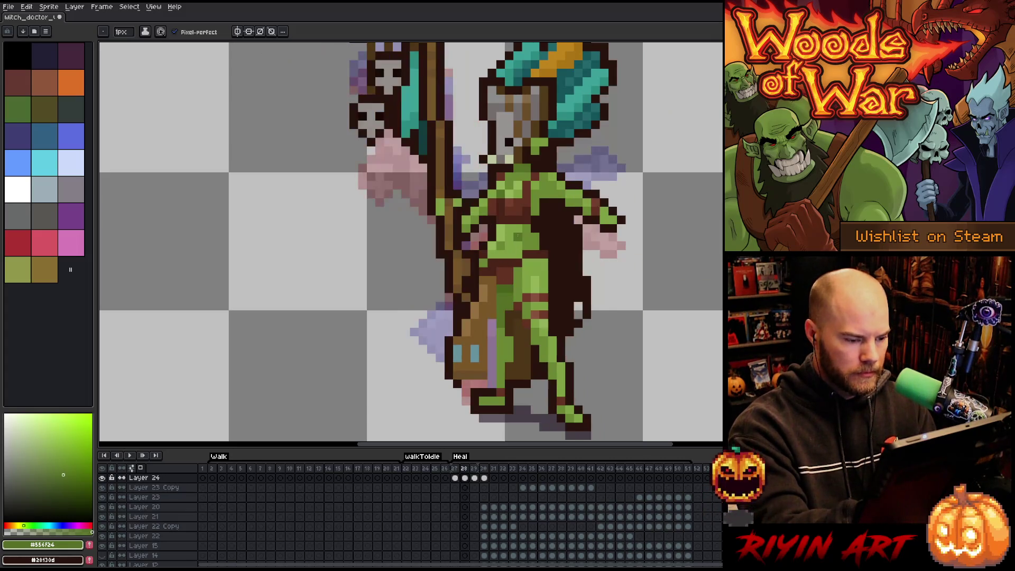
key("Left")
Sample greens #49611B and #556F24 on frame 27, then return to frame 28.
left_click(508, 291, "alt")
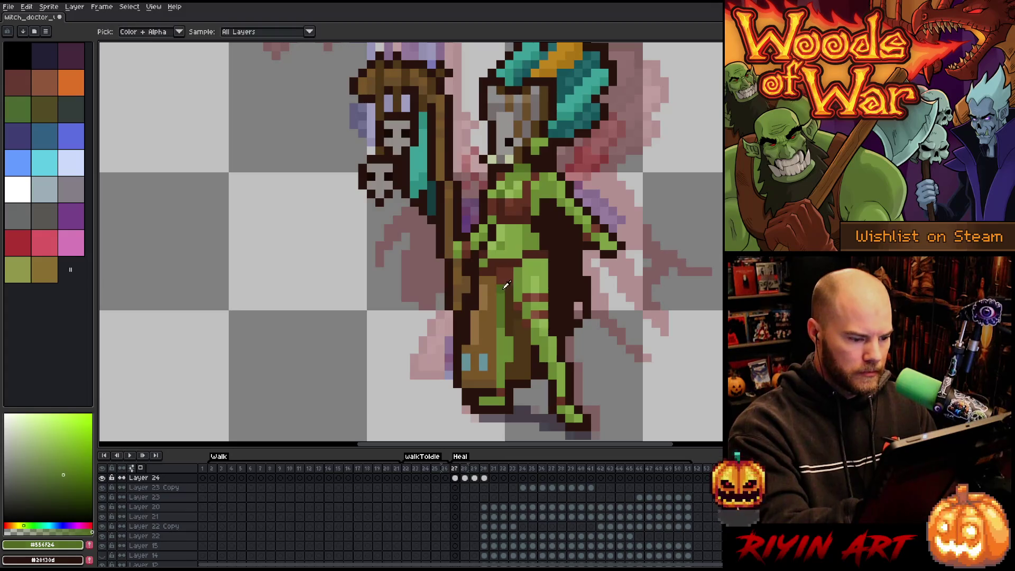
left_click(510, 281, "alt")
key("Right")
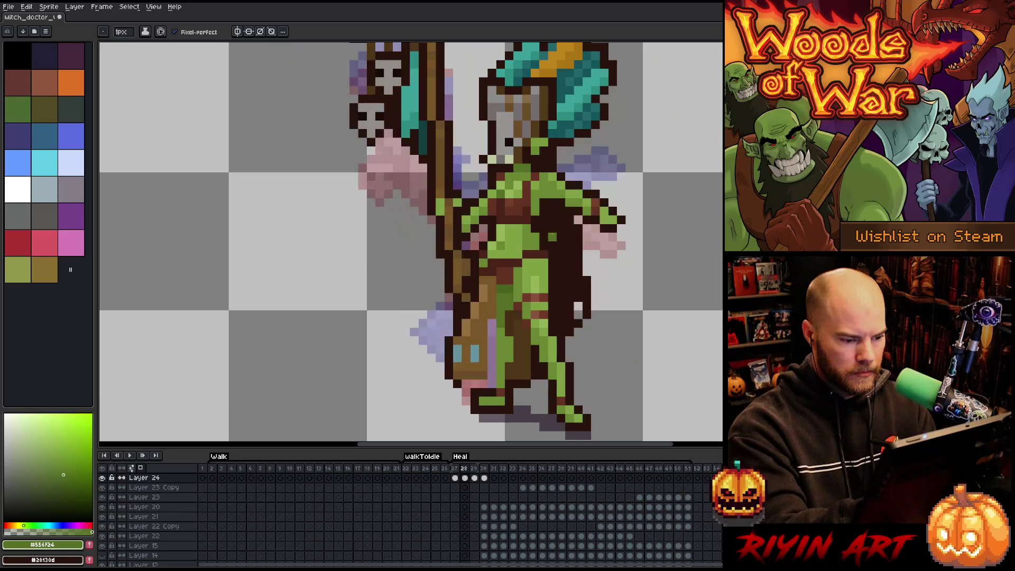
key("Right")
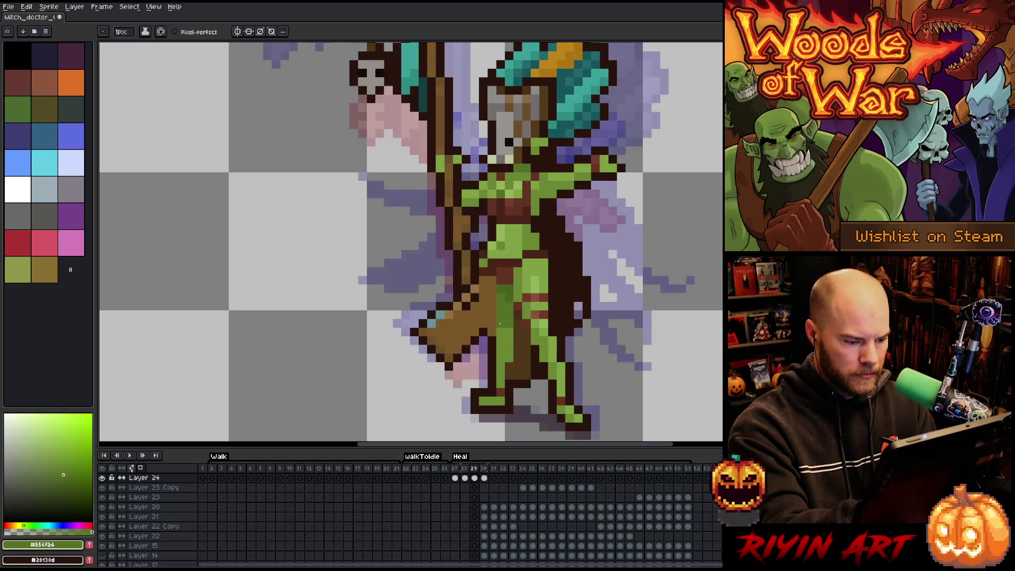
key("Left")
Paint dark brown outline pixels along the lower staff and foot on frame 28.
left_click(494, 385, "alt")
mouse_move(492, 324)
left_mouse_down()
mouse_move(492, 386)
mouse_move(467, 384)
left_mouse_up()
left_click(474, 349)
key("Right")
key("Left")
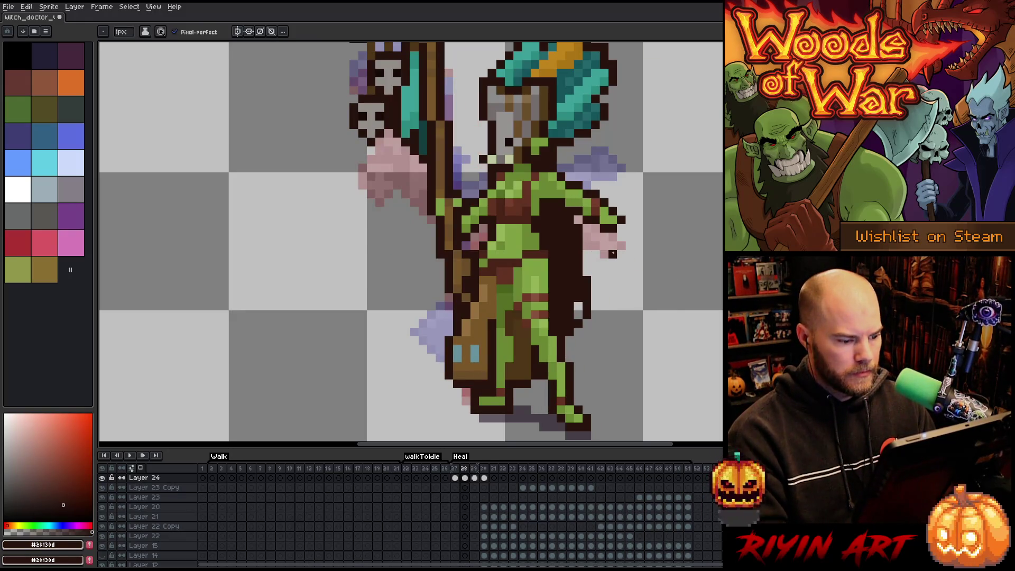
key("Right")
key("Left")
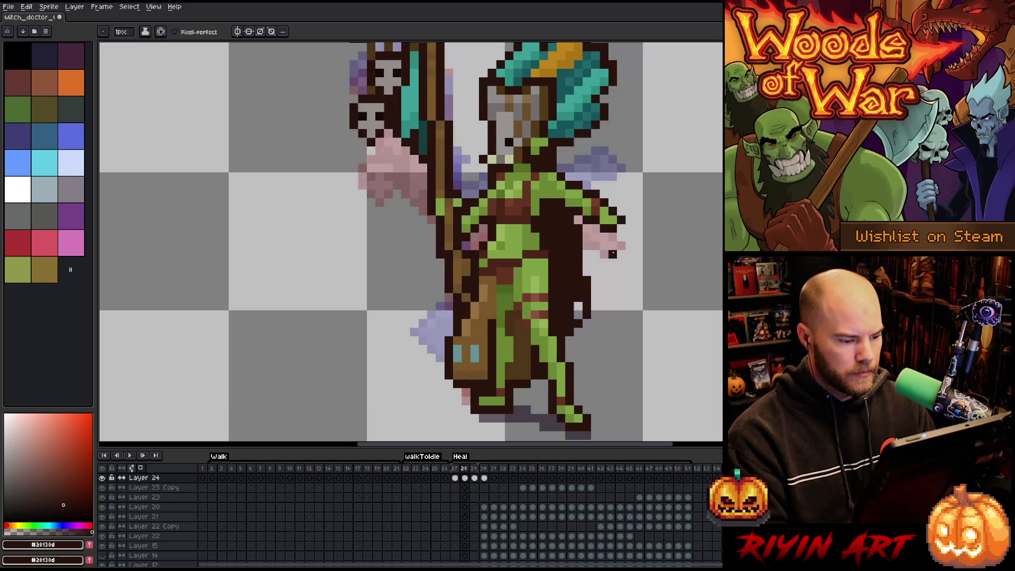
Reshape the teal patch on the bag with teal pixels edged in brown.
left_click(467, 349, "alt")
mouse_move(466, 347)
left_mouse_down()
mouse_move(466, 361)
mouse_move(474, 357)
mouse_move(457, 361)
left_mouse_up()
left_click(474, 341)
left_click(482, 349, "alt")
key("Right")
key("Left")
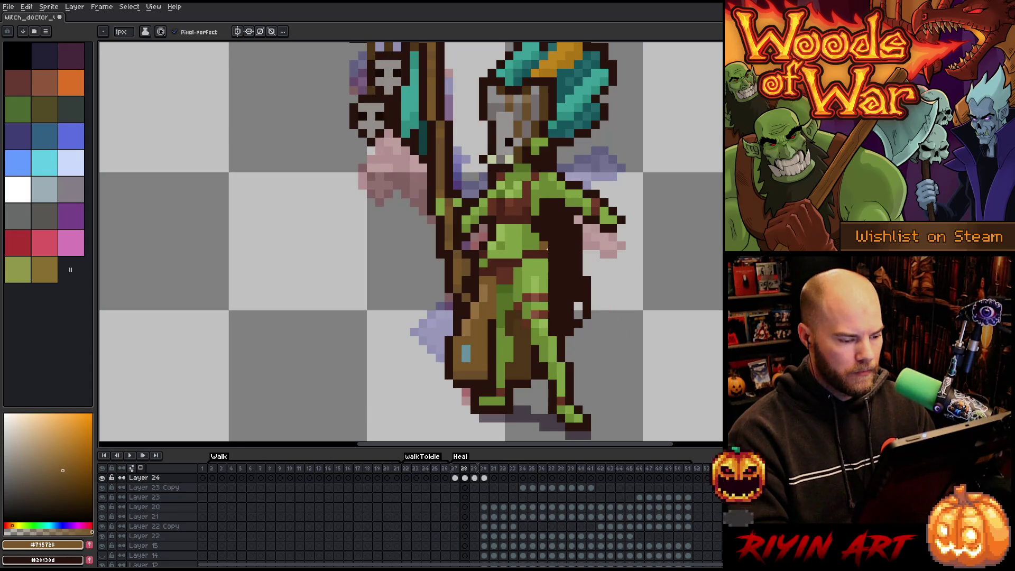
On frame 29, draw a dark outline over the brown staff.
key("Right")
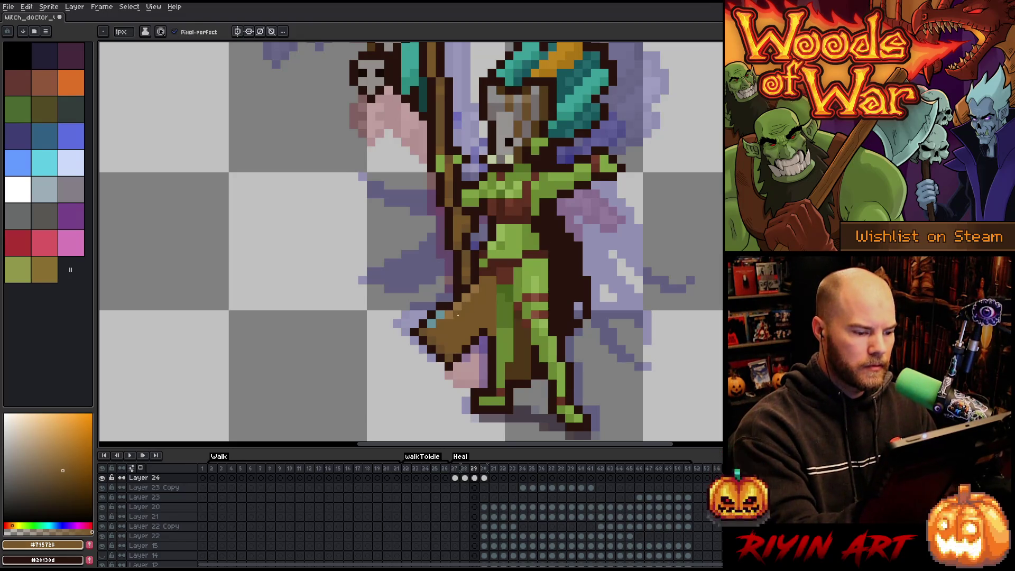
left_click(488, 328, "alt")
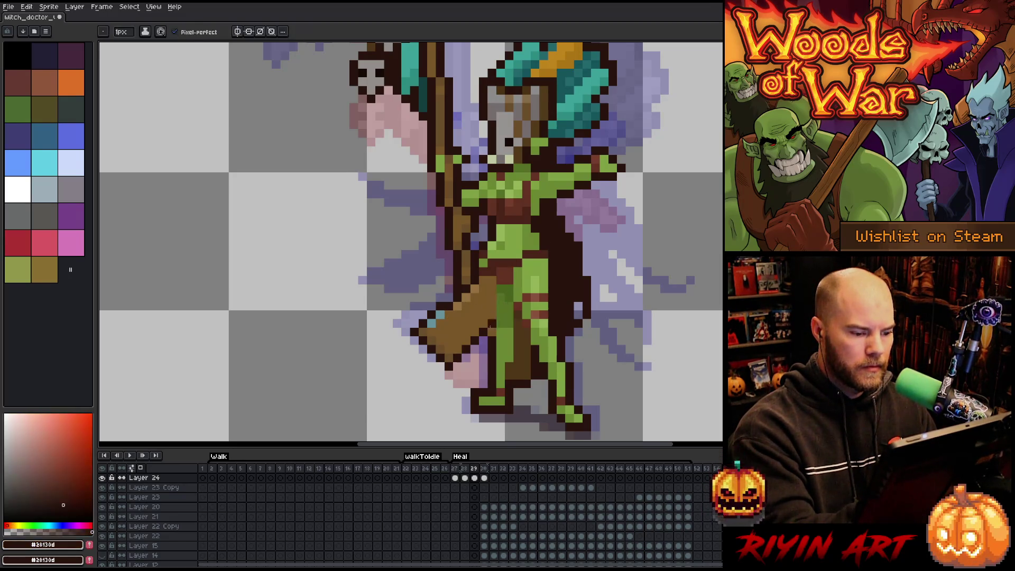
left_click_drag(474, 331, 487, 302)
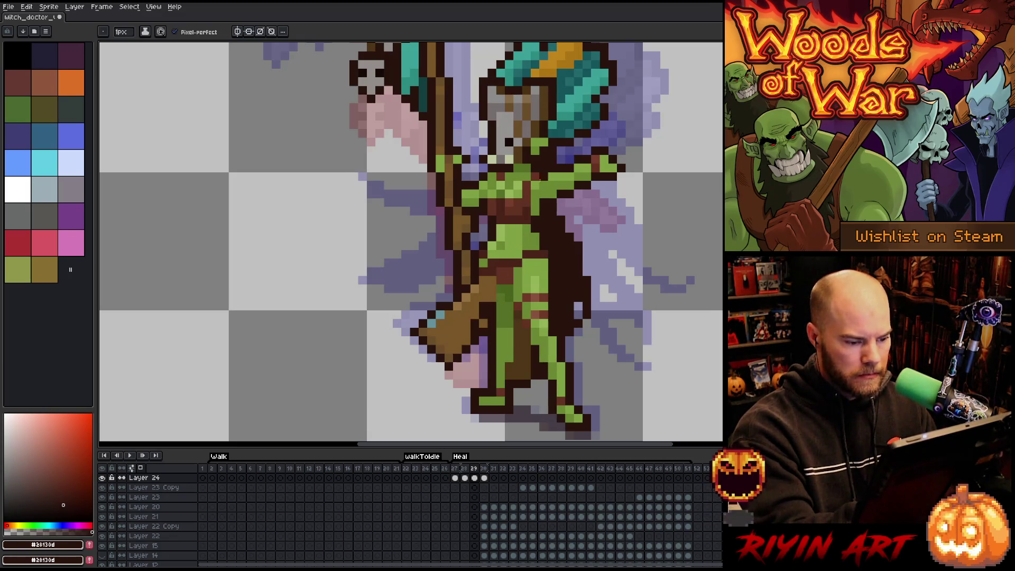
key("Left")
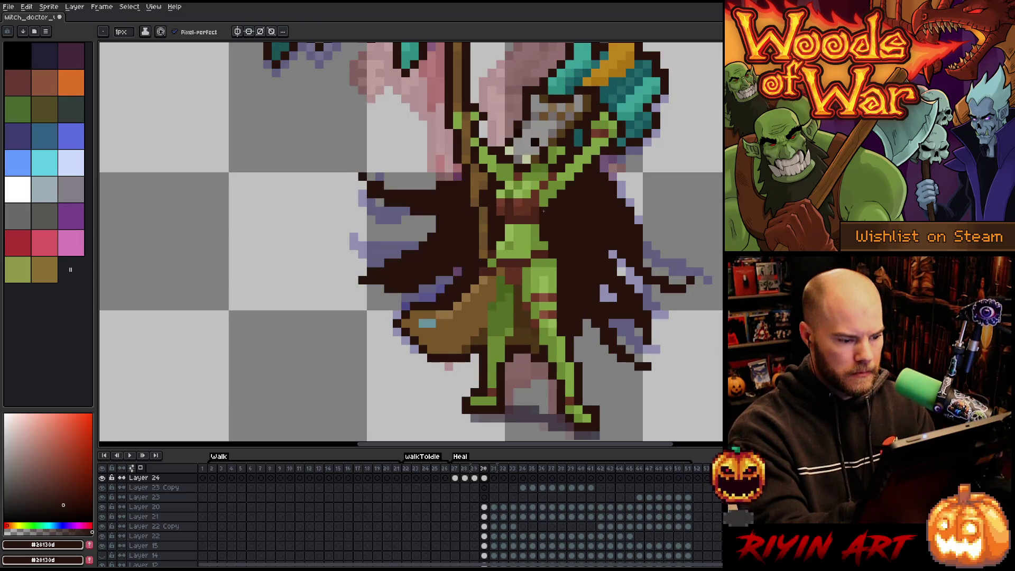
Sample the body greens, staff brown and dark outline colours on frame 29.
key("Right")
left_click(491, 305, "alt")
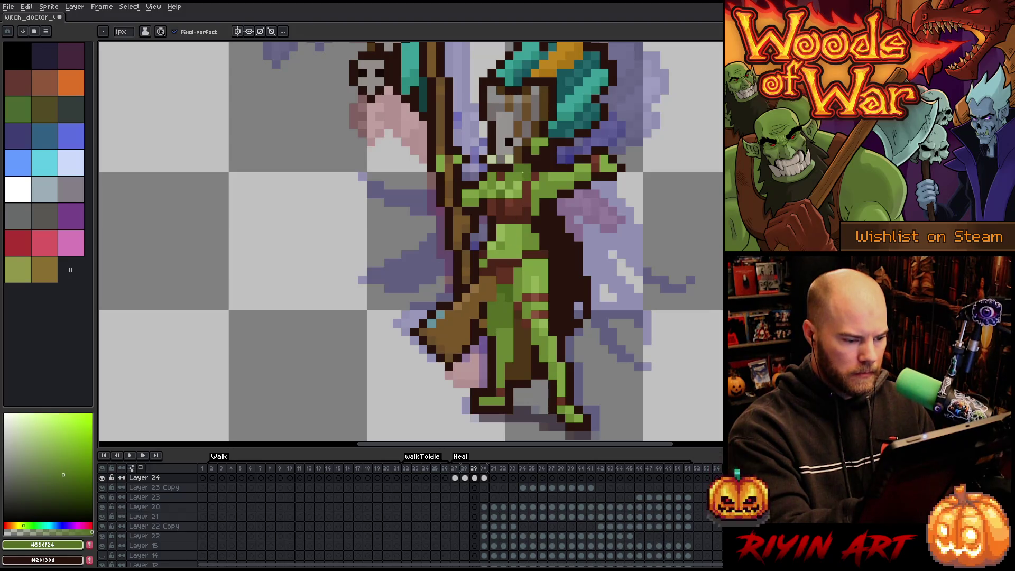
key("b")
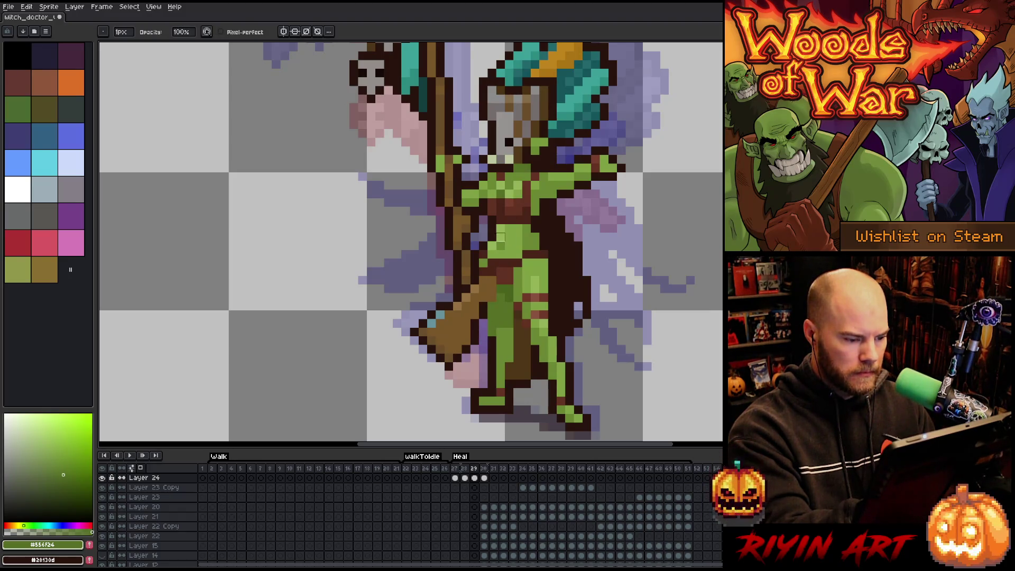
left_click(492, 259, "alt")
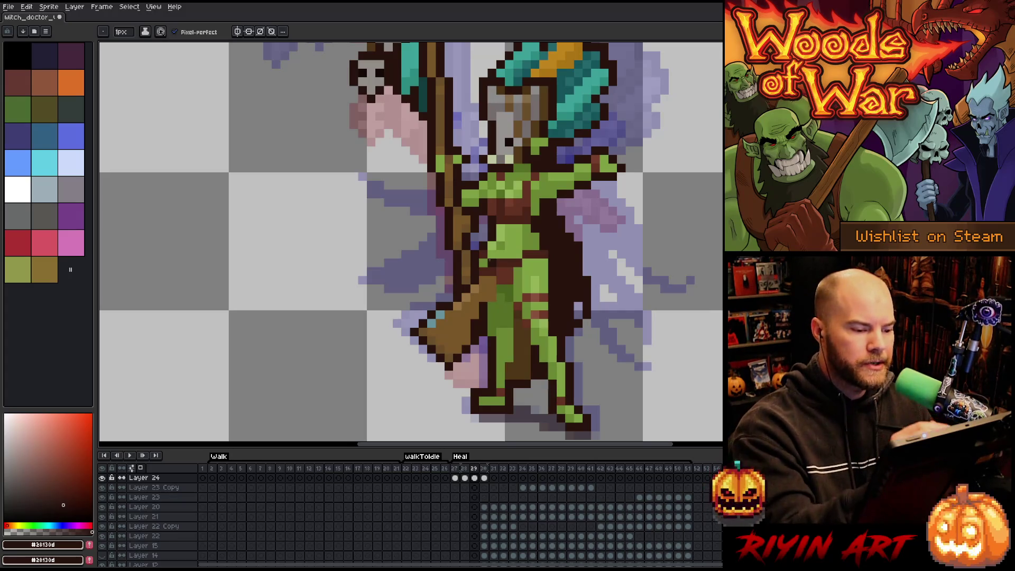
left_click(493, 305, "alt")
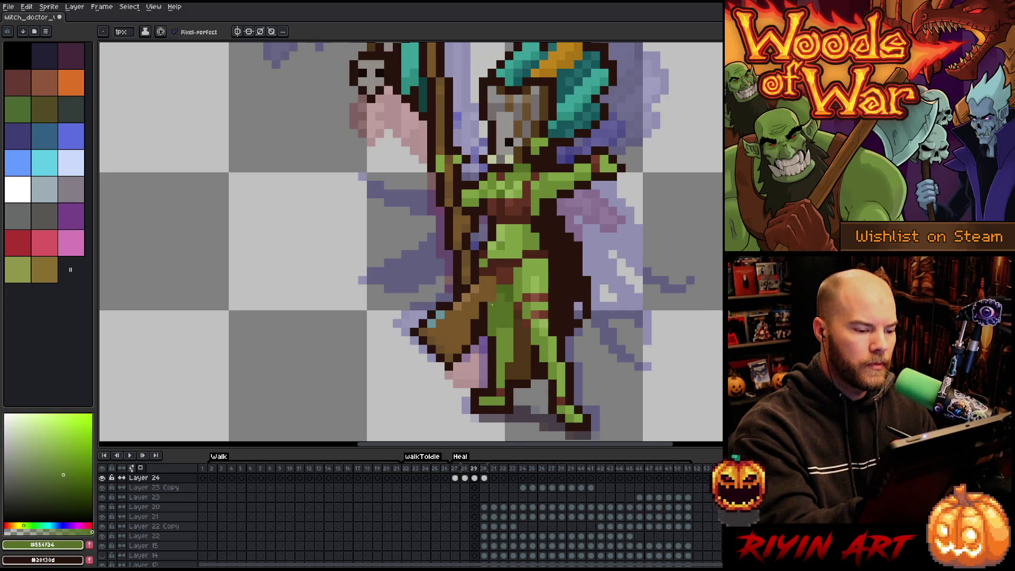
left_click(501, 254, "alt")
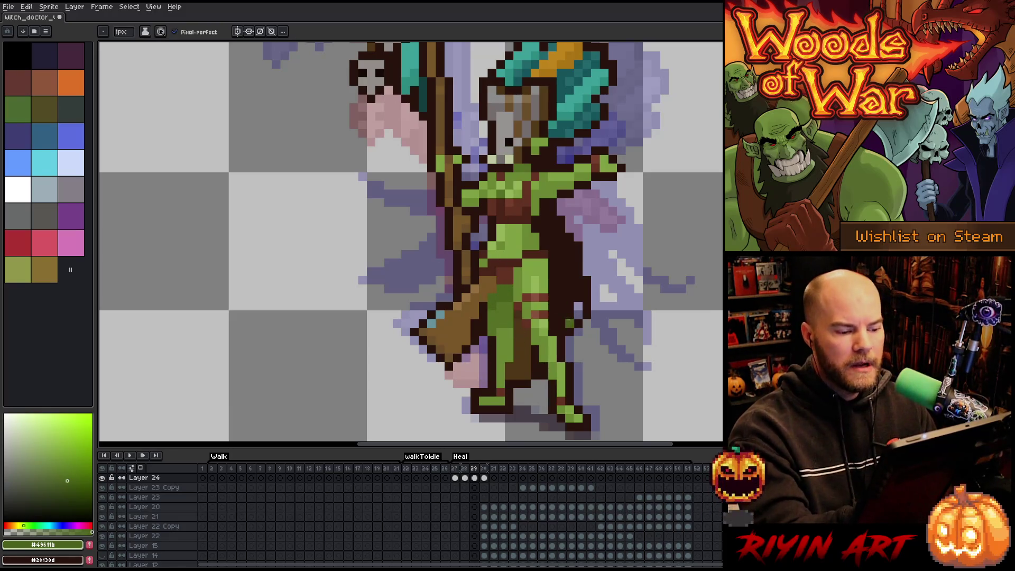
left_click(522, 365, "alt")
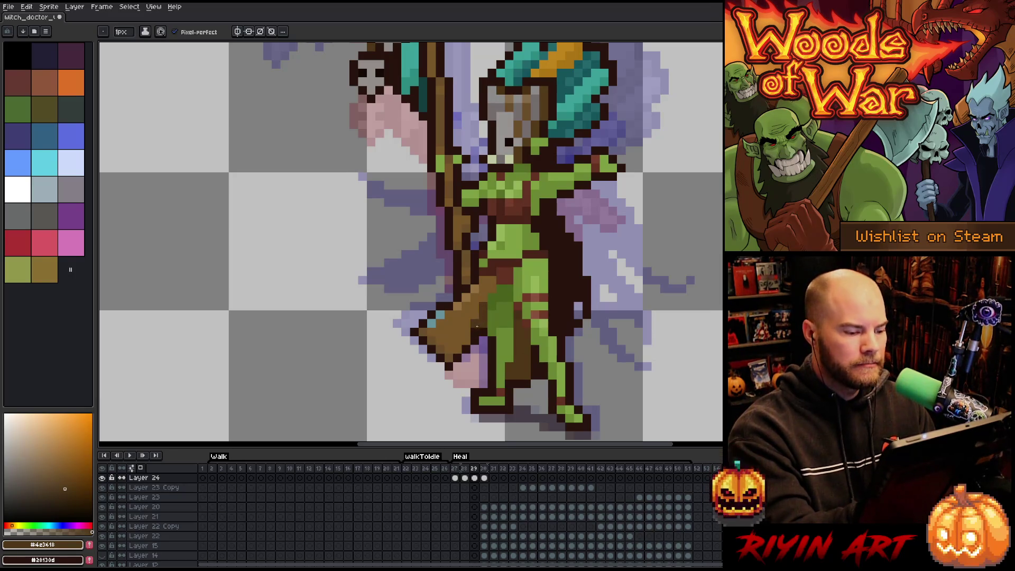
left_click(525, 373, "alt")
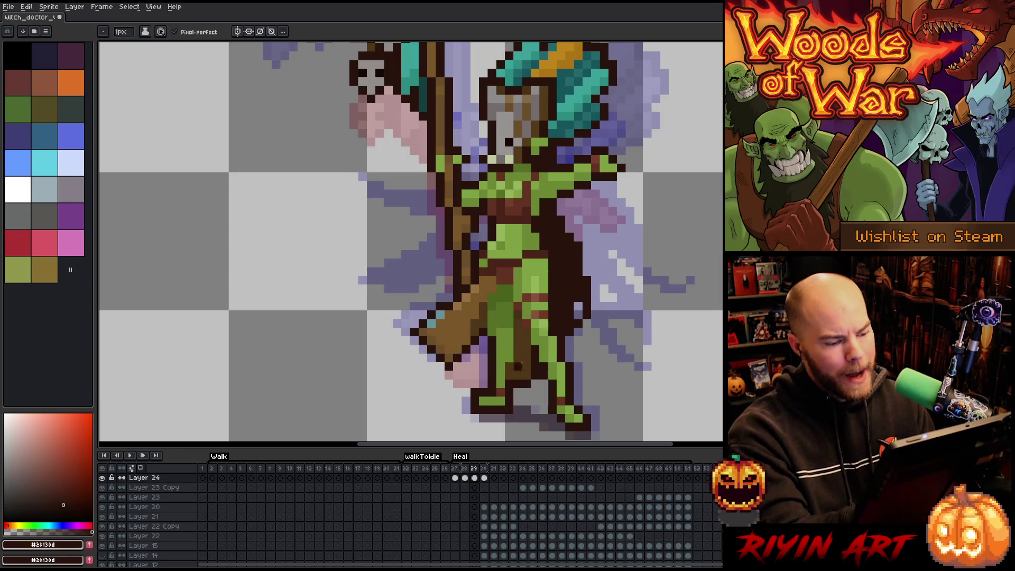
left_click(485, 339, "alt")
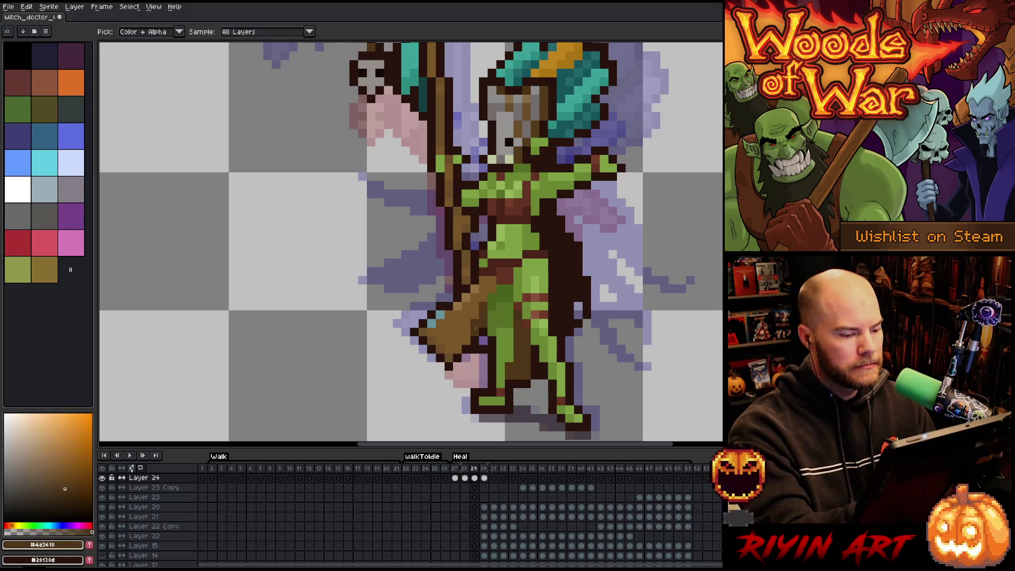
left_click(487, 345, "alt")
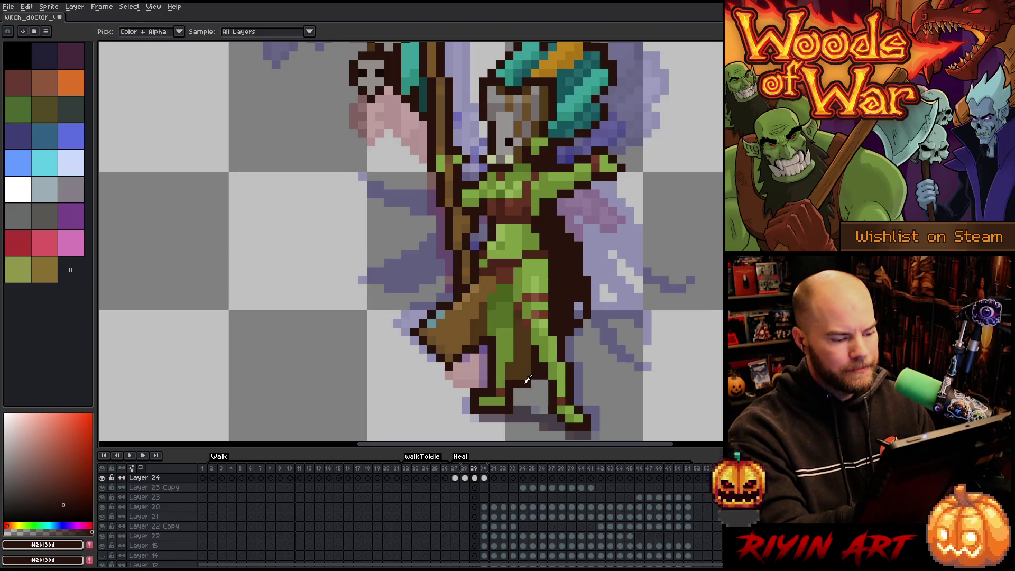
Erase the stray dark pixels on the witch doctor's legs.
left_click_drag(526, 356, 519, 392)
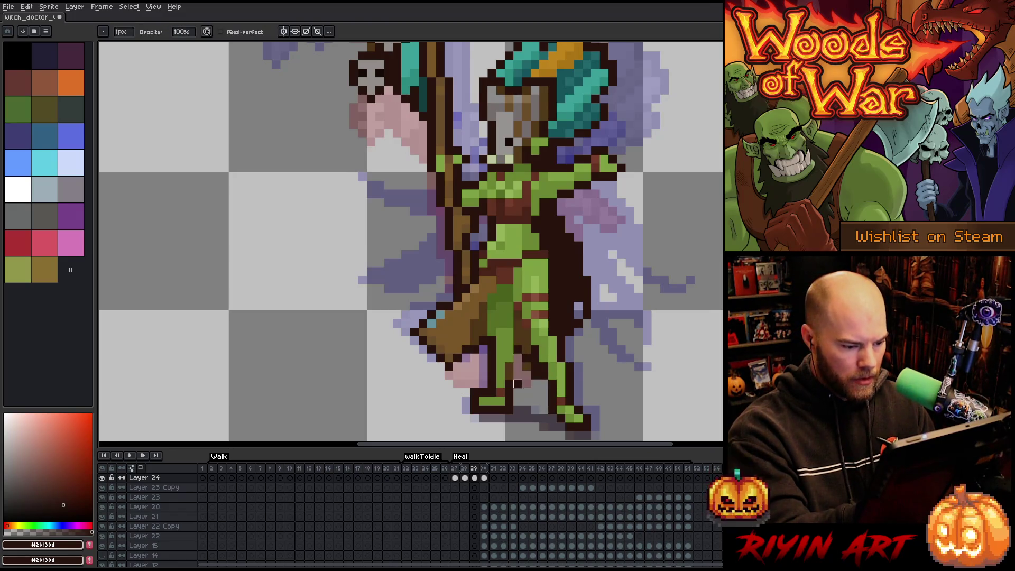
key("e")
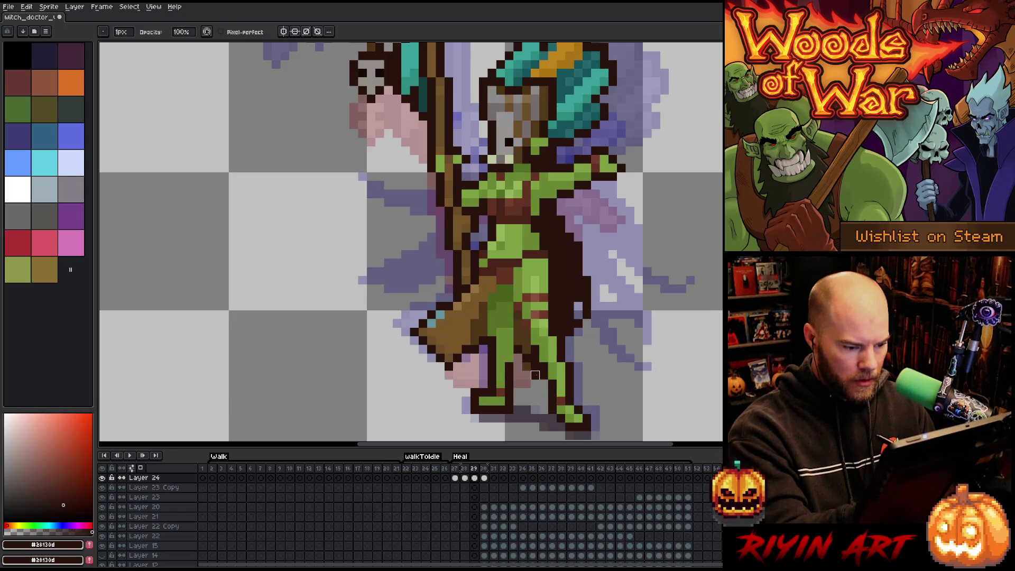
left_click_drag(535, 371, 536, 401)
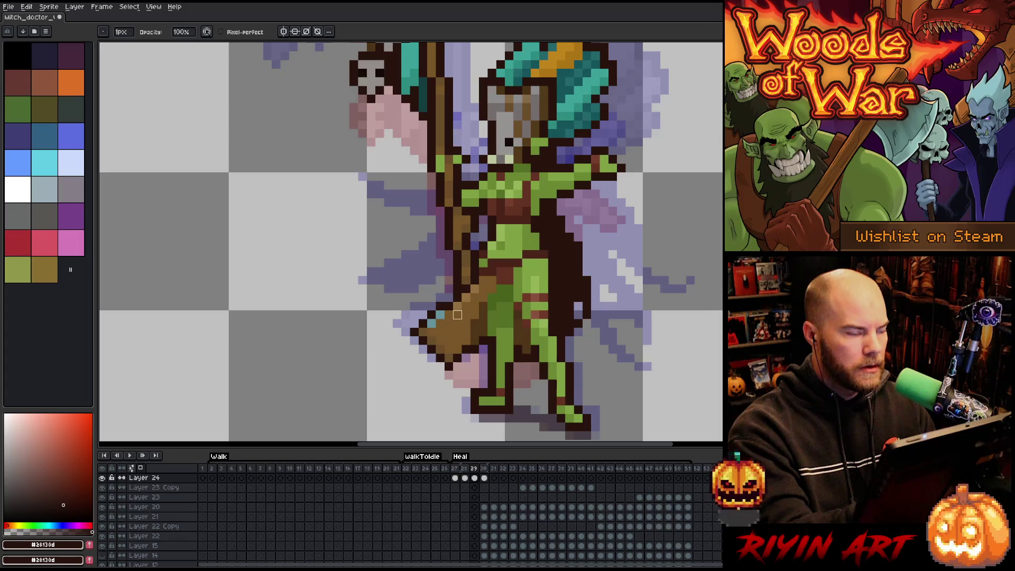
Resample brown #94703f and the outline colour, then save the sprite.
left_click(457, 306, "alt")
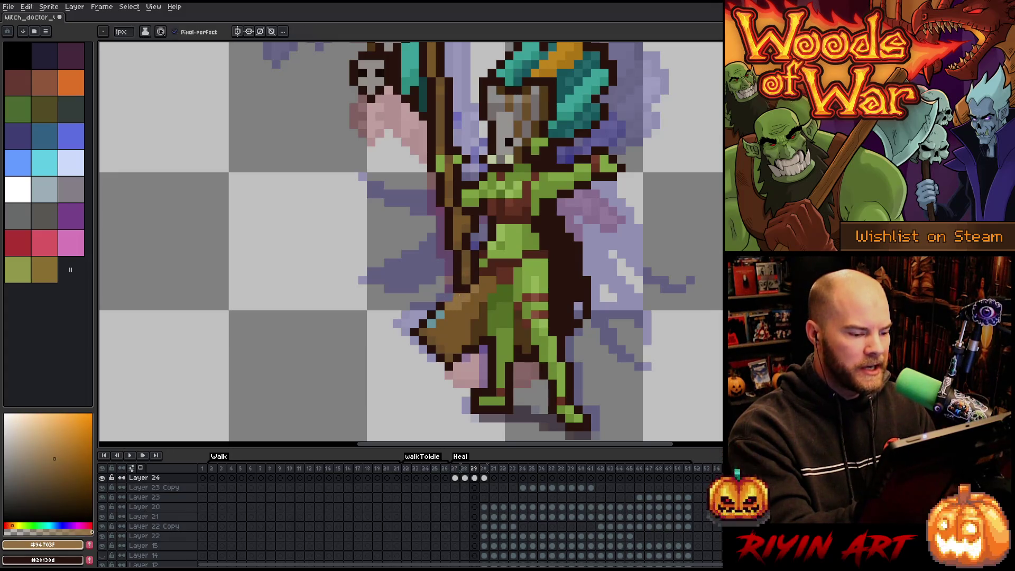
left_click(467, 272, "alt")
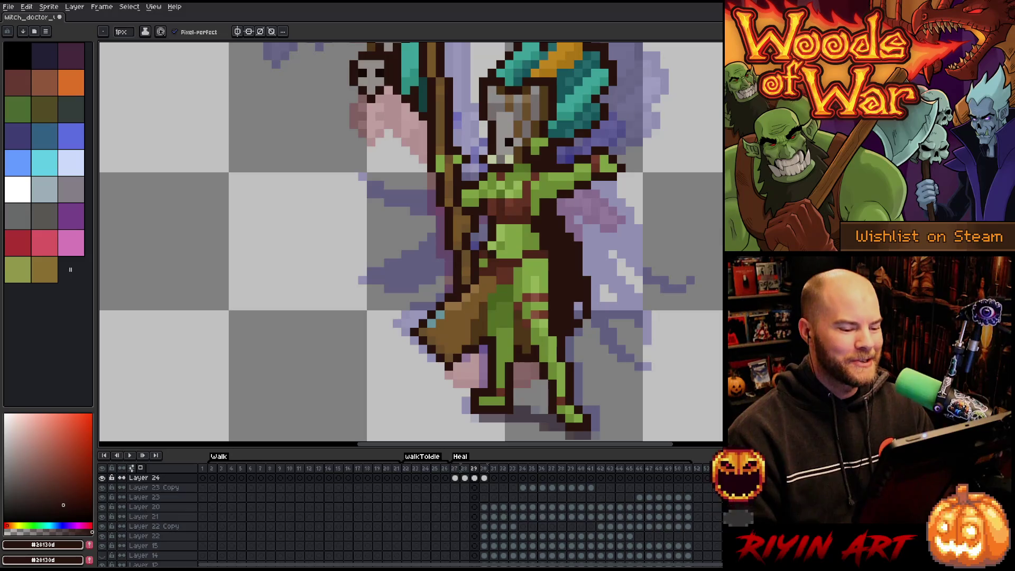
key("ctrl+s")
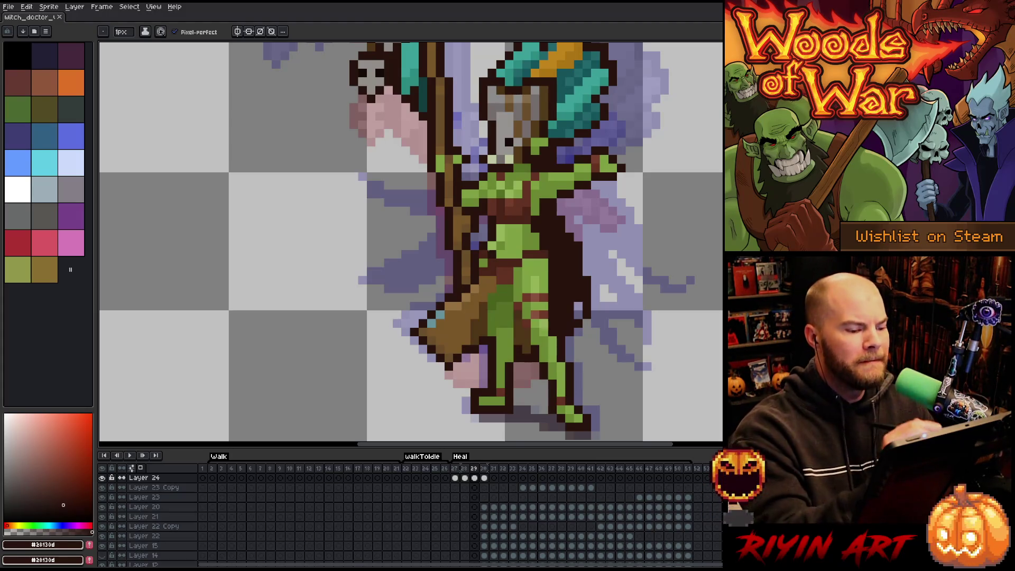
Sample the staff browns #4e3418, #6a4e2a and #795728 and the dark outline from the canvas.
left_click(492, 289, "alt")
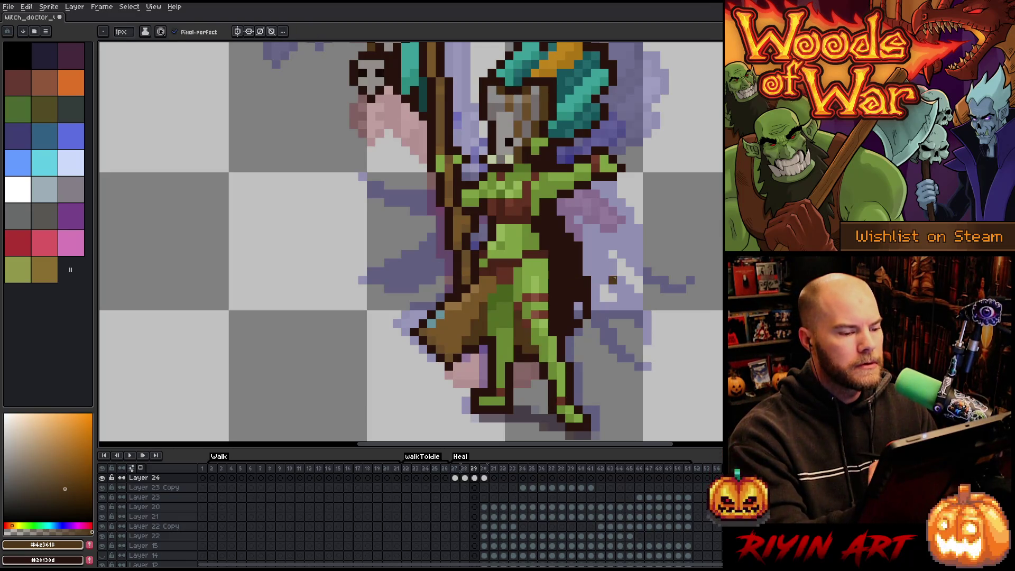
left_click(432, 341, "alt")
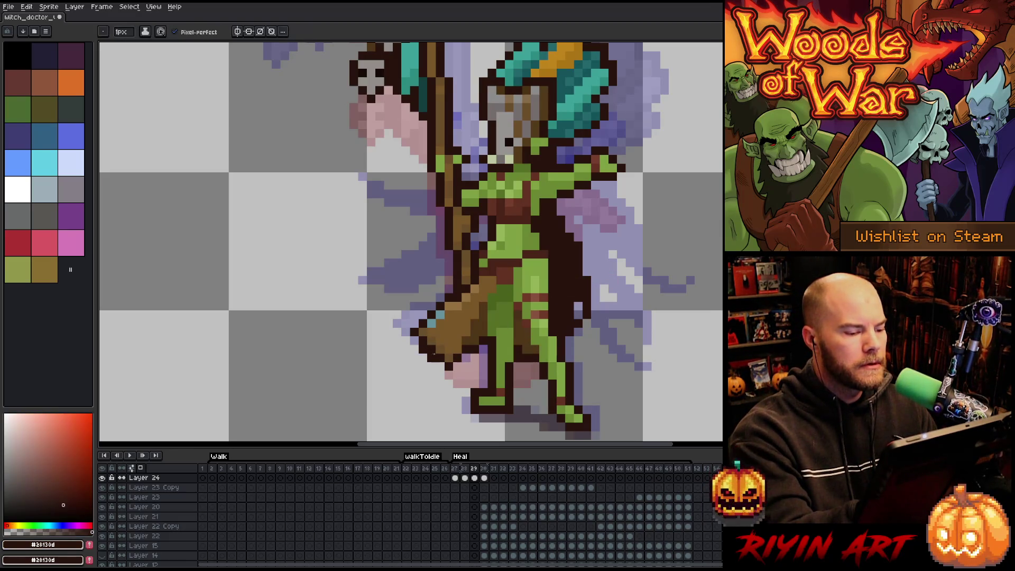
left_click(435, 348, "alt")
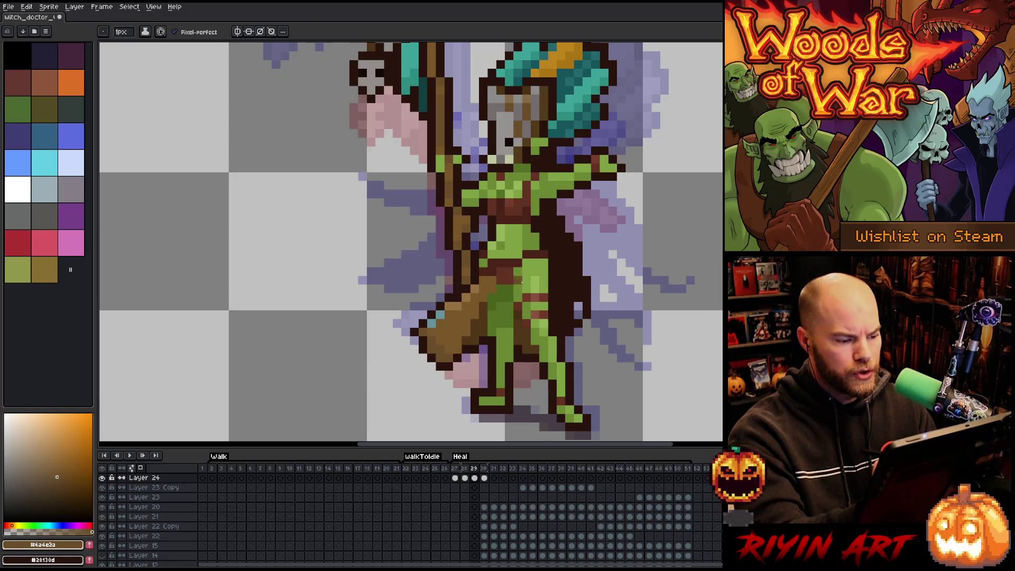
left_click(433, 344, "alt")
left_click(444, 331, "alt")
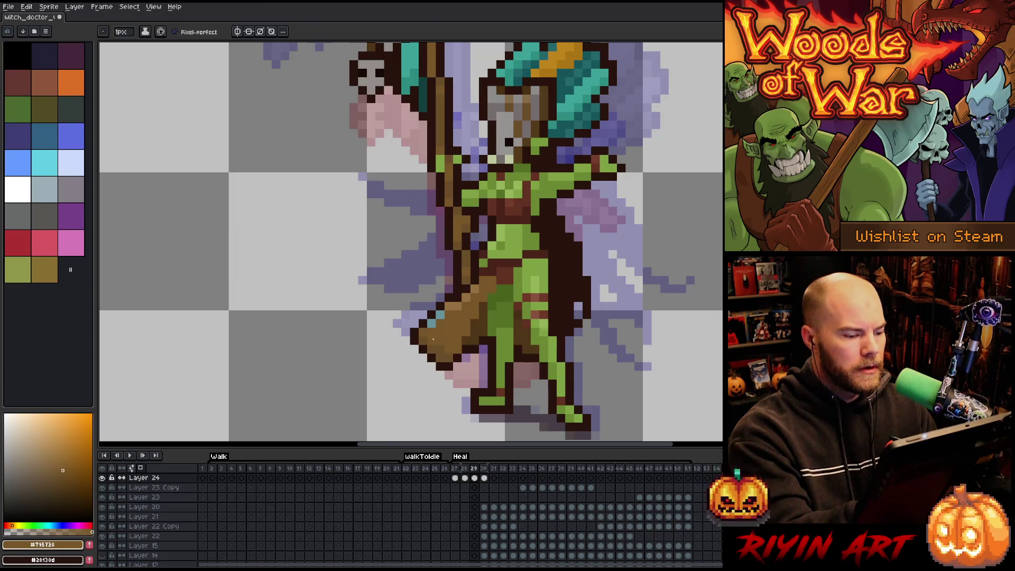
left_click(452, 348, "alt")
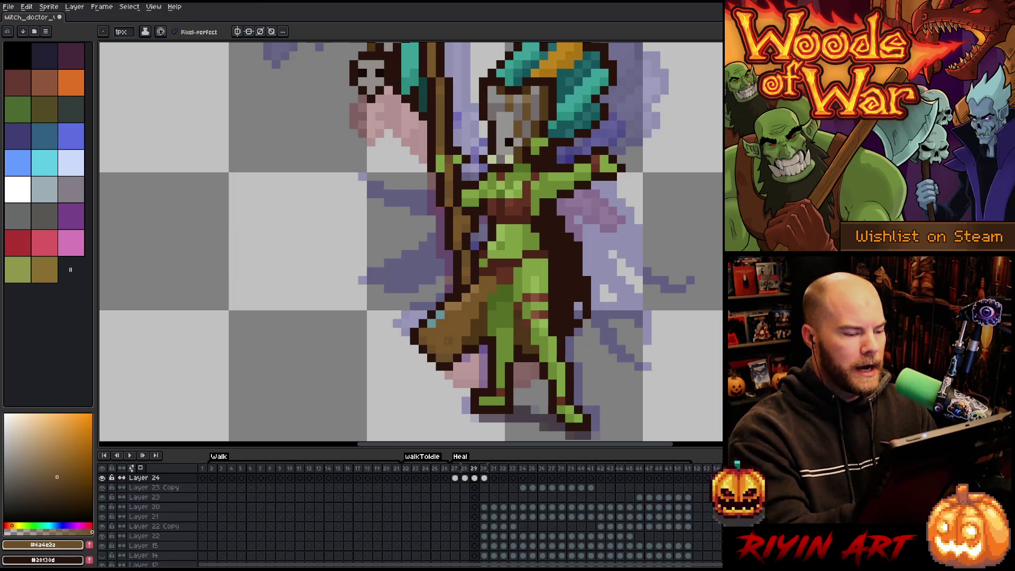
key("ctrl")
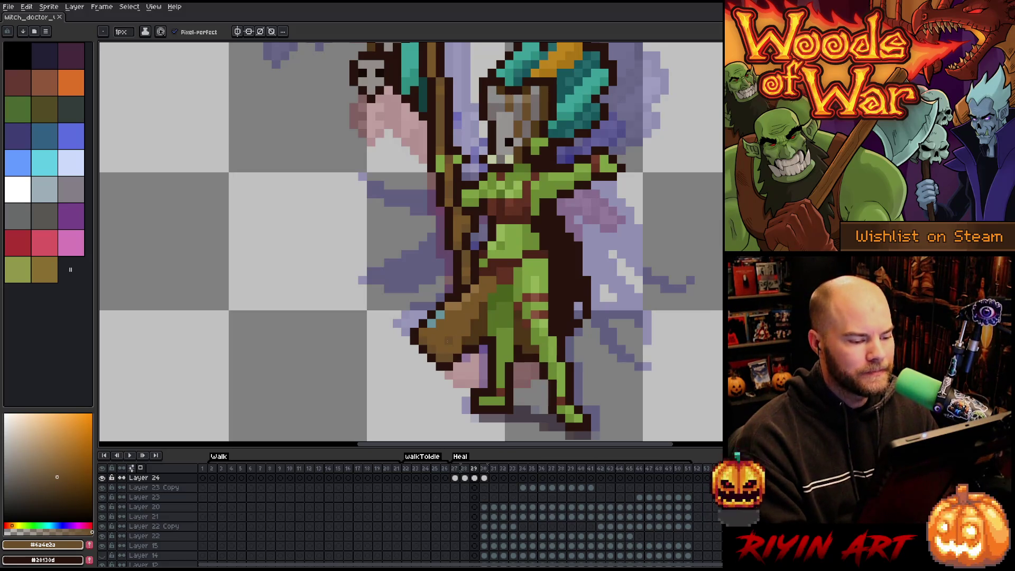
Brighten three pixels on the staff in frame 29 and save the sprite.
left_click(465, 296, "alt")
left_click(456, 298)
left_click(456, 315)
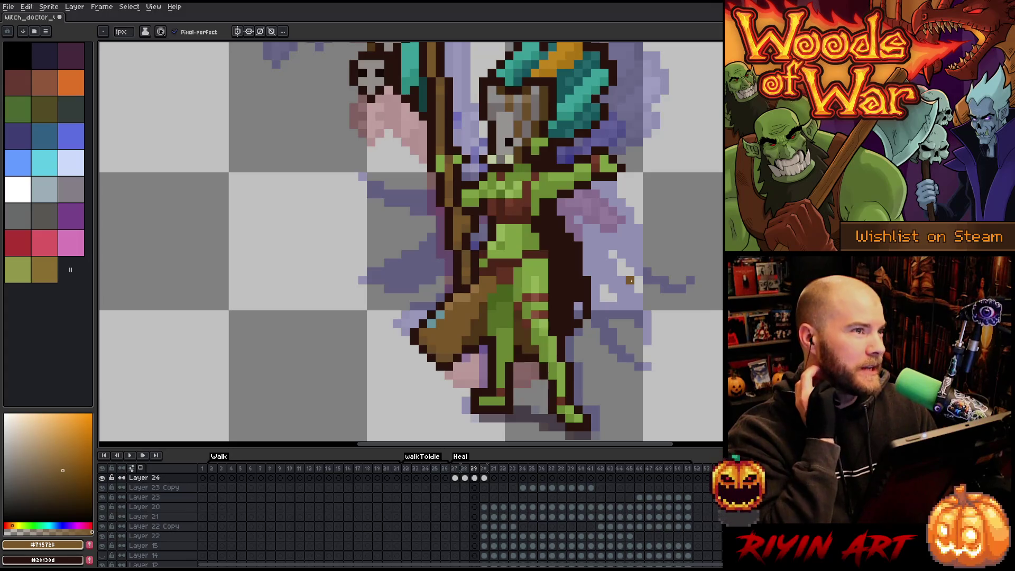
key("ctrl+s")
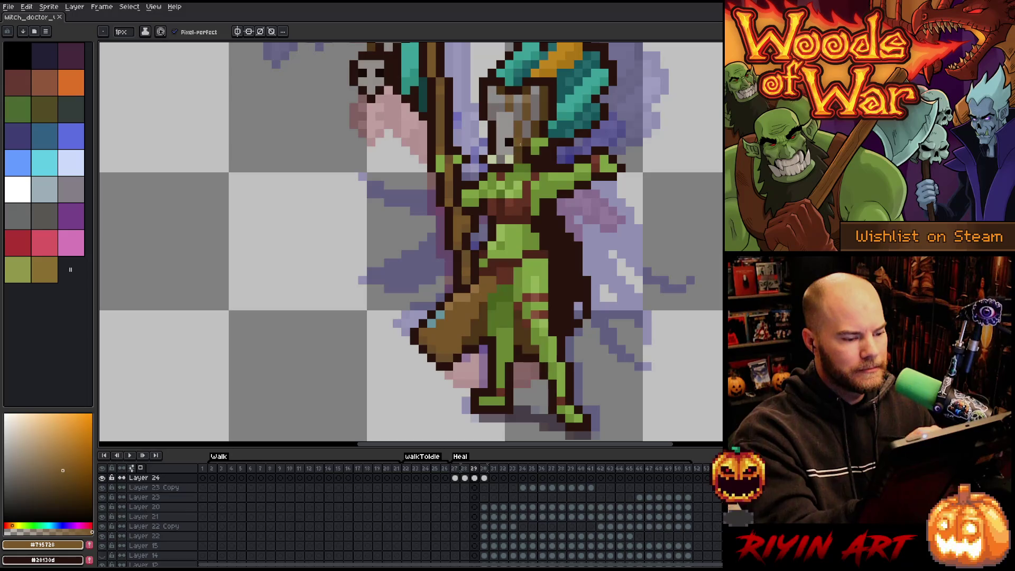
Sample the figure's green #49611b and compare frames 28 and 29.
left_click(492, 262)
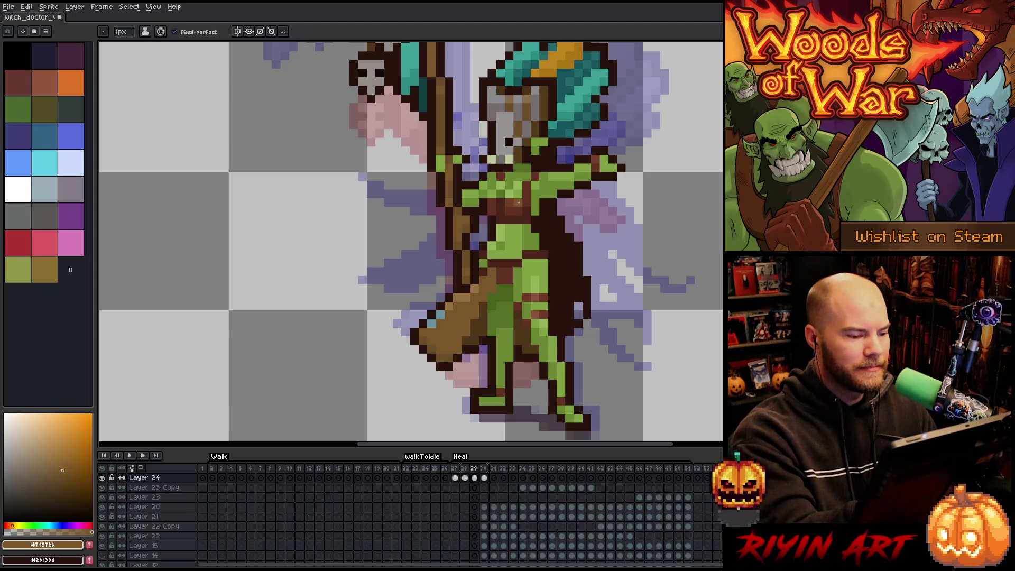
left_click(496, 284, "alt")
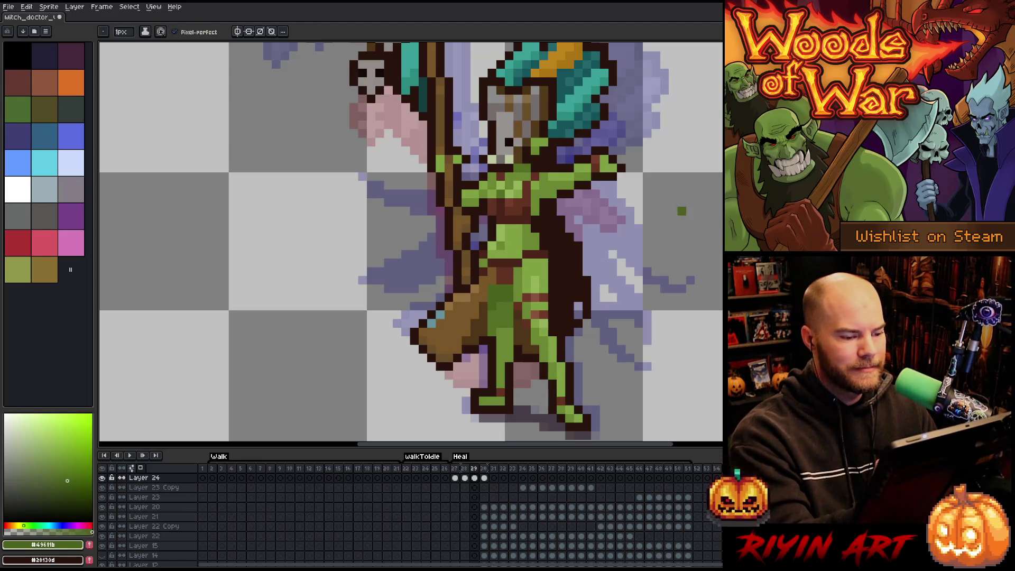
key("Left")
key("Right")
key("Left")
key("Right")
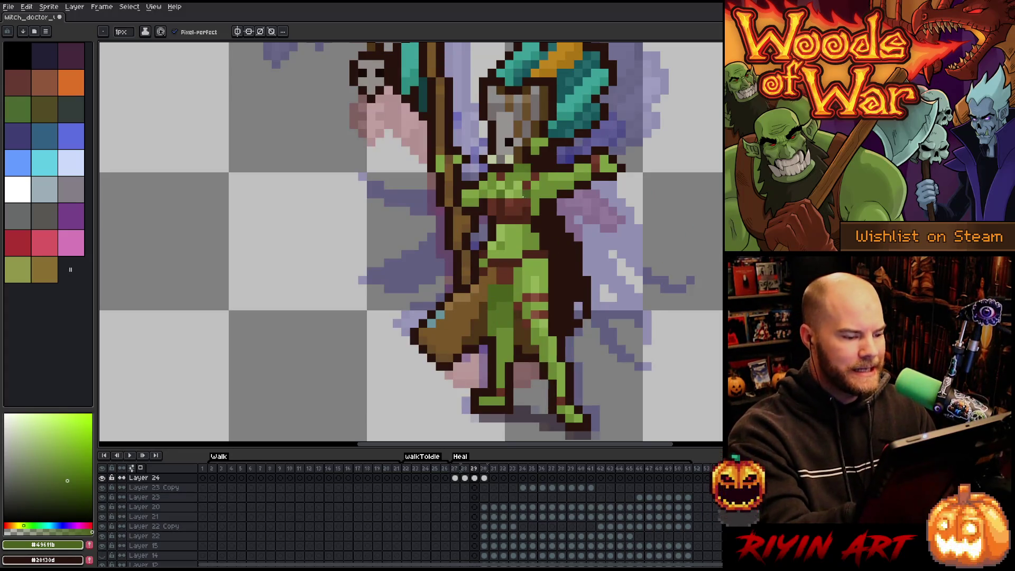
Sample the dark brown belt colour and compare frames 29 and 30.
left_click(500, 256, "alt")
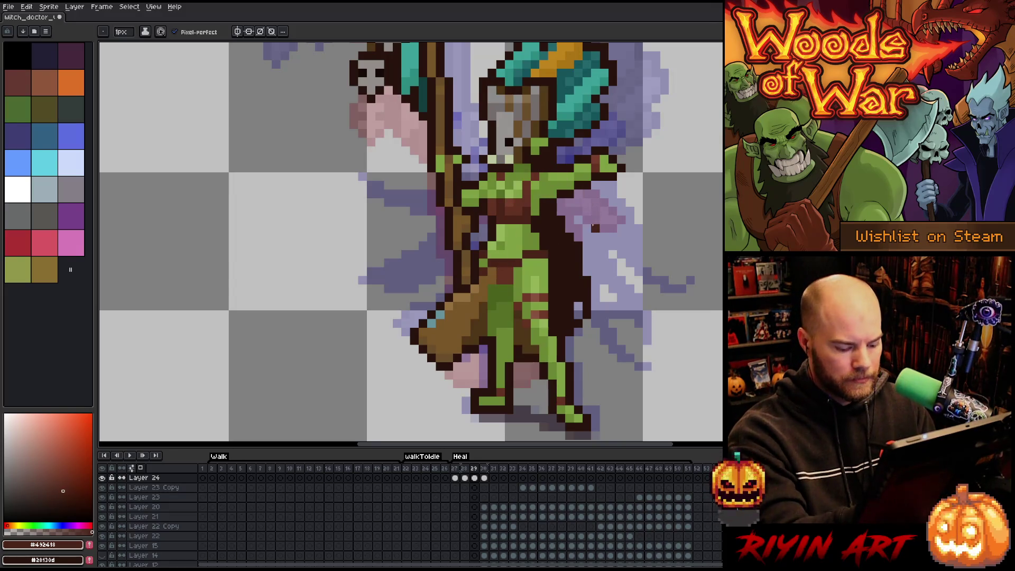
key("Right")
key("Left")
key("Right")
key("Left")
key("alt")
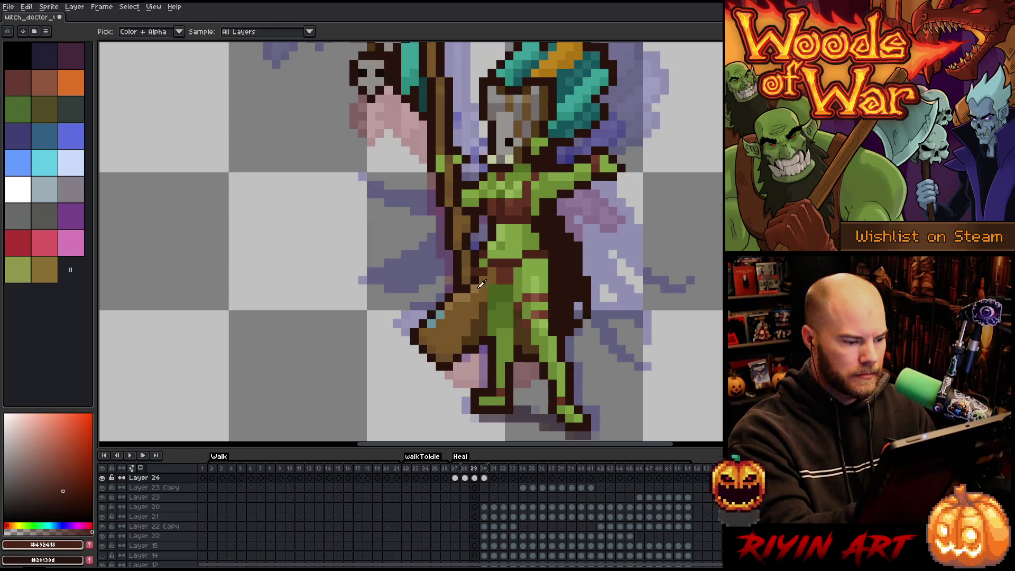
Pick the dark outline colour and flip between frames, ending on frame 28.
left_click(470, 281, "alt")
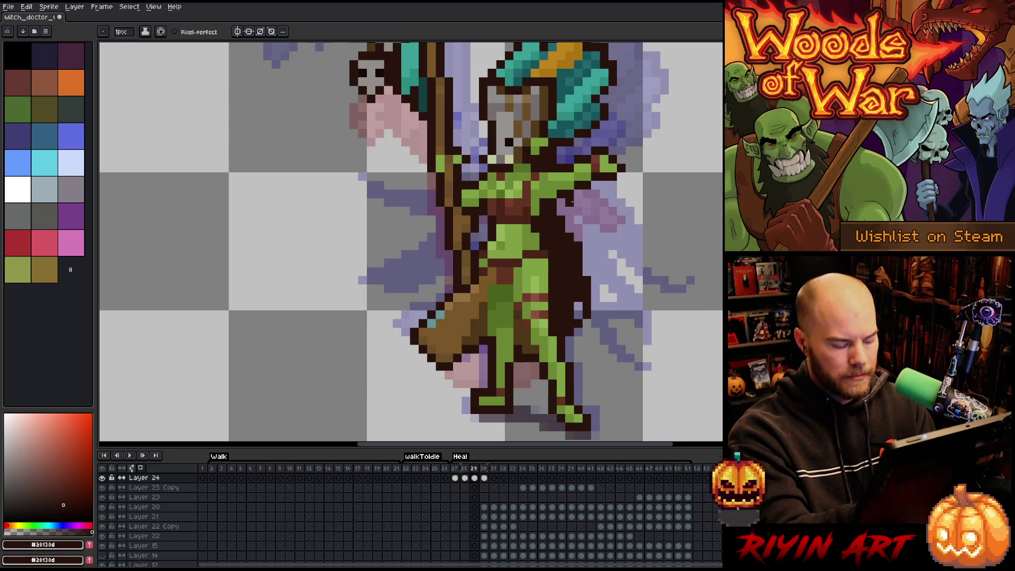
key("comma")
key("period")
key("comma")
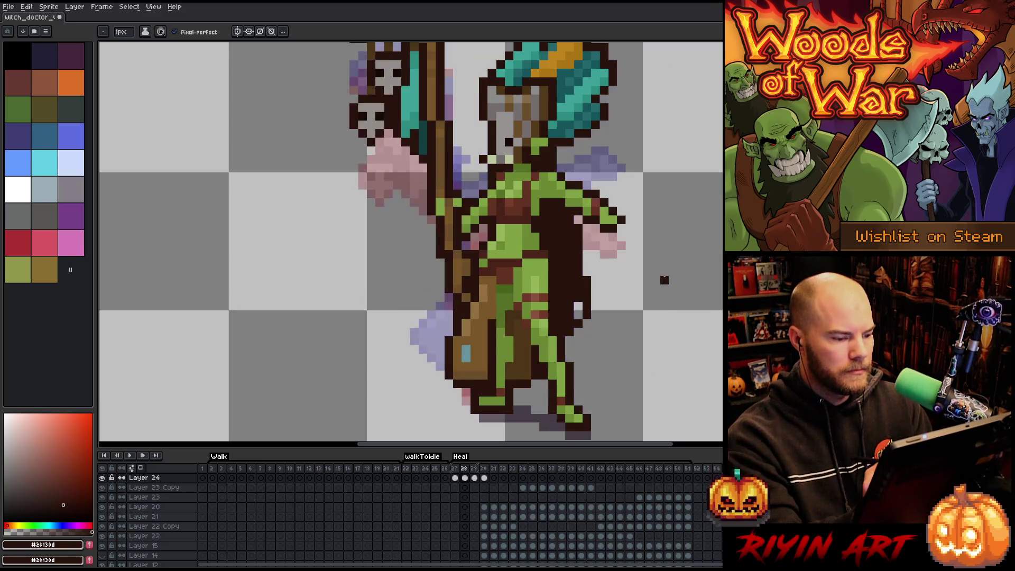
left_click(510, 315, "alt")
left_click(517, 263, "alt")
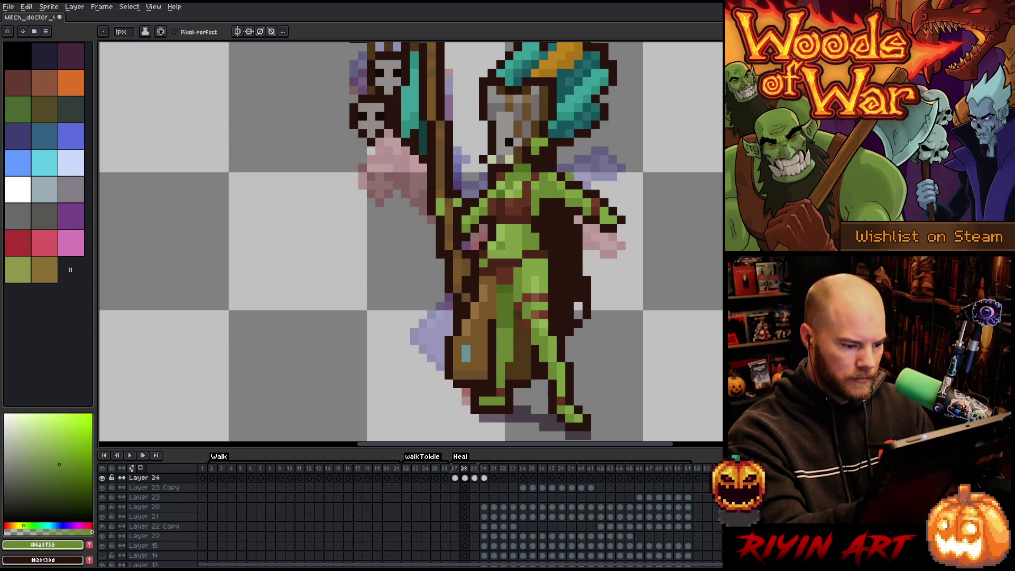
key("period")
key("comma")
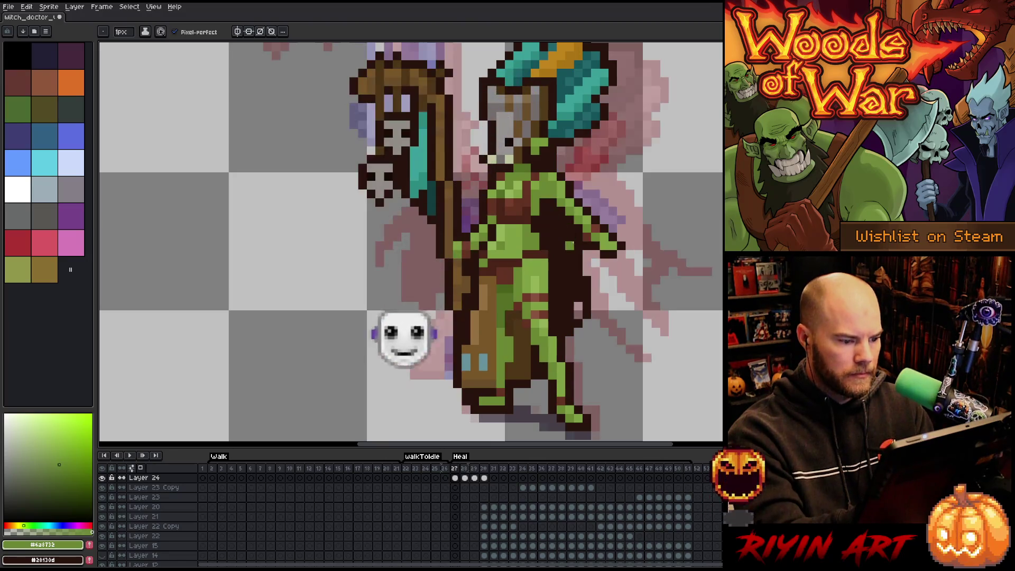
key("comma")
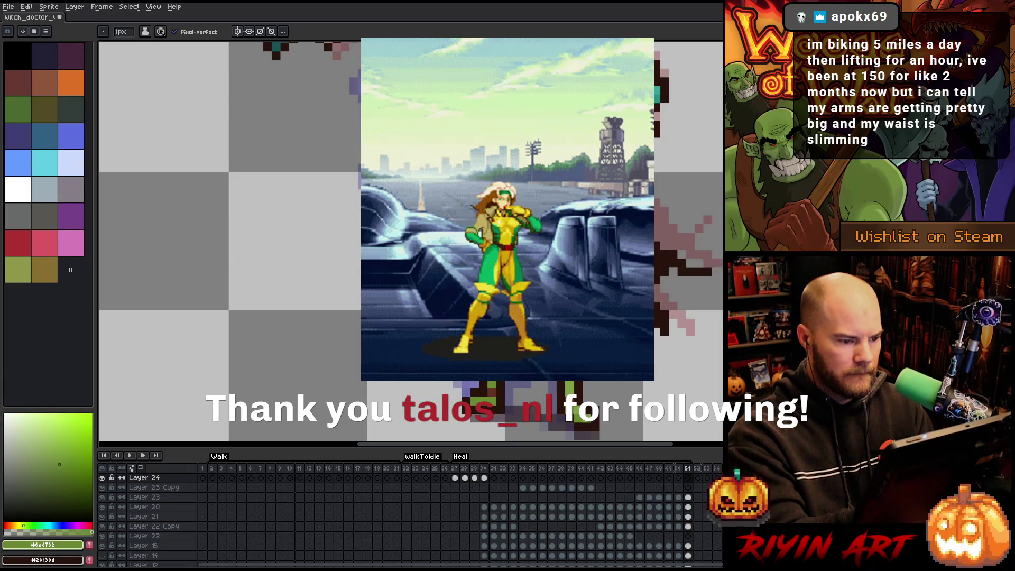
key("i")
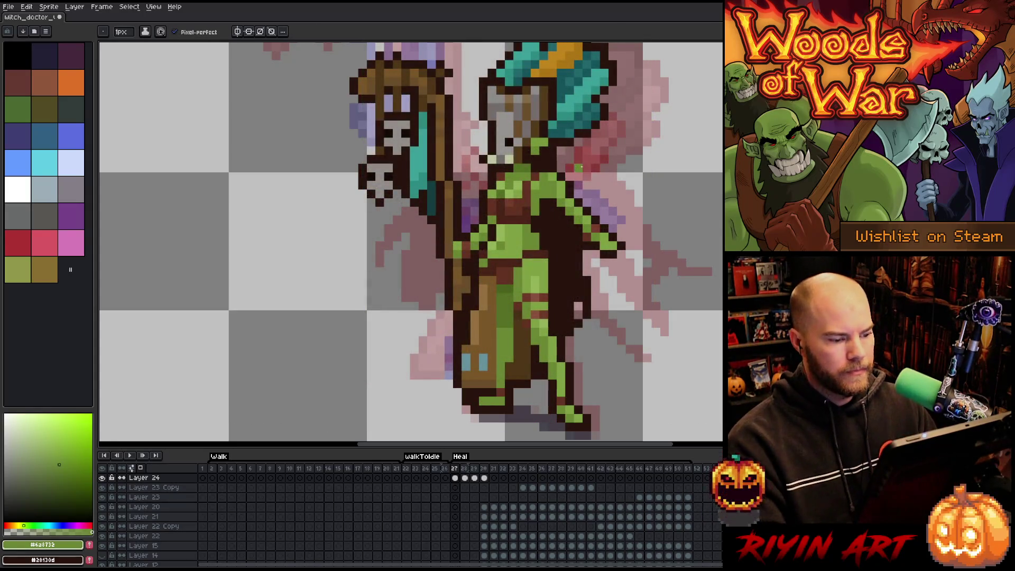
key("b")
key("minus")
key("minus")
key("minus")
scroll(580, 195, "up", 4)
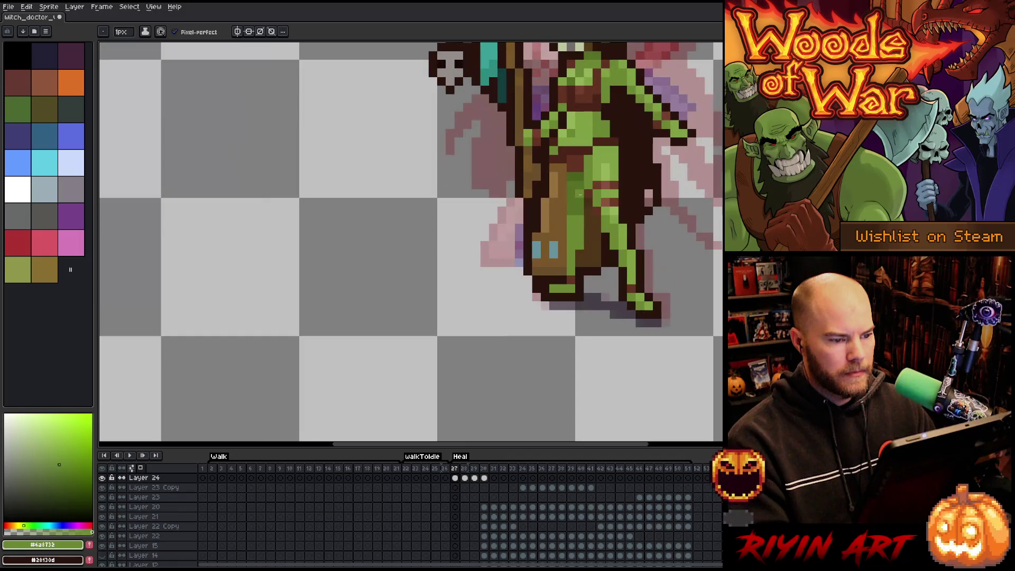
key("Return")
key("Return")
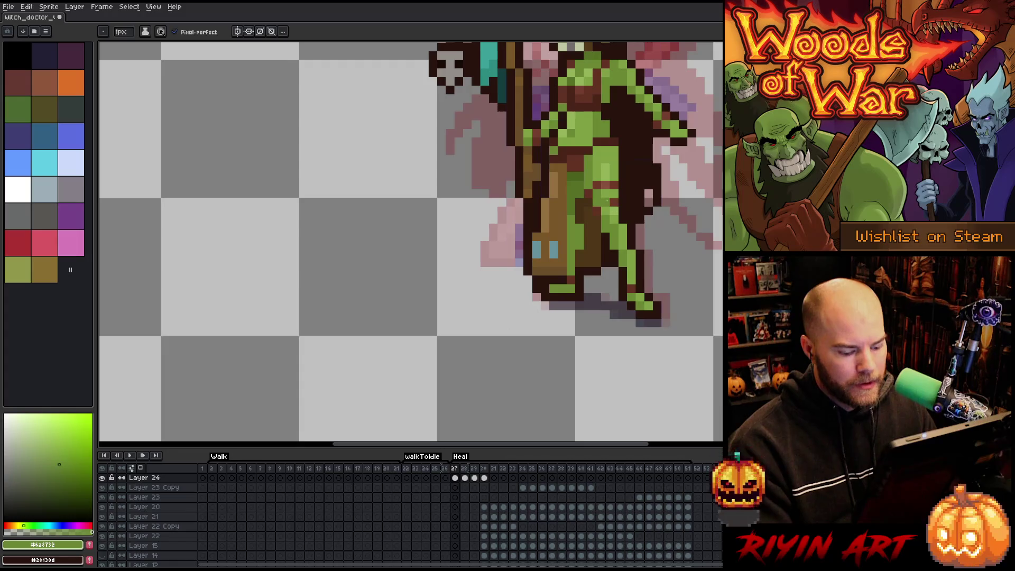
left_click(688, 469)
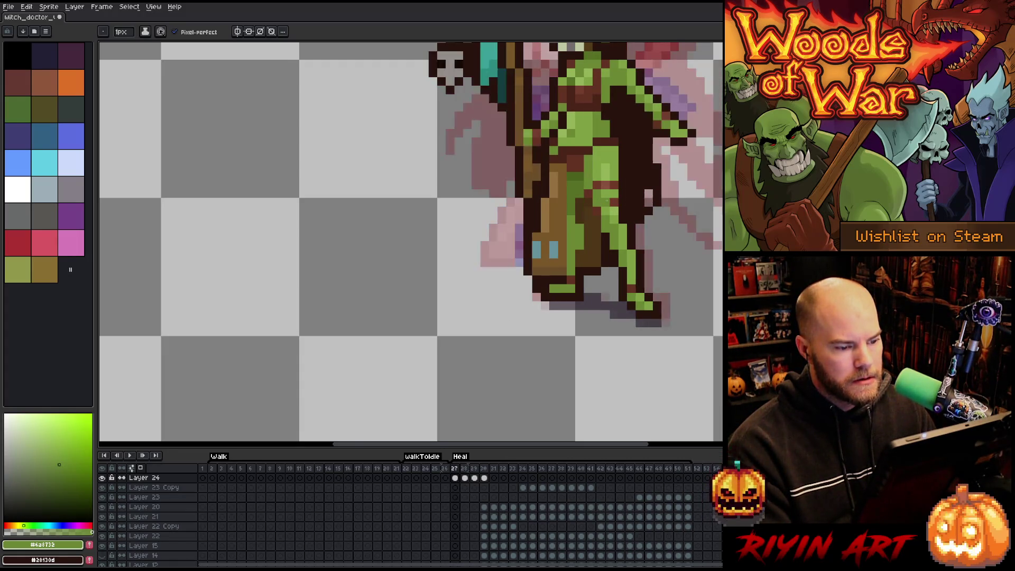
left_click(582, 218, "alt")
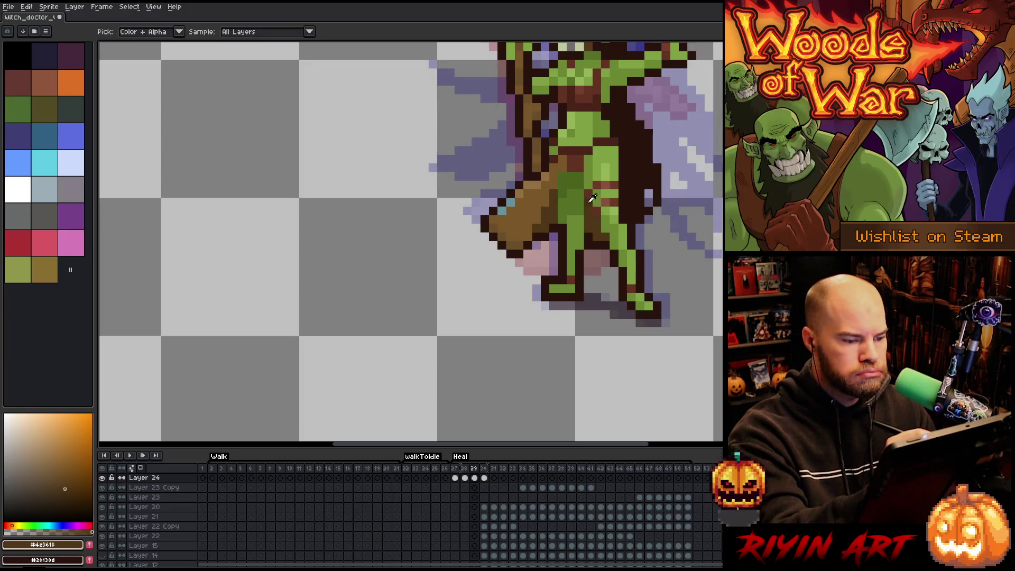
left_click(592, 198, "alt")
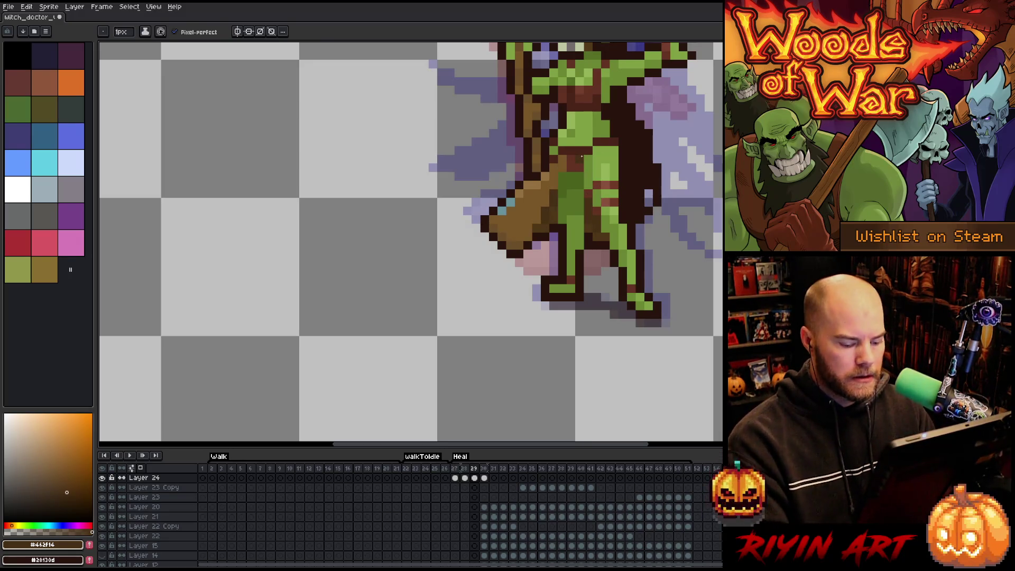
left_click_drag(549, 190, 540, 331)
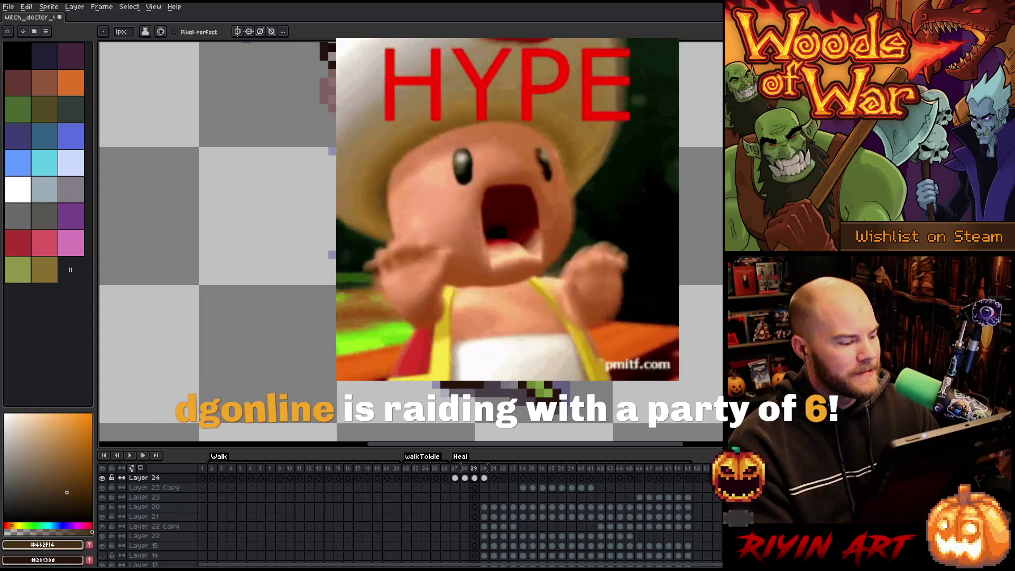
Zoom out, turn on the teal background layer, centre the sprite and play the animation.
key("minus")
key("minus")
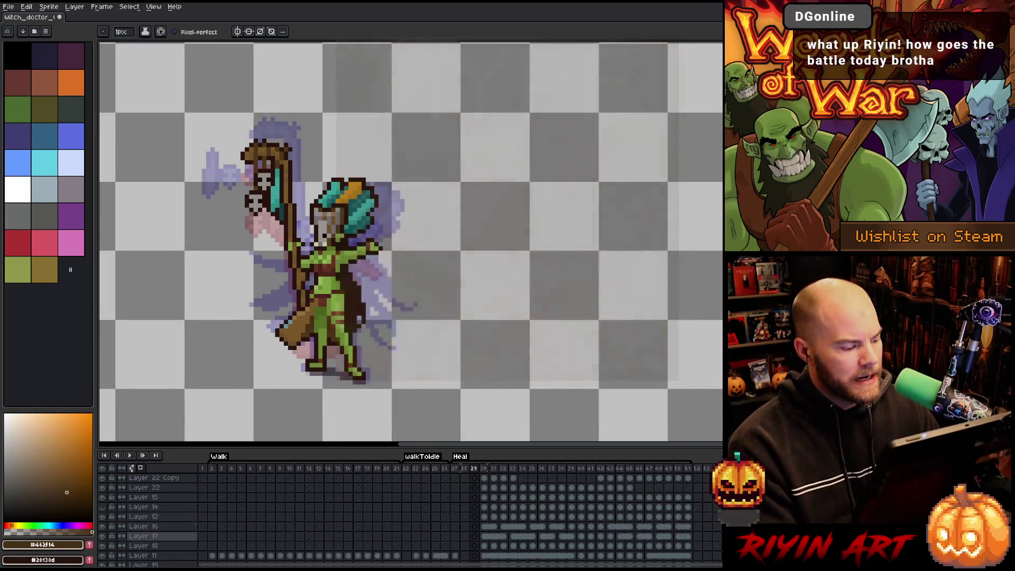
scroll(148, 519, "down", 5)
left_click(102, 551)
left_click_drag(246, 374, 403, 343)
key("Return")
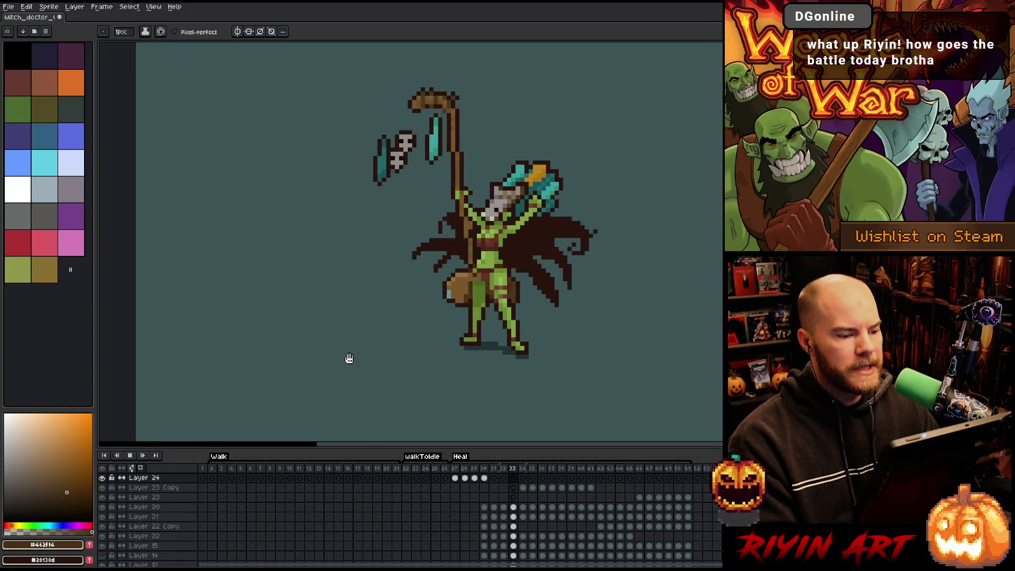
key("Return")
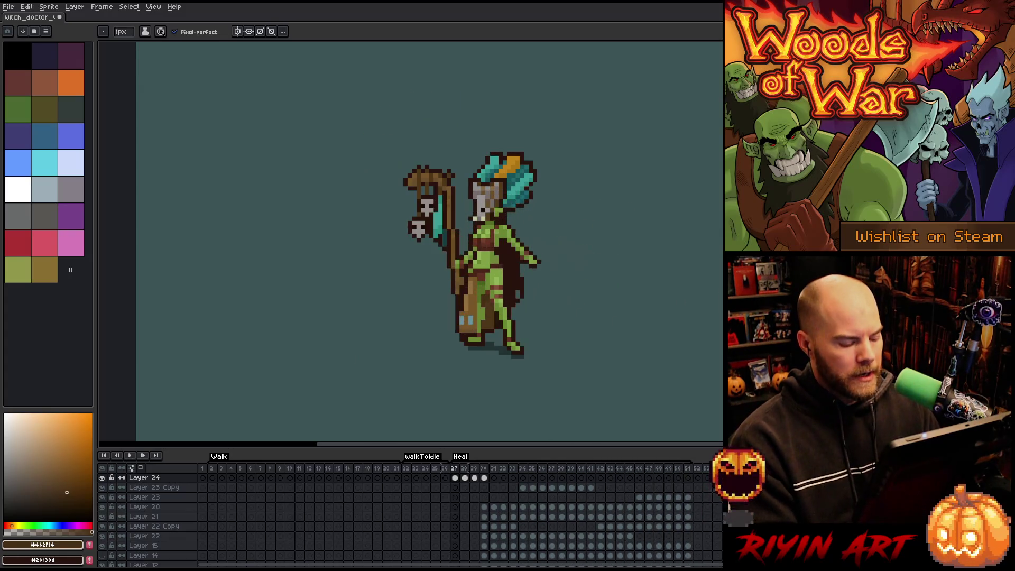
key("Return")
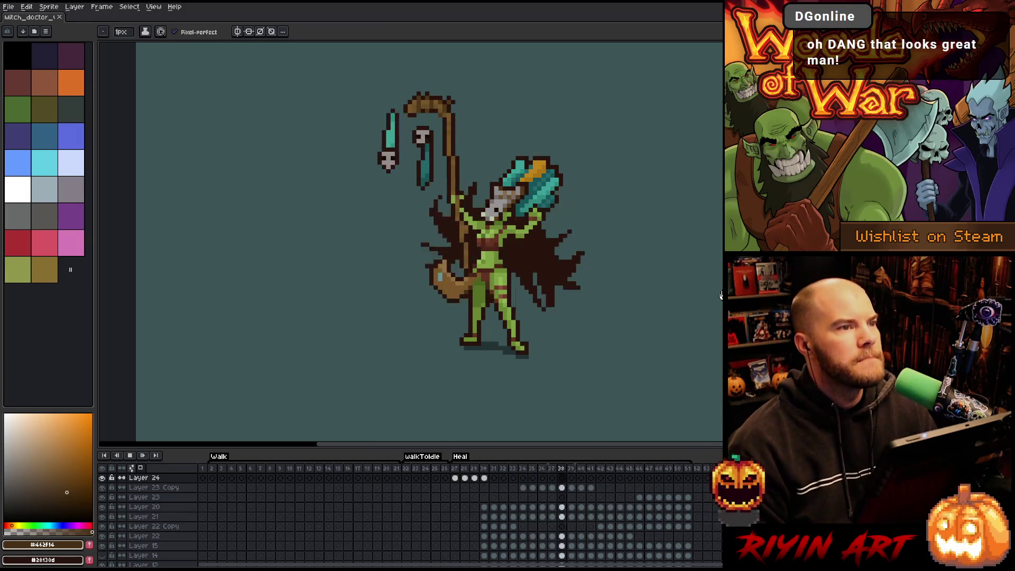
key("Return")
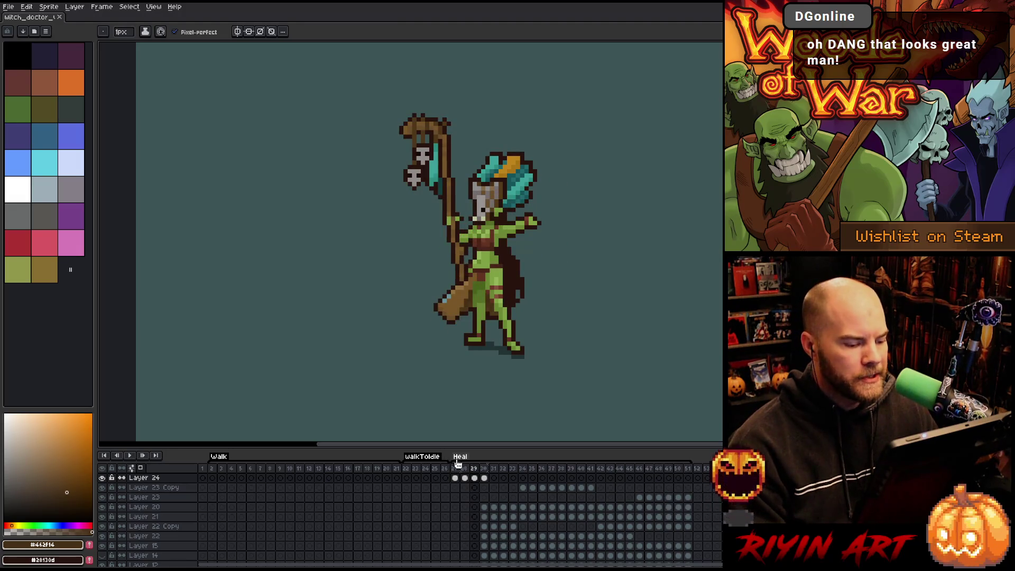
Drag the Heal tag's start to frame 30 and play the Heal animation.
left_click_drag(455, 460, 485, 459)
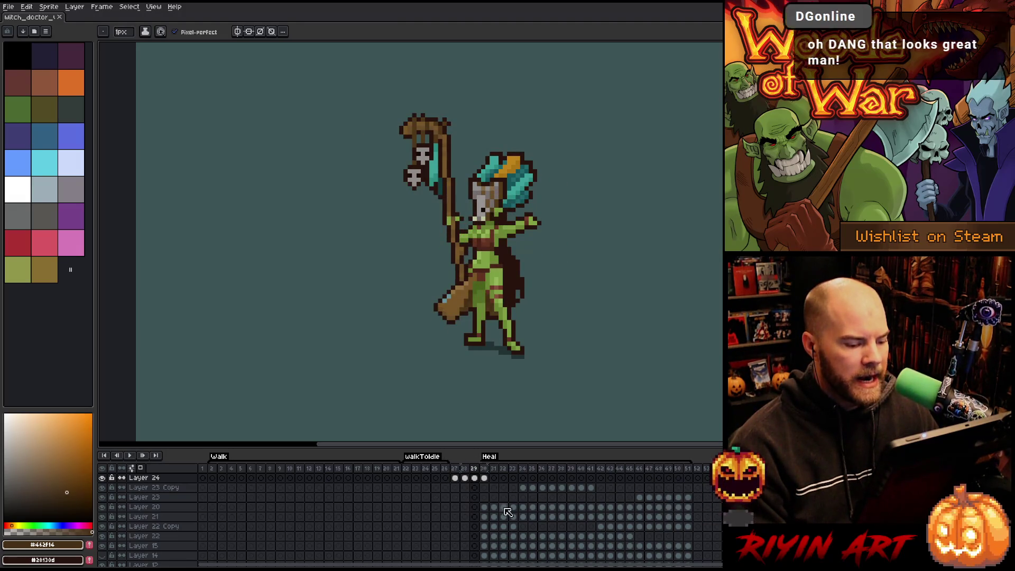
left_click(485, 469)
key("Return")
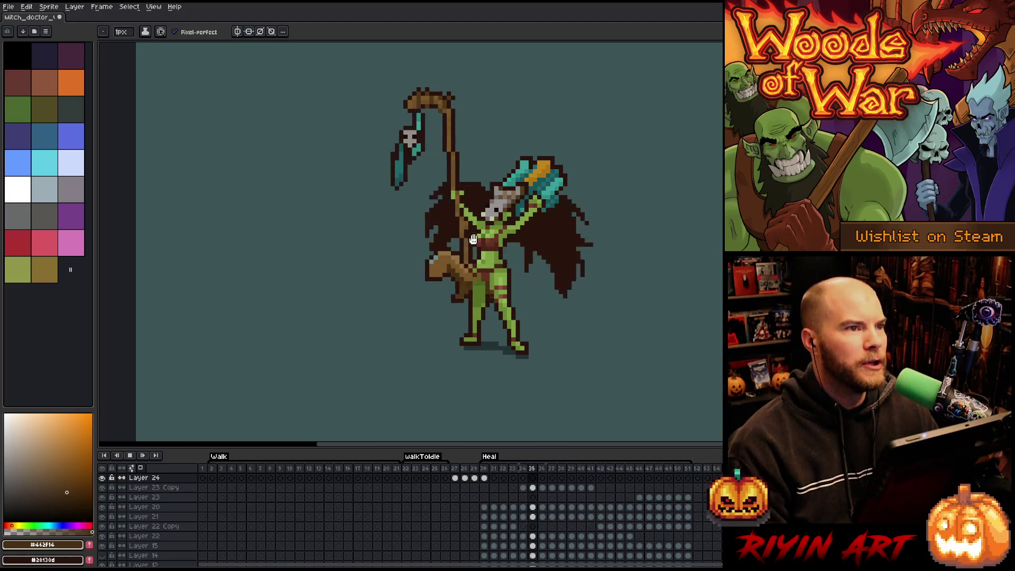
scroll(594, 184, "up", 1)
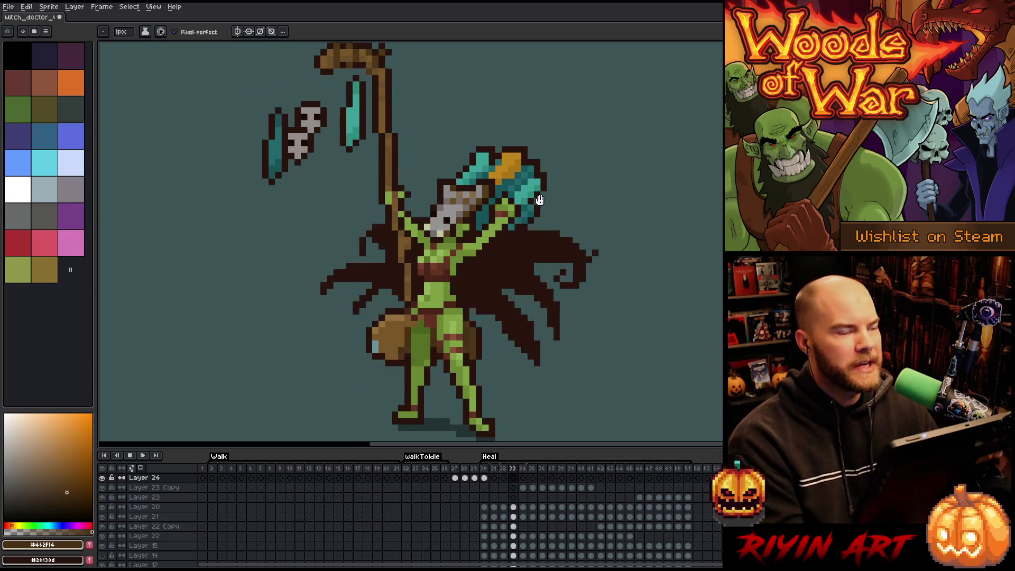
Hide the timeline to watch the Heal playback on a larger canvas.
key("Tab")
key("h")
key("b")
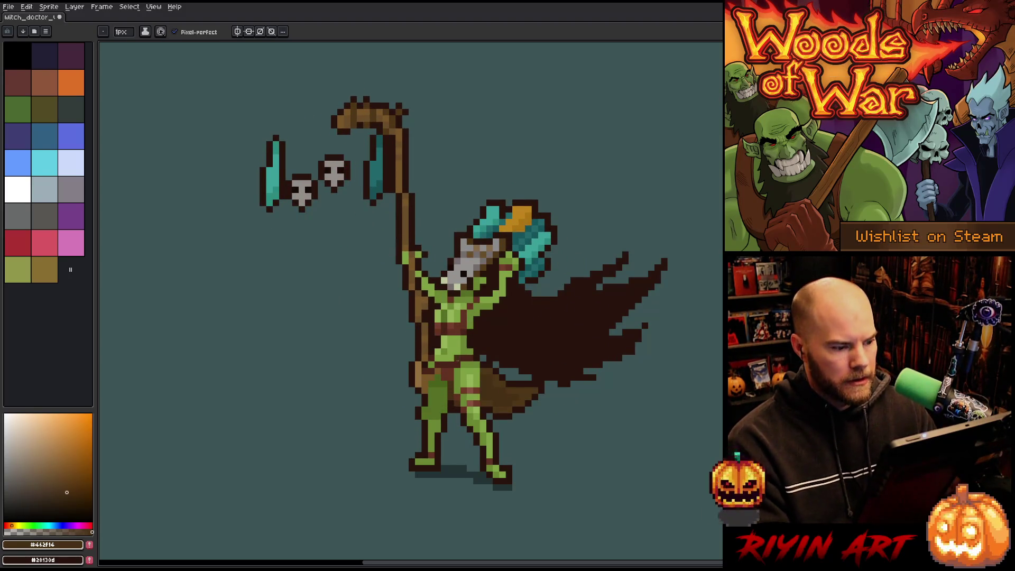
Bring the timeline back, select frame 27 and pan the sprite into view.
key("Tab")
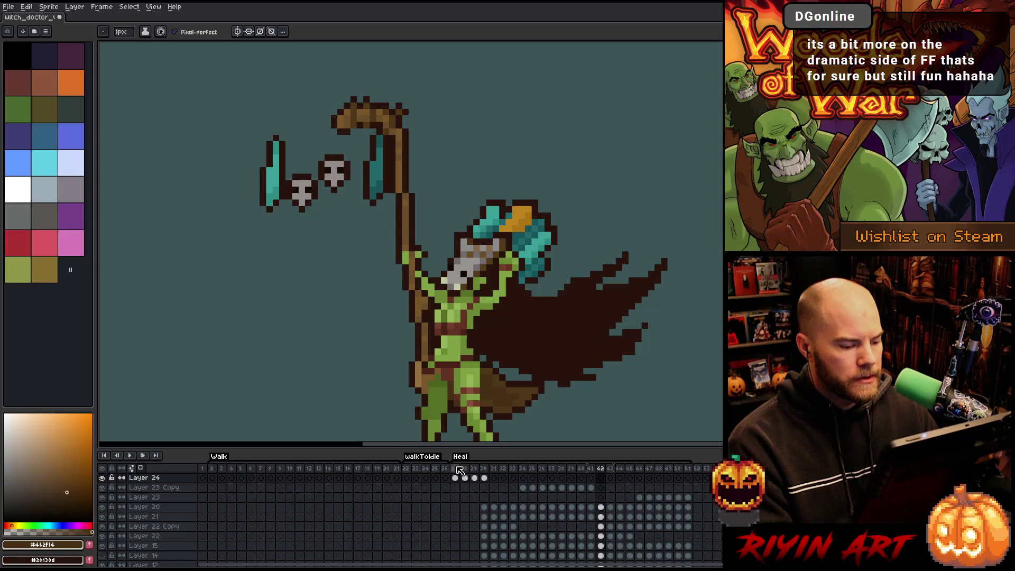
left_click(457, 469)
left_click_drag(490, 249, 527, 154)
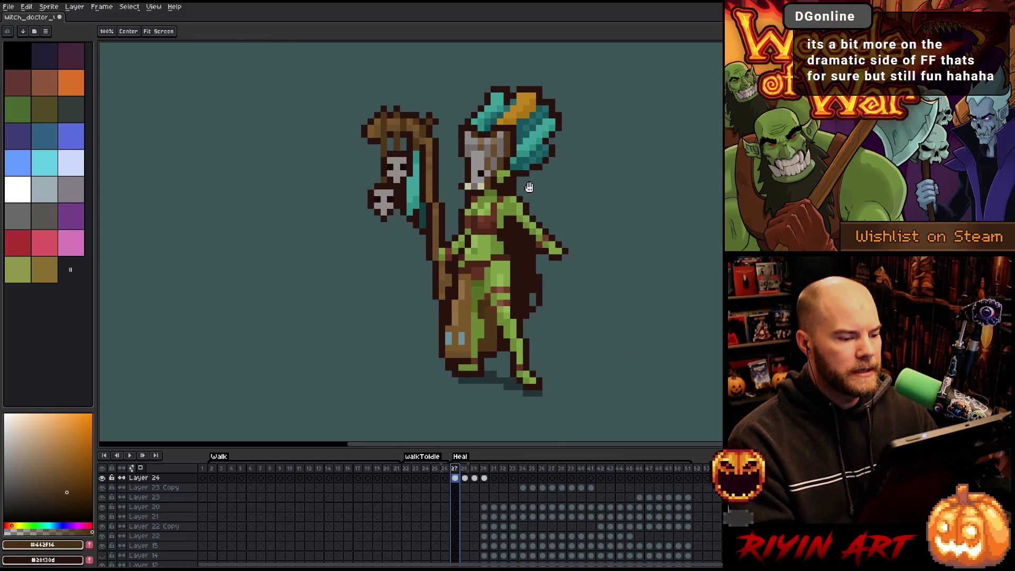
Compare frame 20 with Heal frames 27 and 28, switching between the body layer and Layer 24.
left_click(386, 469)
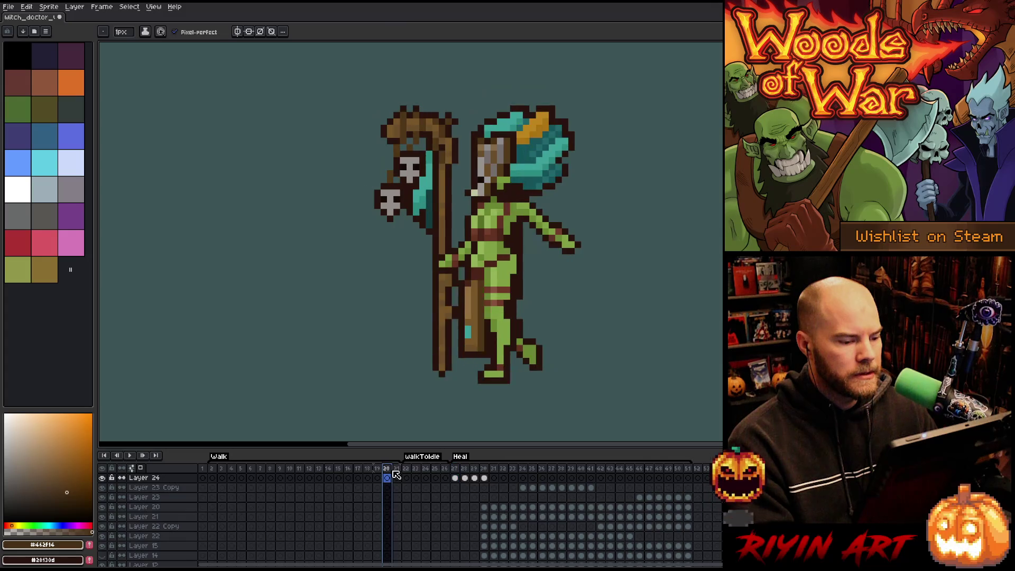
left_click(456, 470)
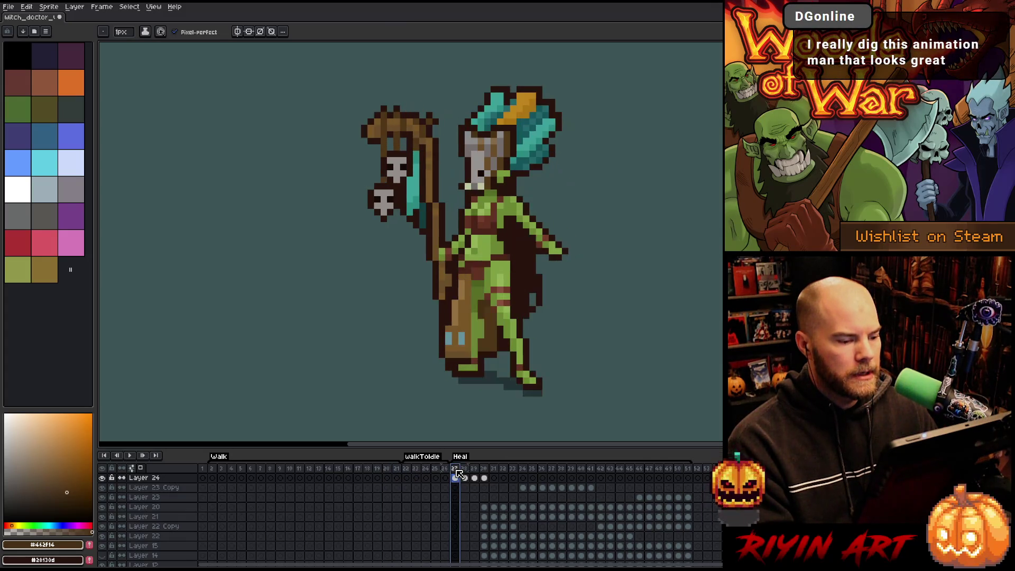
key("Right")
key("Left")
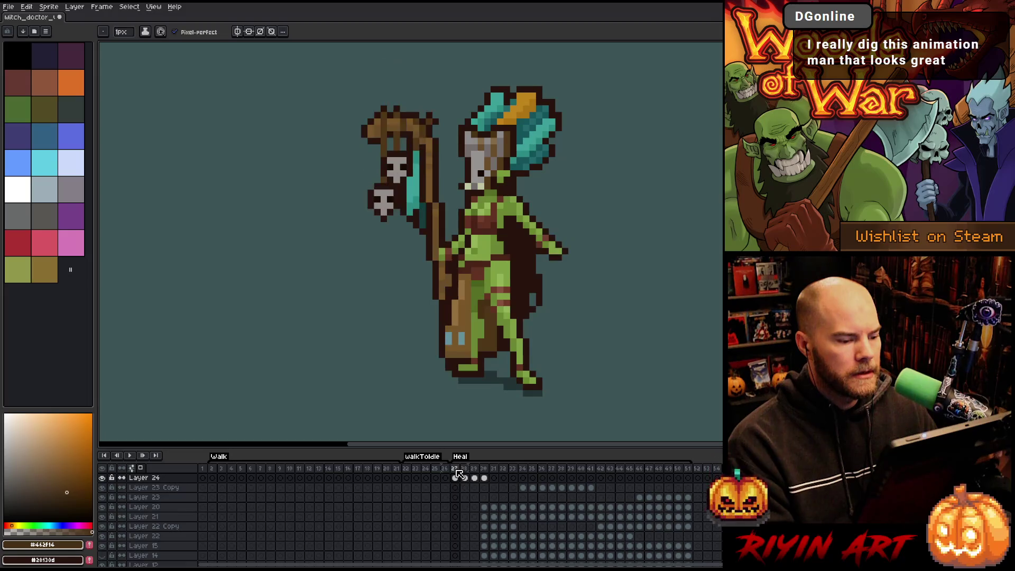
left_click(480, 307, "ctrl")
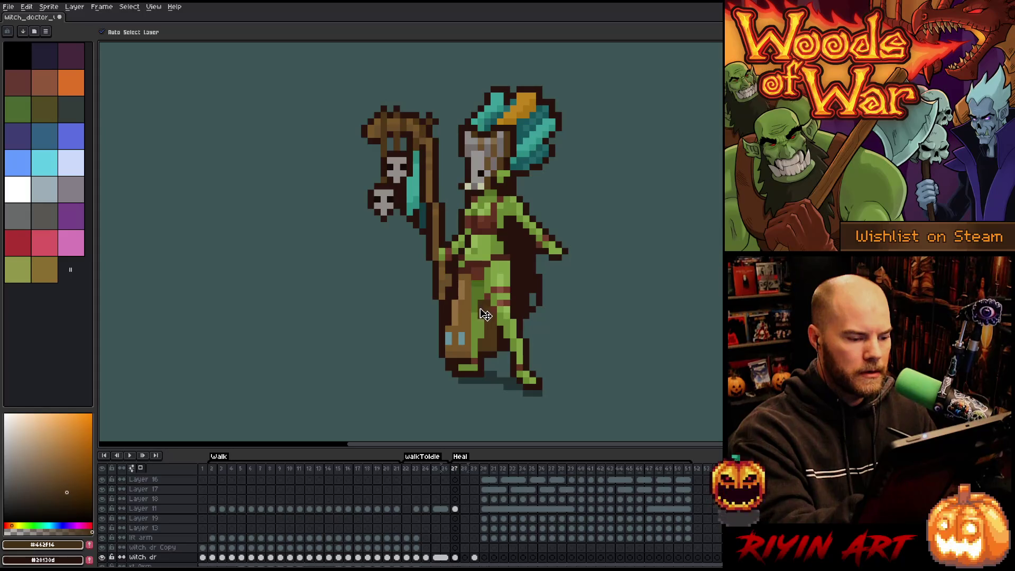
key("Right")
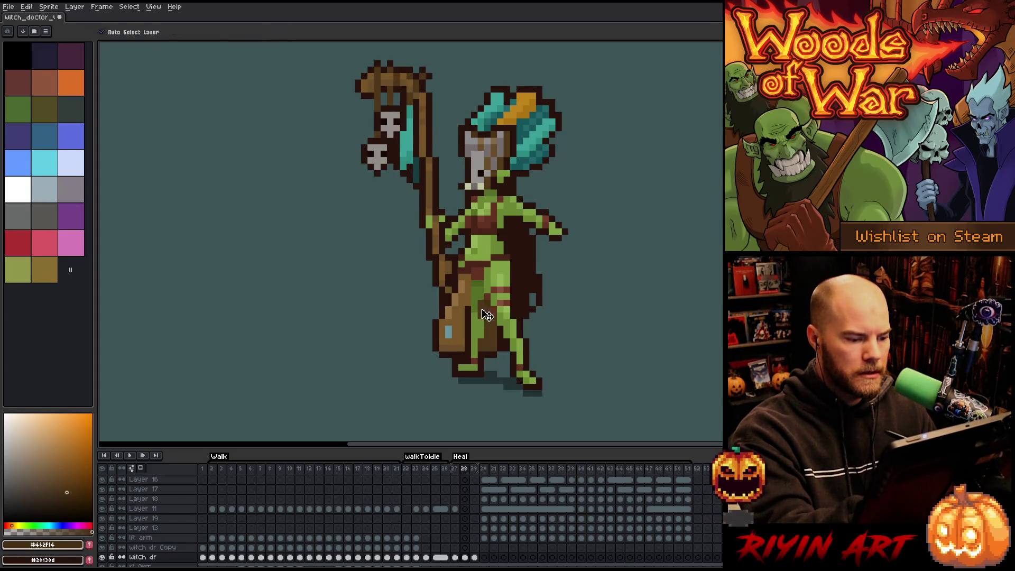
left_click(480, 307, "ctrl")
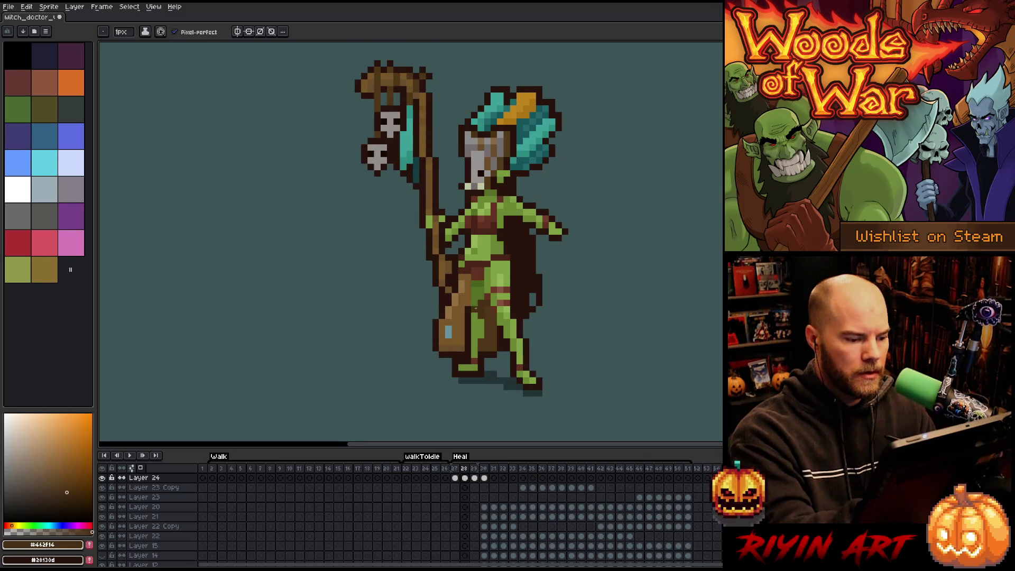
Sample the figure's green and dark brown while flipping between frames 27, 28 and 29.
left_click(467, 317, "alt")
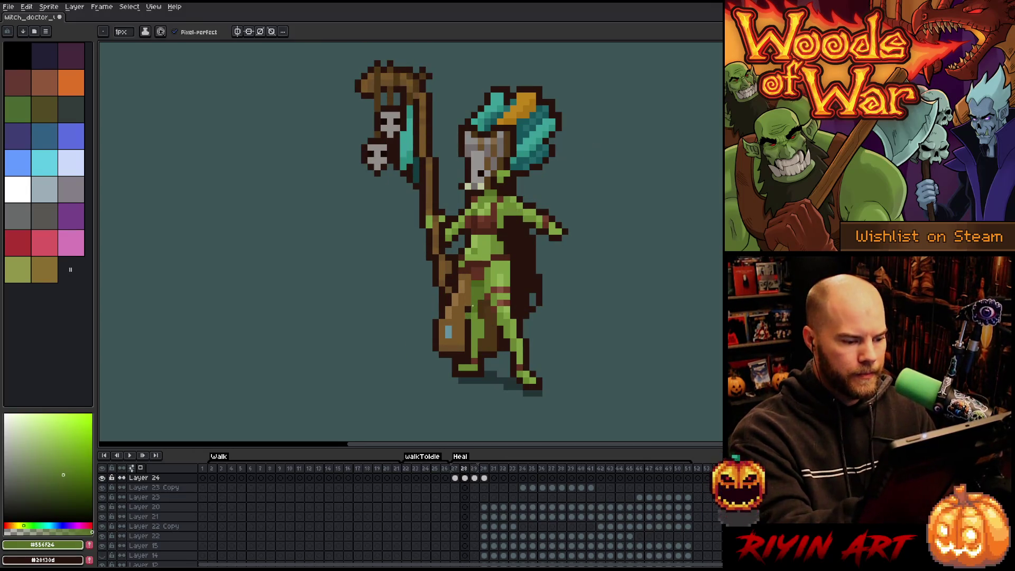
key("Left")
key("Right")
key("Right")
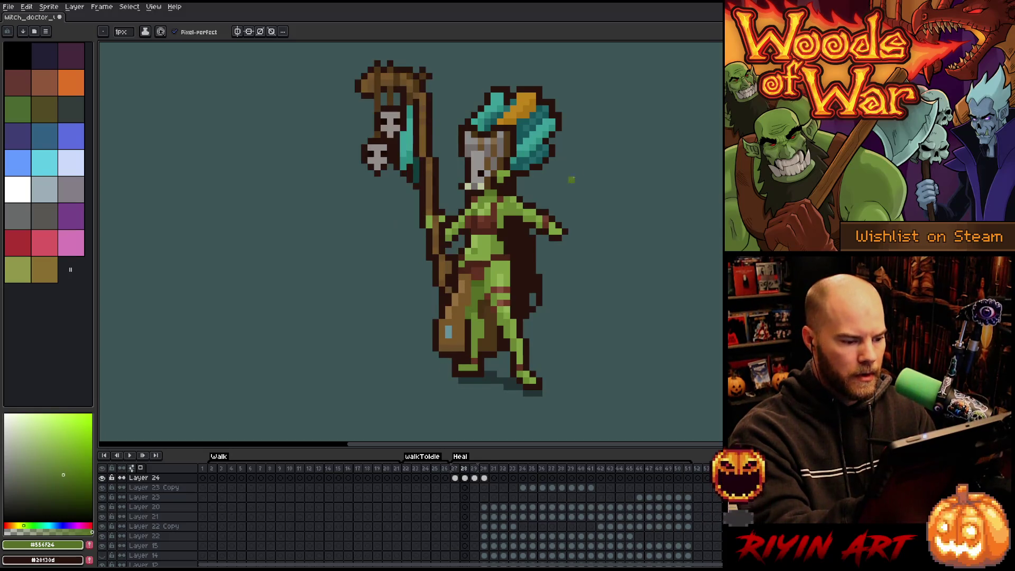
key("Left")
key("Right")
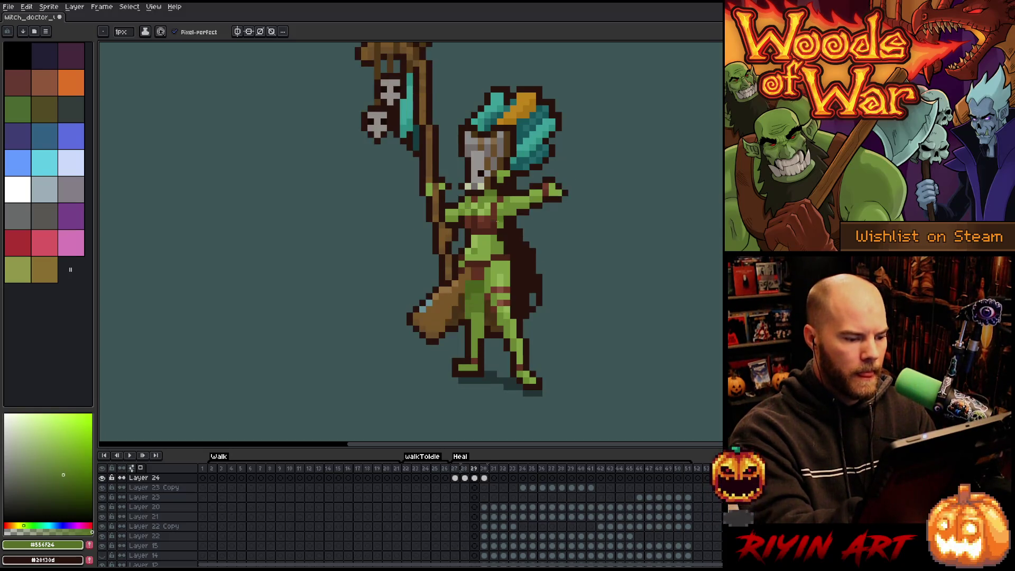
left_click(483, 304, "alt")
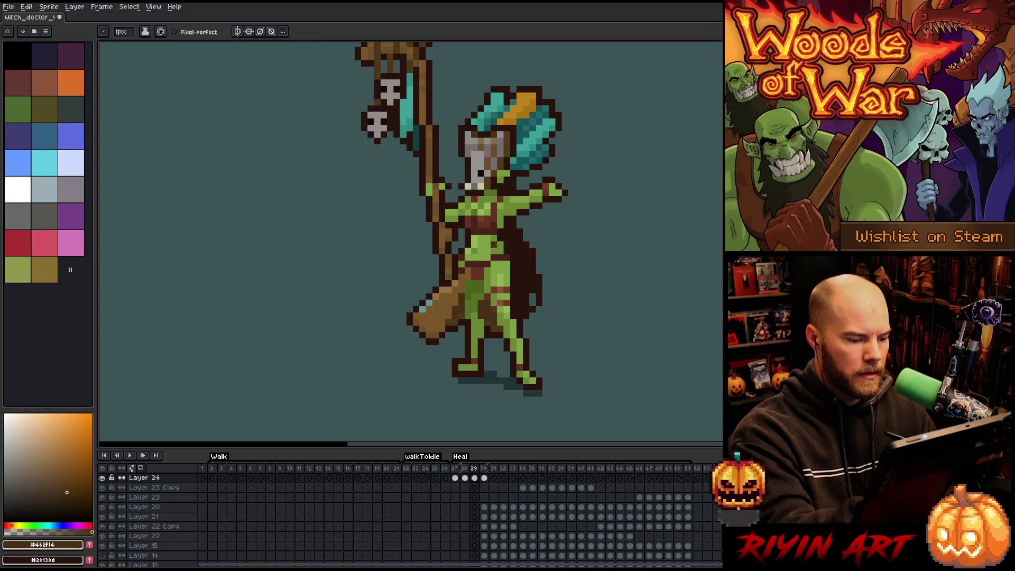
key("Left")
key("Right")
key("Left")
key("Right")
Sample the figure's green again and flip frames 28 and 29, ending on frame 29.
left_click(480, 290, "alt")
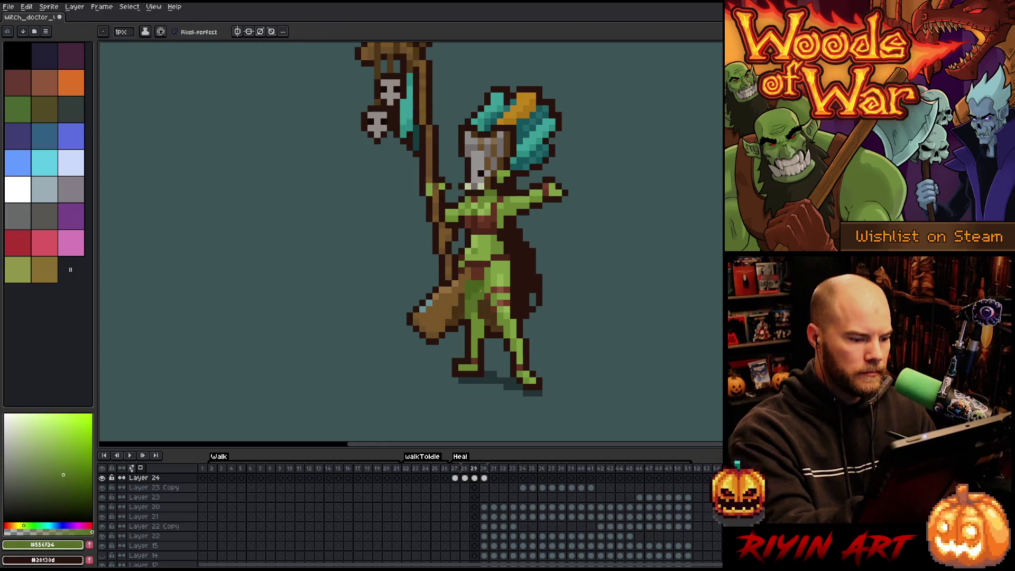
key("Left")
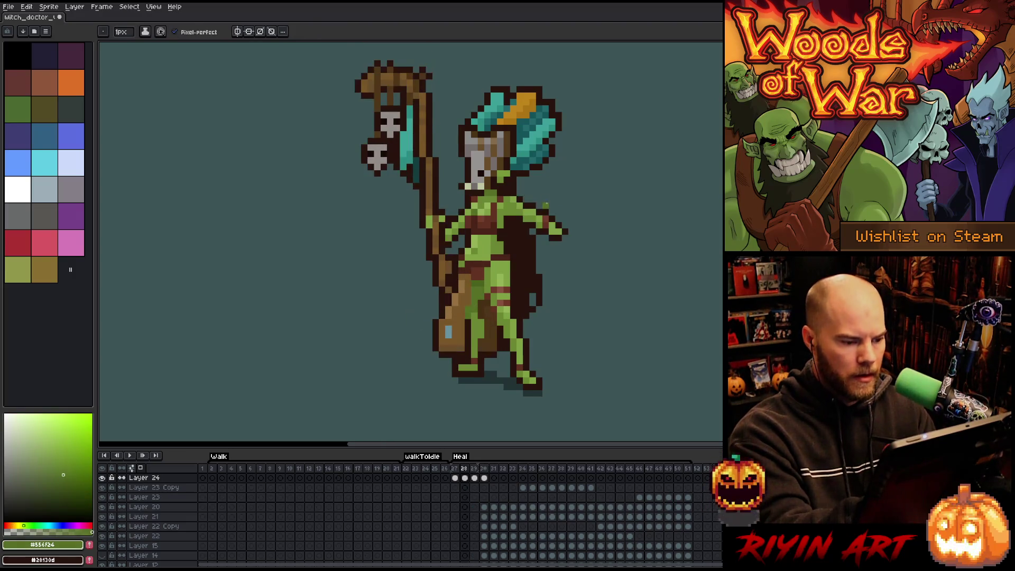
key("Right")
key("Left")
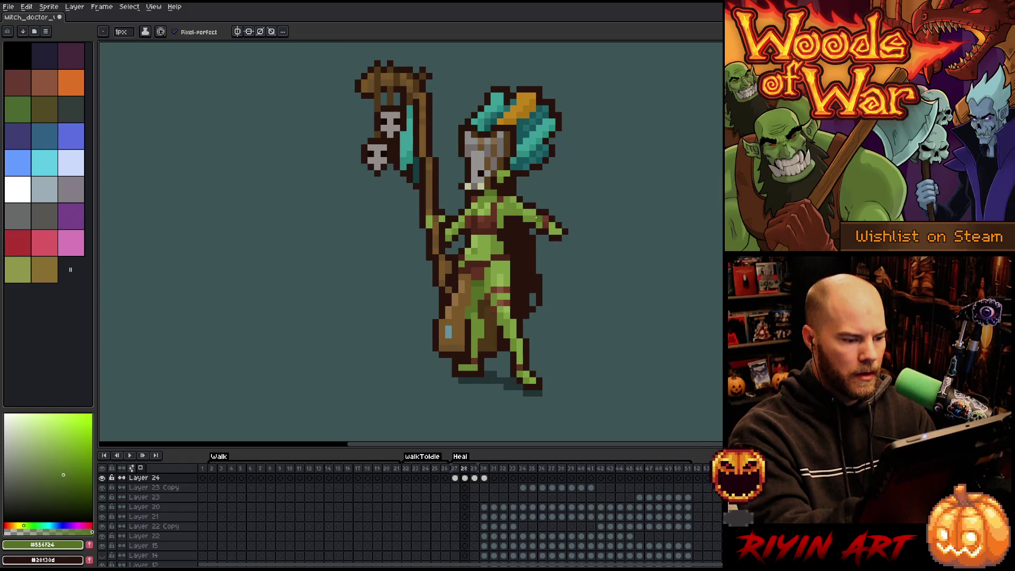
key("Right")
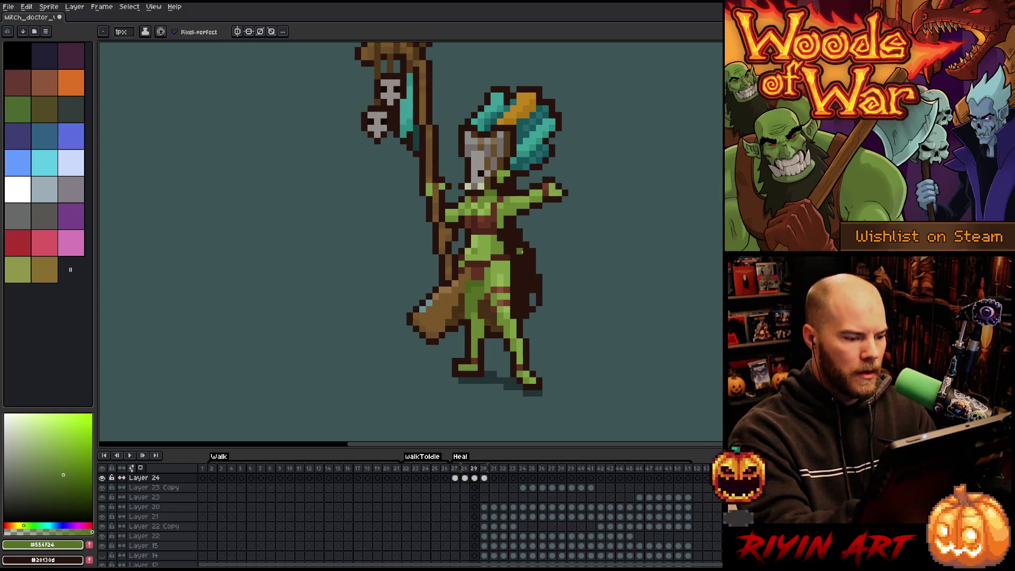
key("Left")
key("Right")
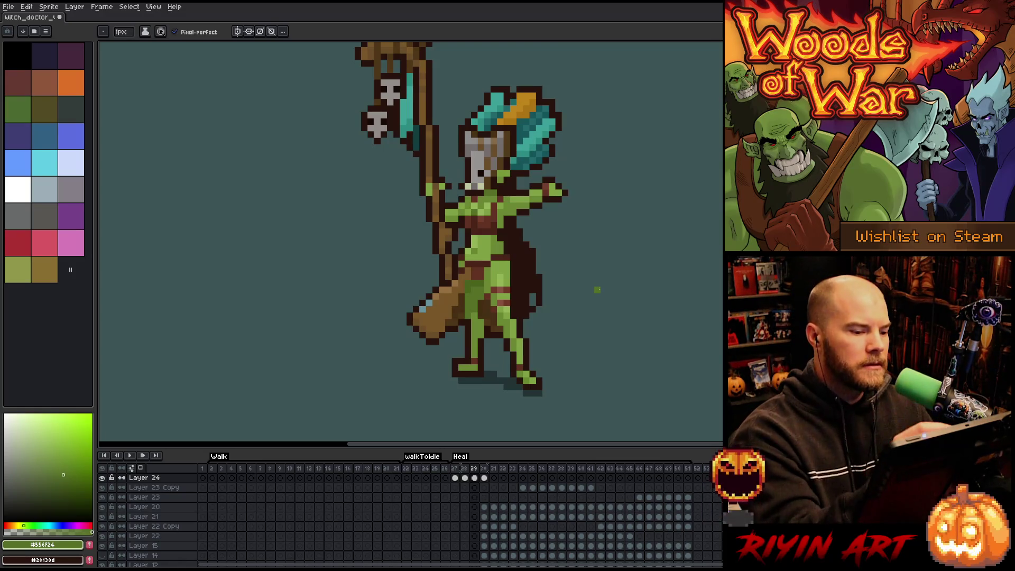
mouse_move(589, 243)
left_mouse_down()
mouse_move(599, 289)
mouse_move(635, 264)
left_mouse_up()
key("ctrl+z")
key("ctrl+z")
key("ctrl+z")
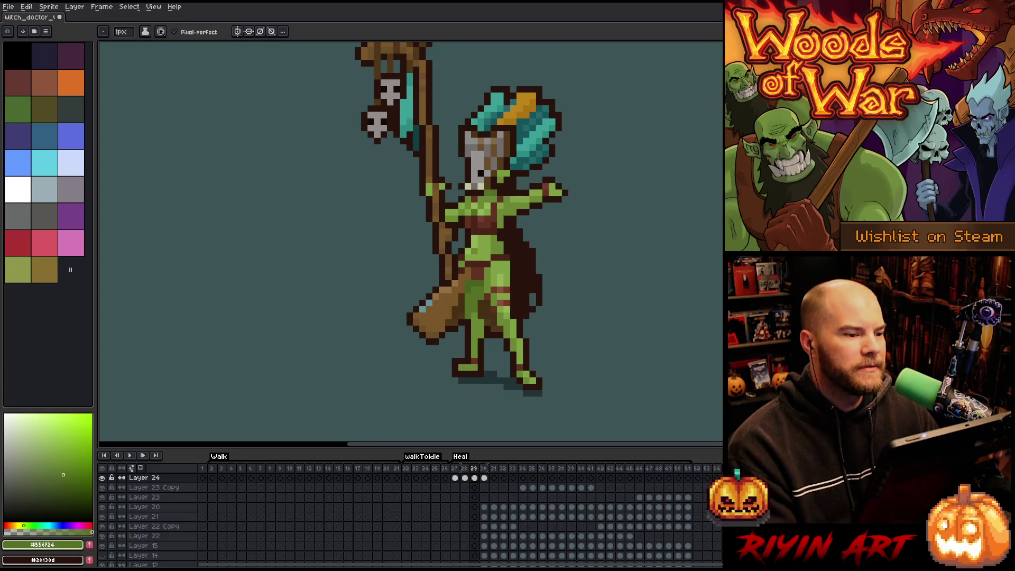
scroll(416, 154, "down", 2)
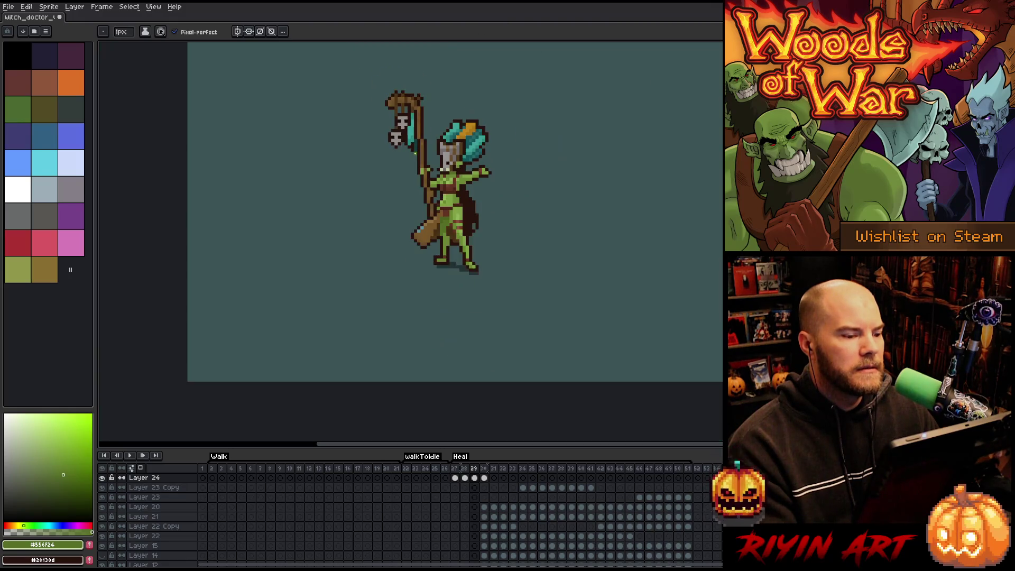
Zoom in on the sprite, centre it, and pick the dark brown outline colour.
key("h")
scroll(473, 235, "up", 1)
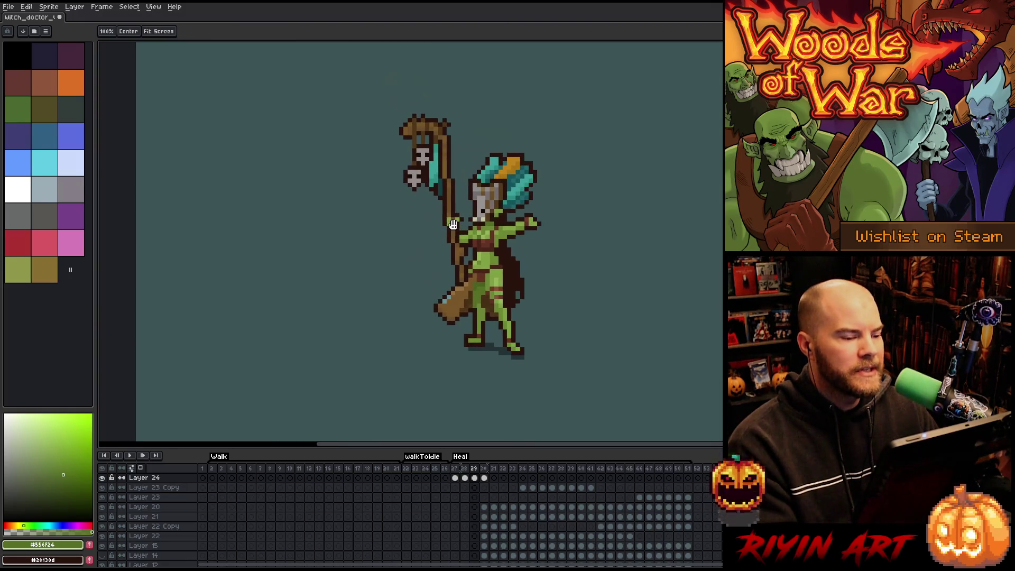
key("b")
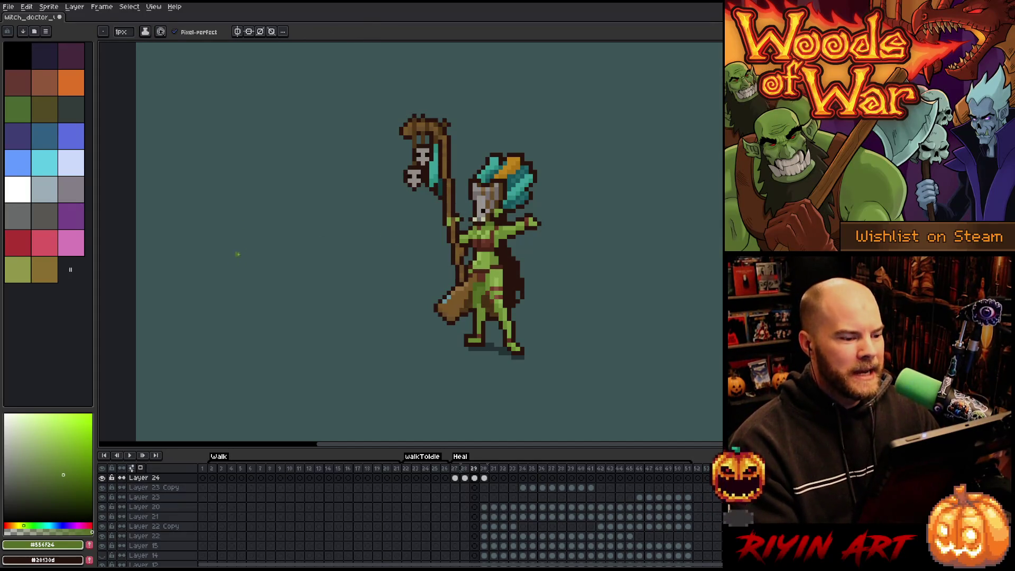
scroll(237, 254, "up", 1)
left_click_drag(537, 253, 411, 262)
scroll(383, 269, "down", 1)
scroll(383, 269, "up", 1)
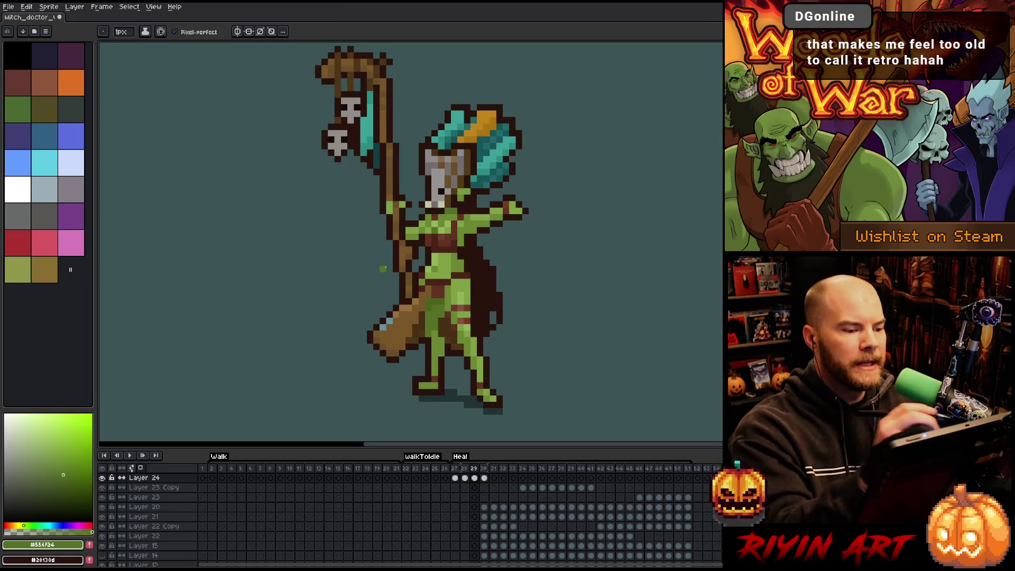
left_click(479, 231, "alt")
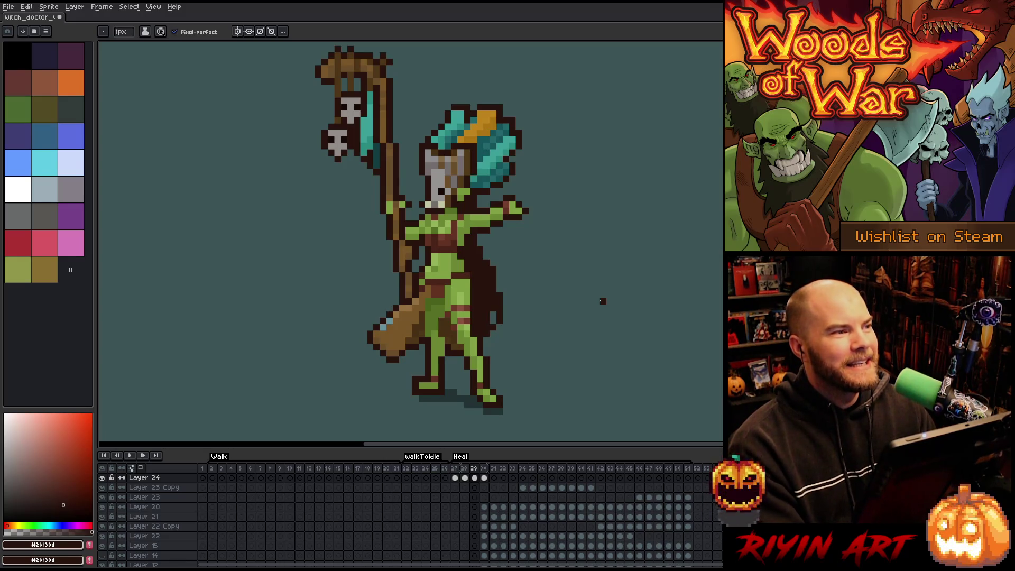
Reposition the view and step back and forth through the Heal frames to compare poses.
key("v")
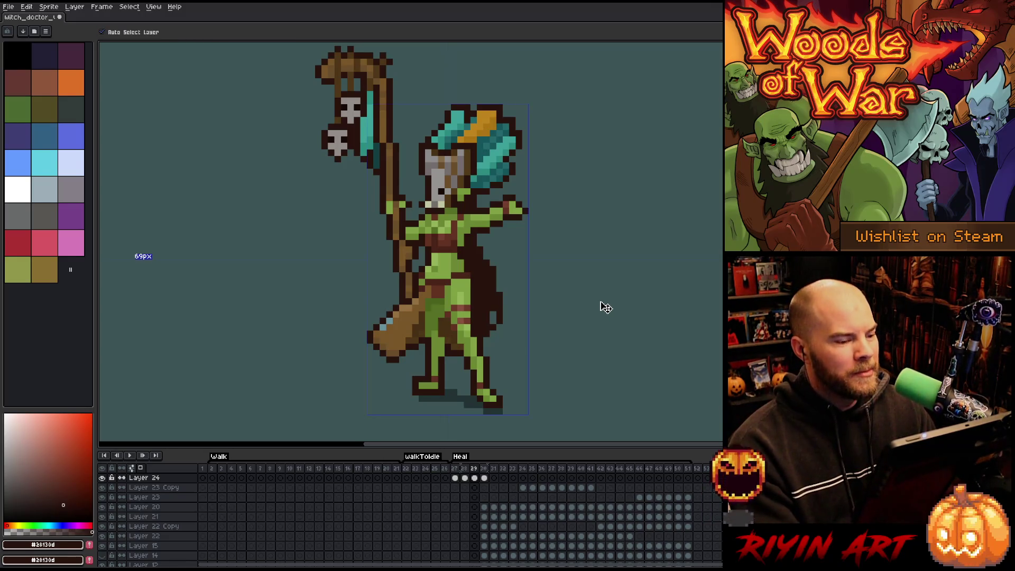
key("b")
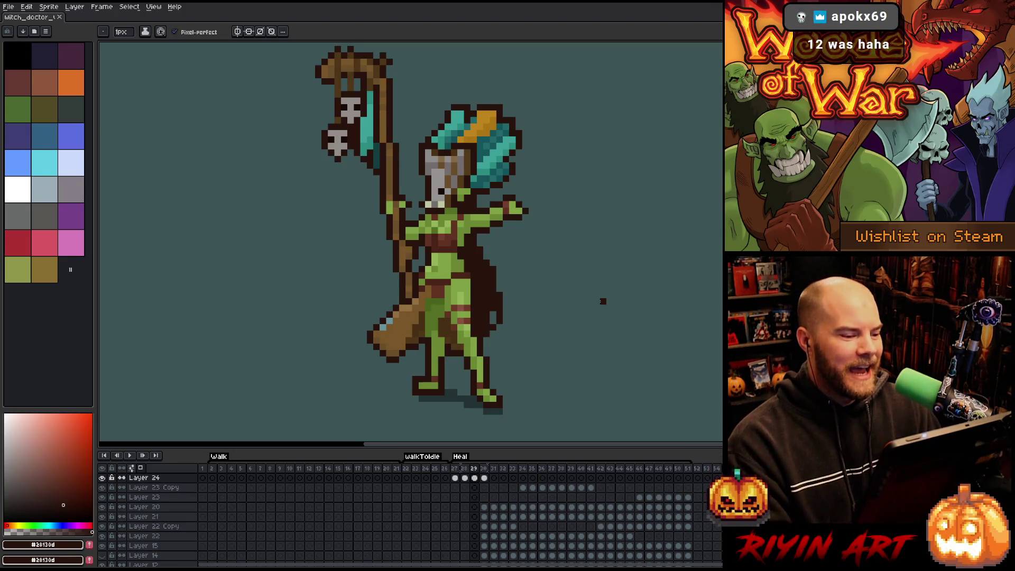
left_click_drag(488, 301, 530, 313)
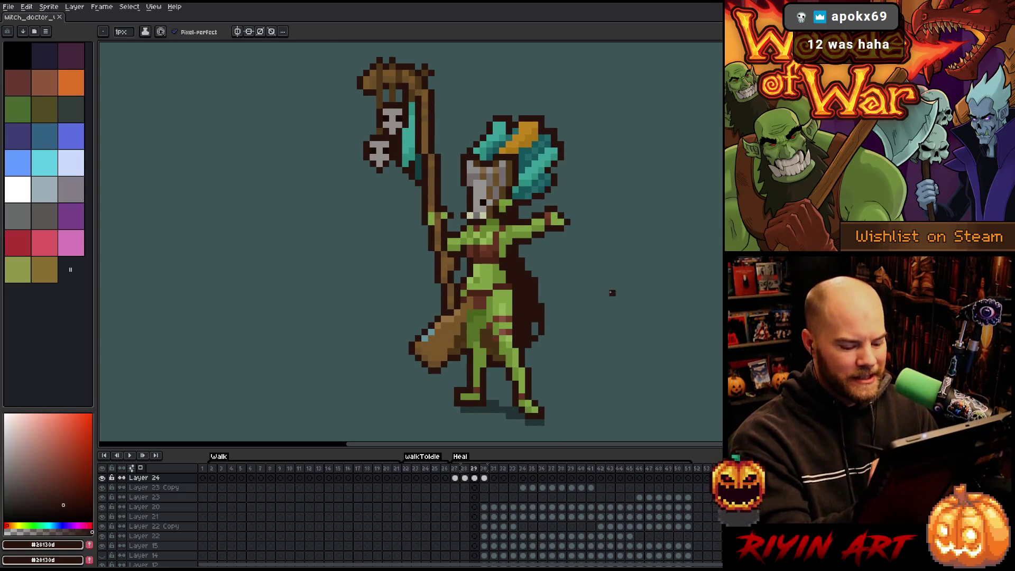
key("comma")
key("comma")
key("comma")
key("period")
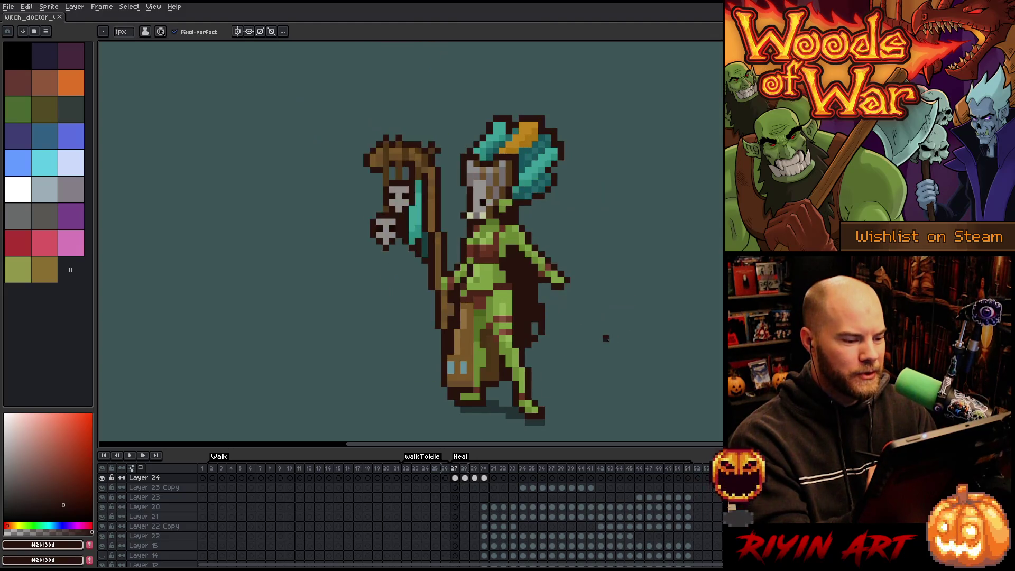
key("comma")
key("period")
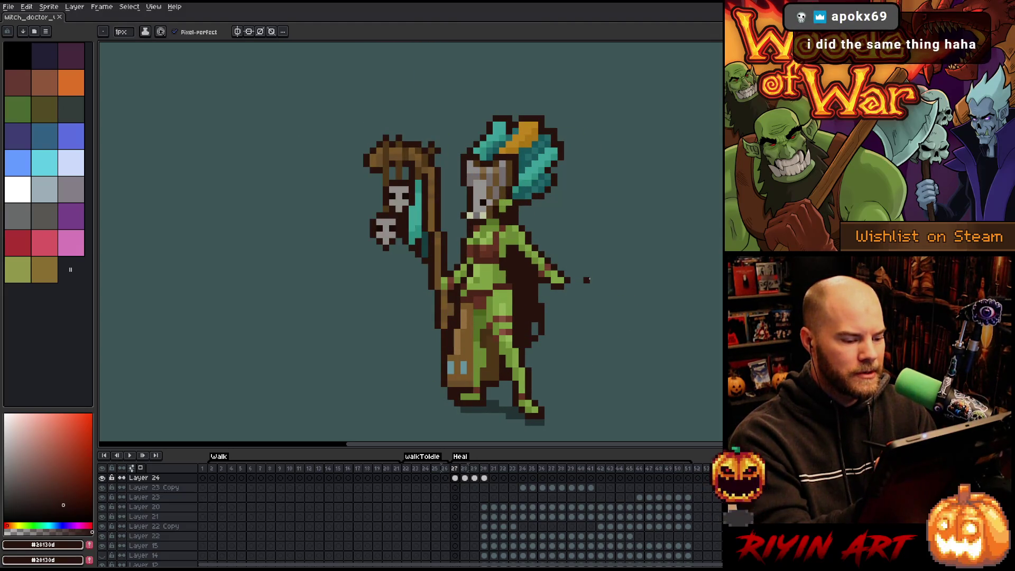
key("period")
key("period")
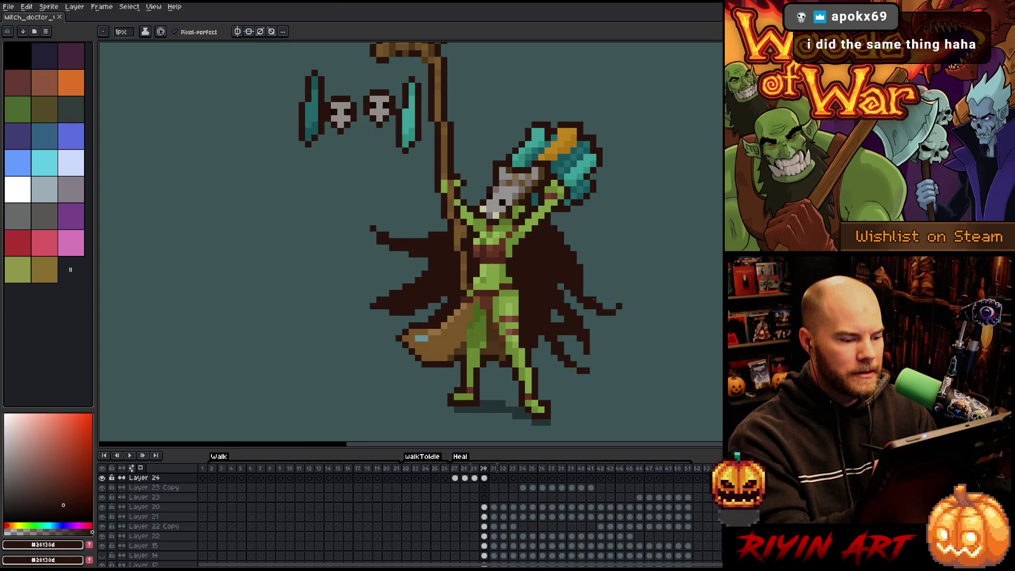
key("comma")
key("comma")
key("period")
key("period")
key("comma")
key("comma")
key("period")
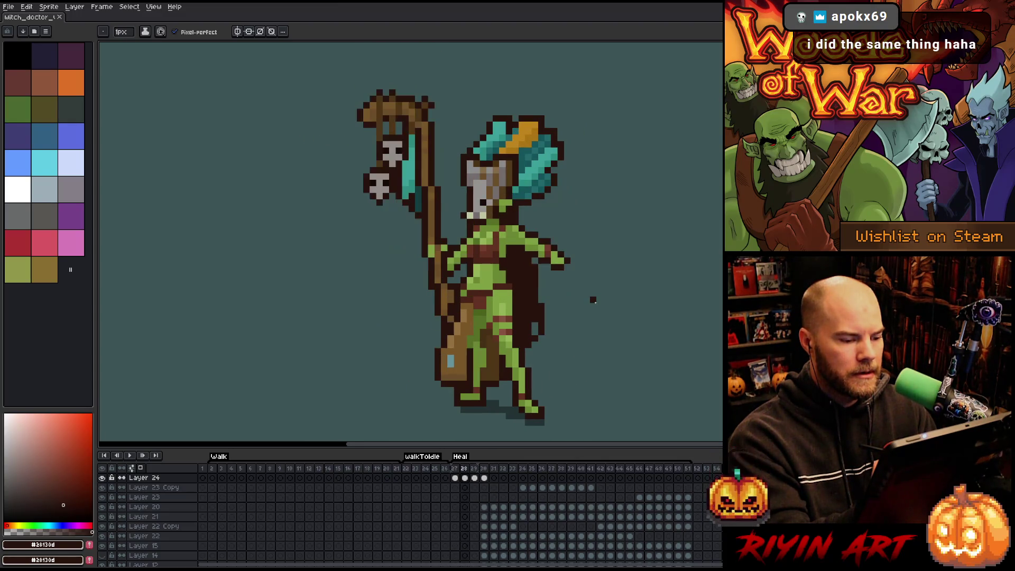
key("period")
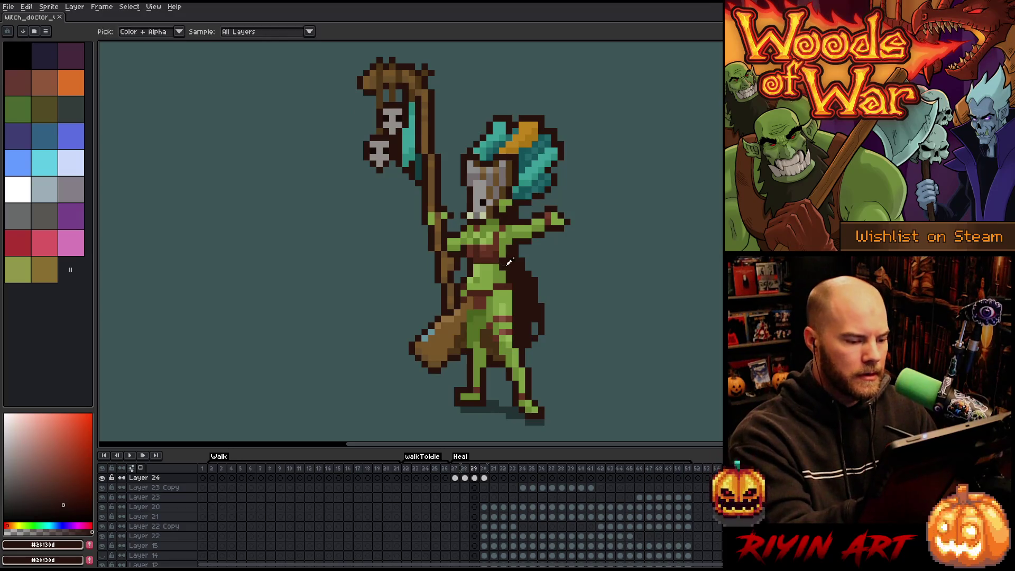
Retouch a pixel on the cloak and compare it against neighbouring Heal frames.
left_click(542, 260)
key("period")
key("comma")
key("period")
key("comma")
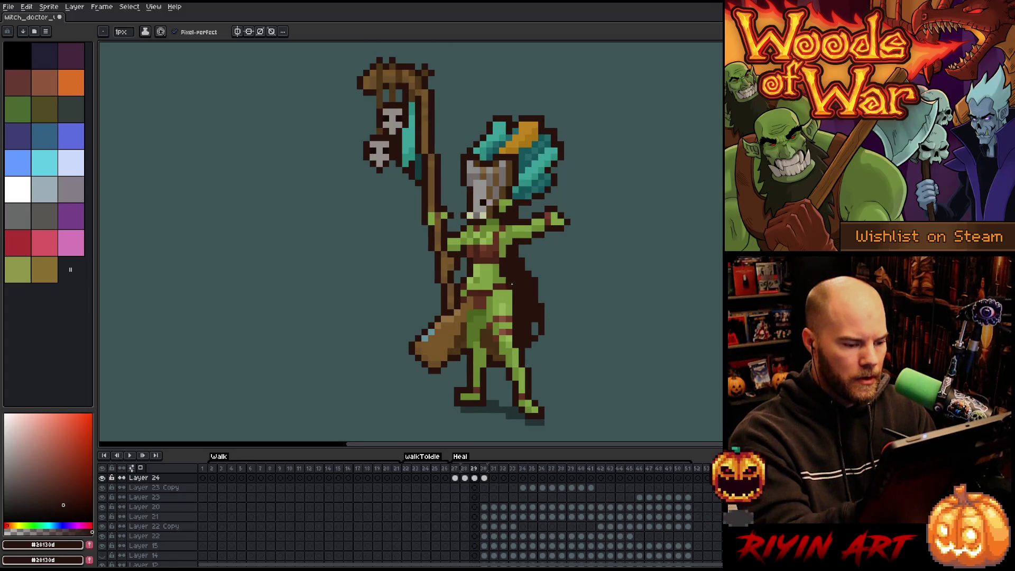
key("period")
key("comma")
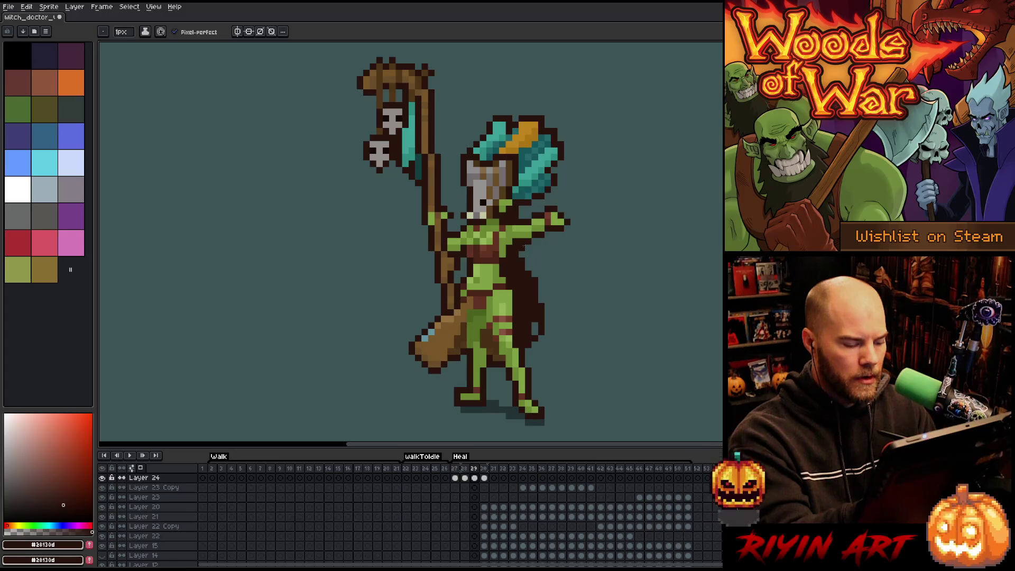
key("comma")
key("period")
key("period")
key("comma")
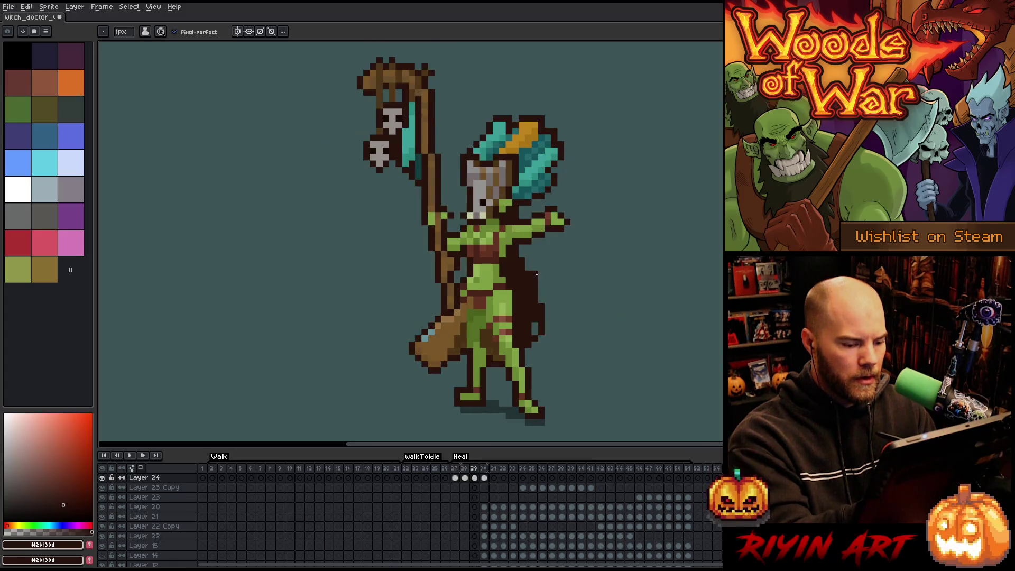
key("period")
Select the raised-staff layer, play the Heal tag, and stop on the raised-staff frame 30.
left_click(548, 406, "ctrl")
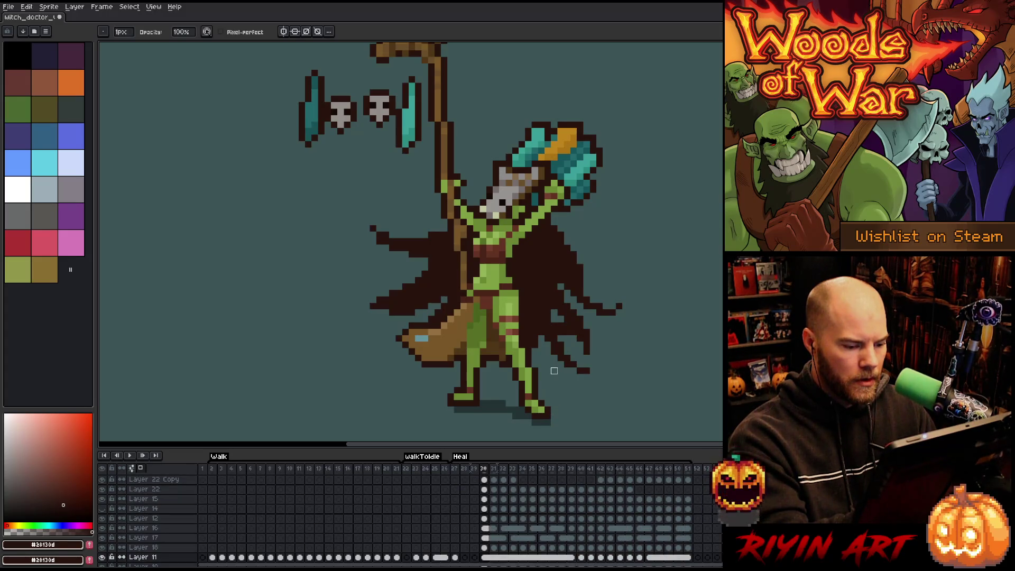
key("Return")
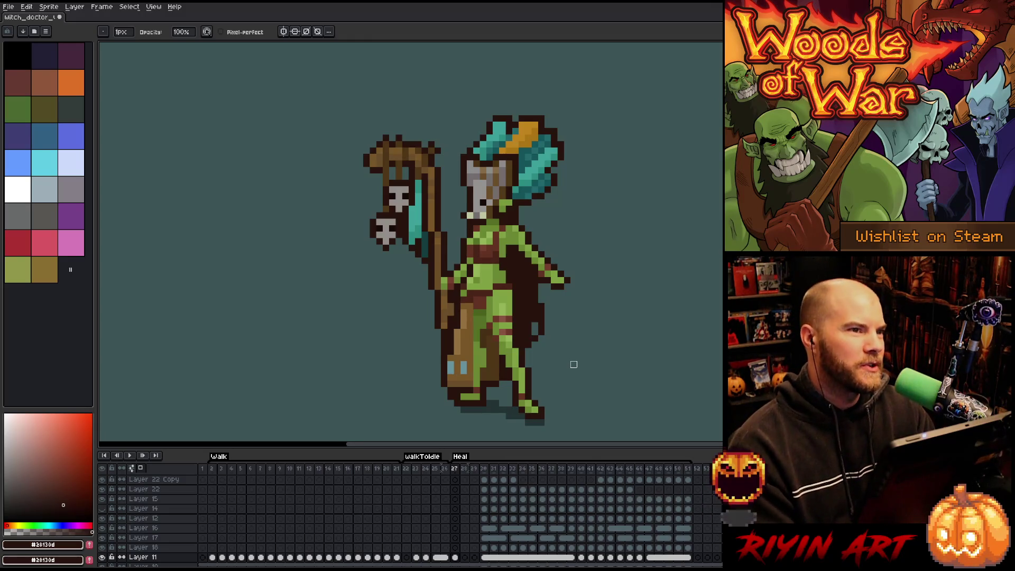
key("Right")
key("Right")
key("Return")
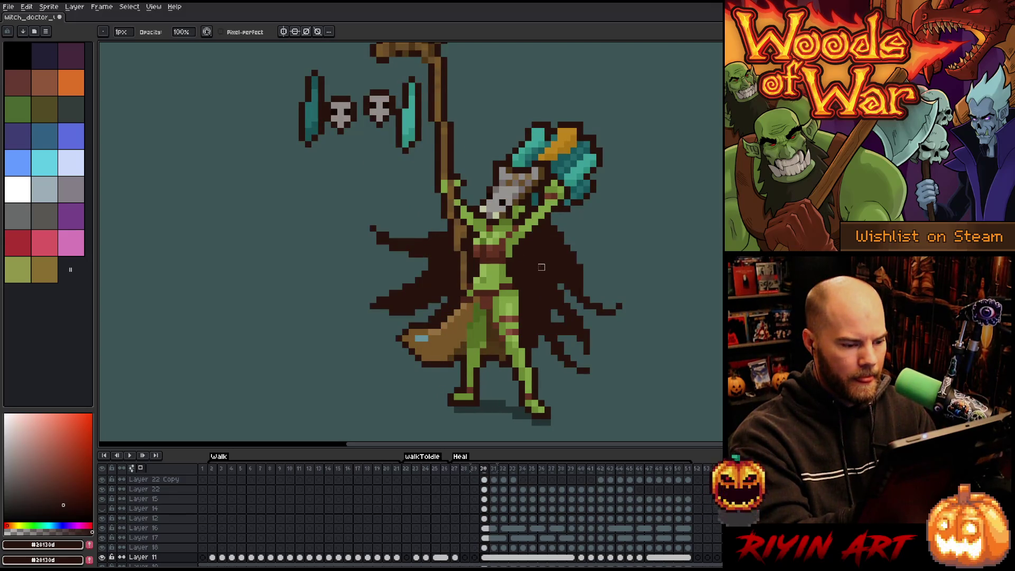
key("Left")
key("Left")
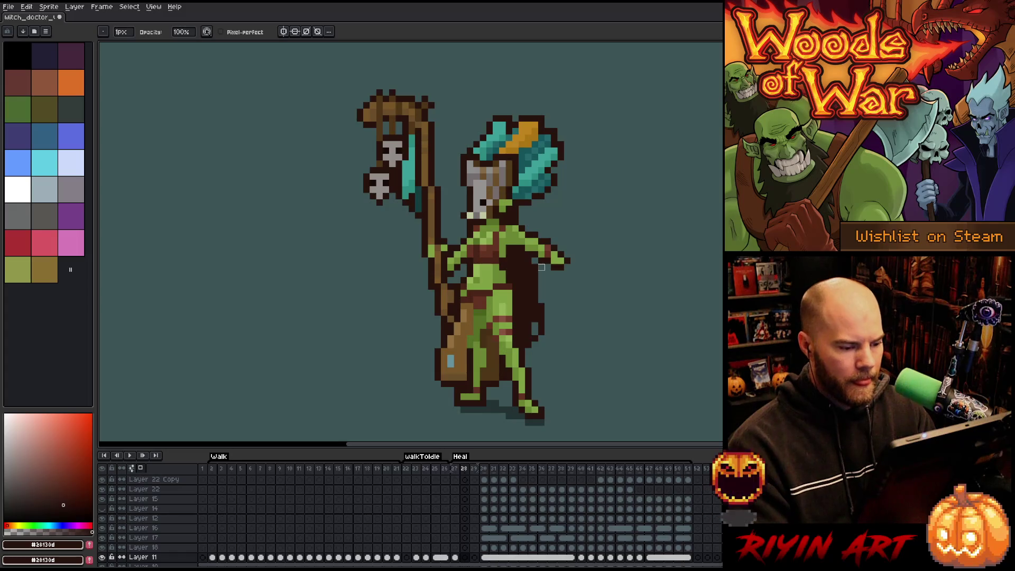
key("Right")
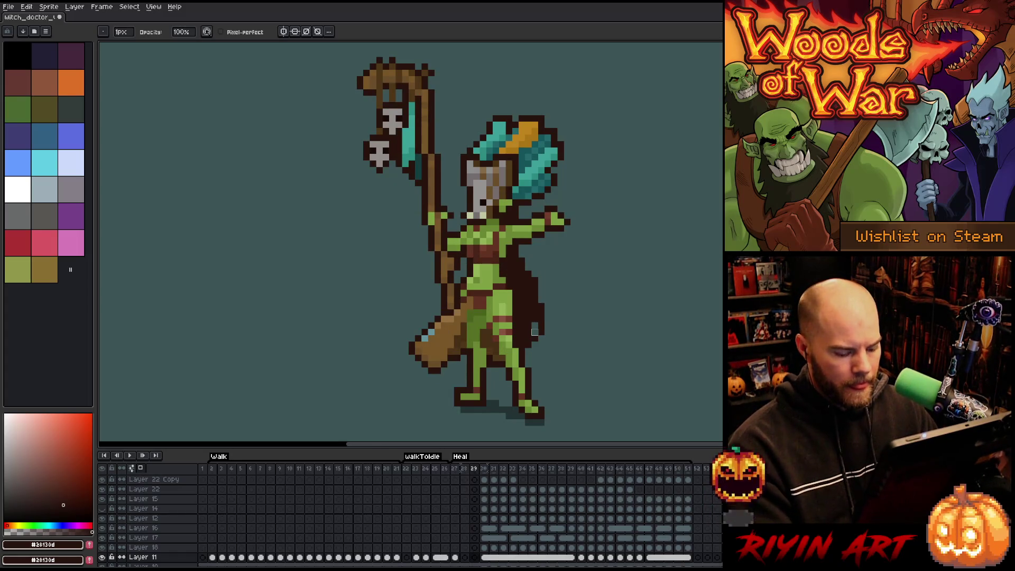
key("Right")
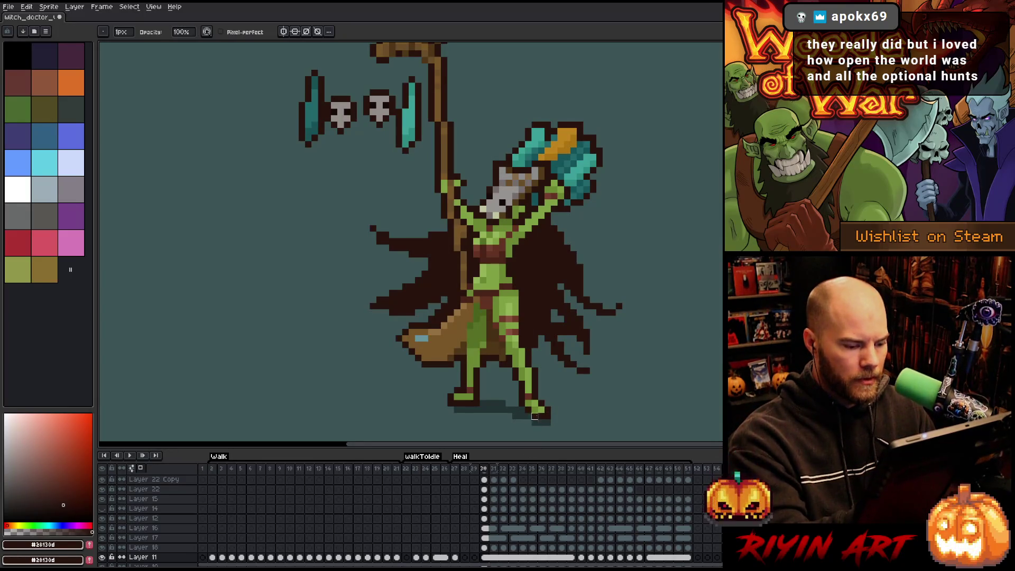
Lasso-select both of the witch doctor's legs on frame 30.
key("m")
mouse_move(554, 420)
left_mouse_down()
mouse_move(518, 349)
mouse_move(515, 292)
mouse_move(502, 300)
mouse_move(505, 349)
mouse_move(555, 429)
left_mouse_up()
left_click_drag(483, 394, 483, 311)
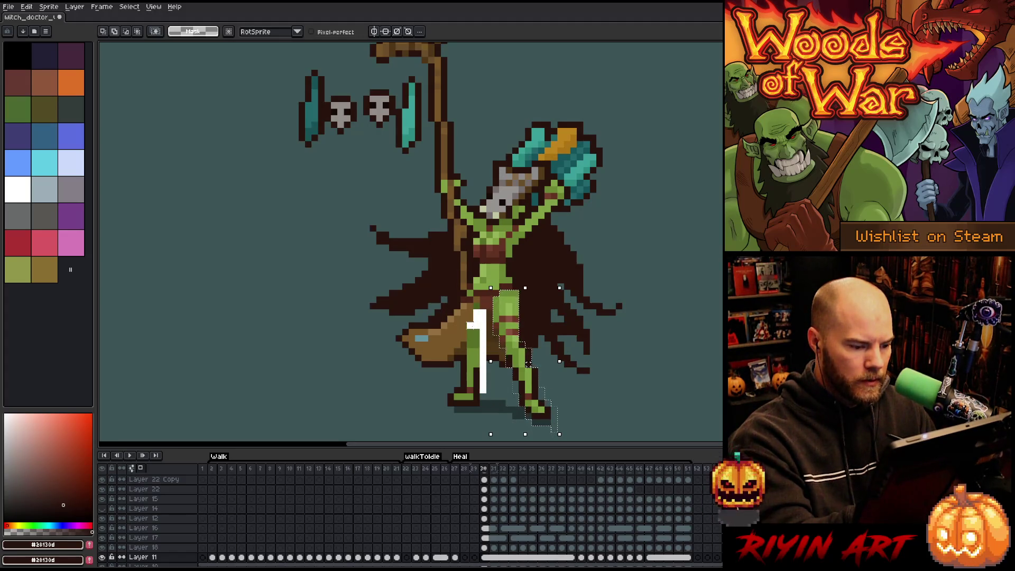
left_click_drag(461, 370, 449, 409)
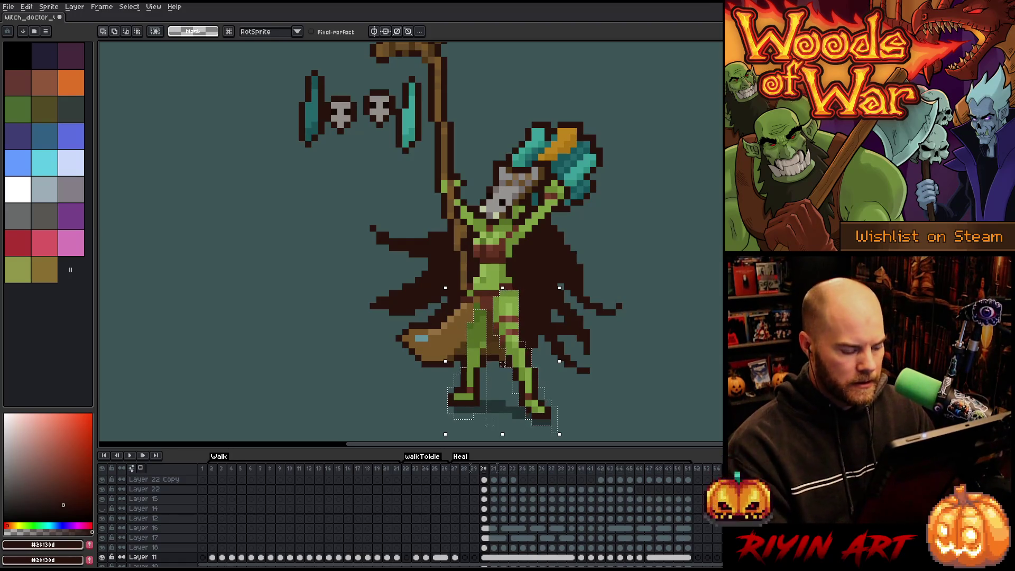
Paste the copied legs onto the top layer of frame 29 and commit them in place.
key("Left")
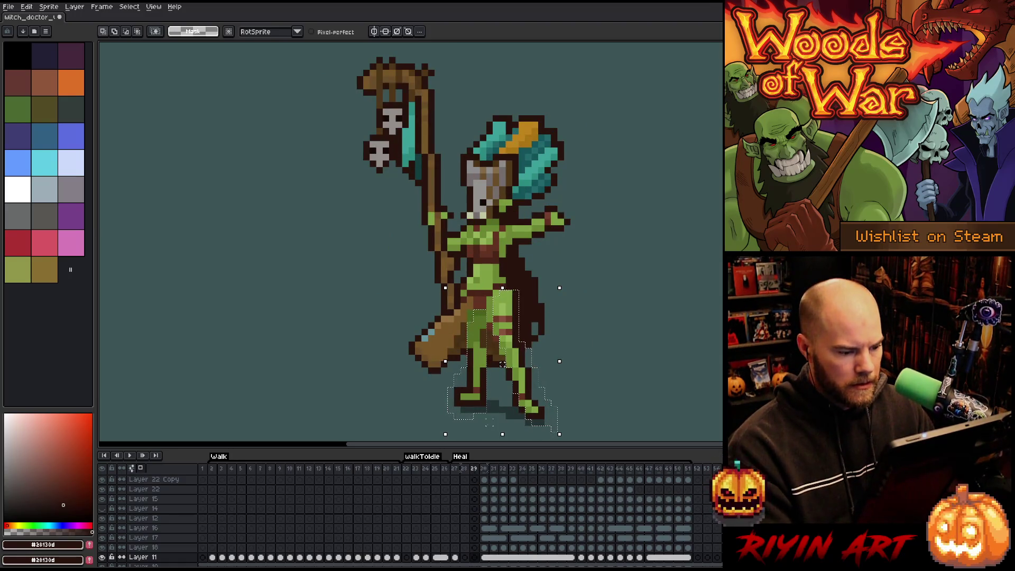
left_click(502, 364)
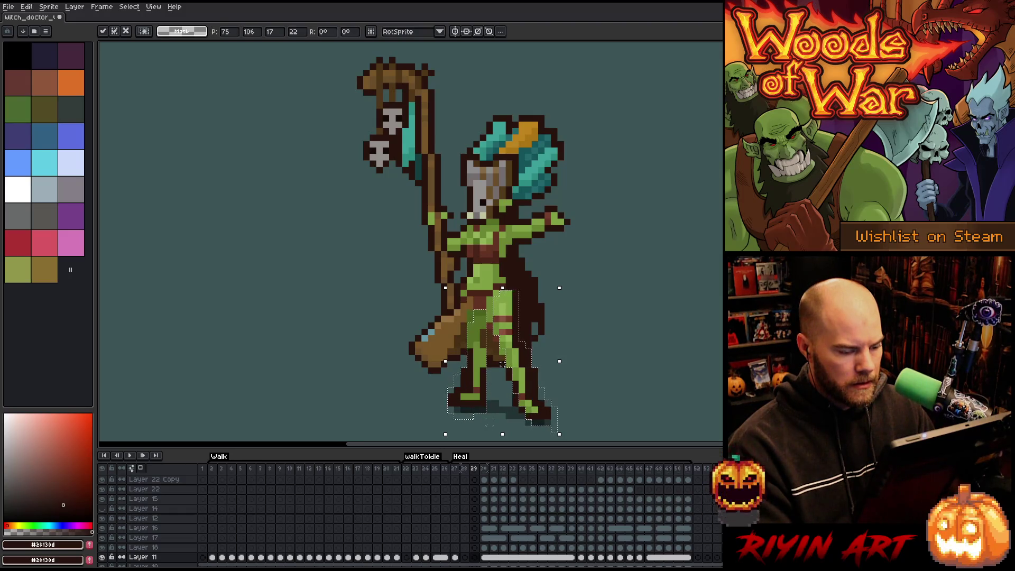
key("Return")
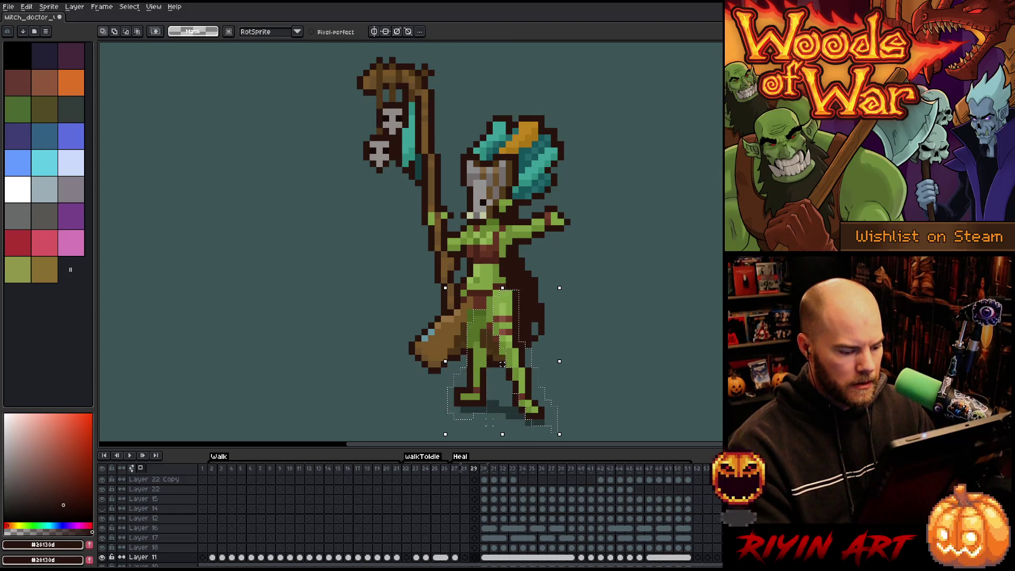
key("ctrl+j")
key("v")
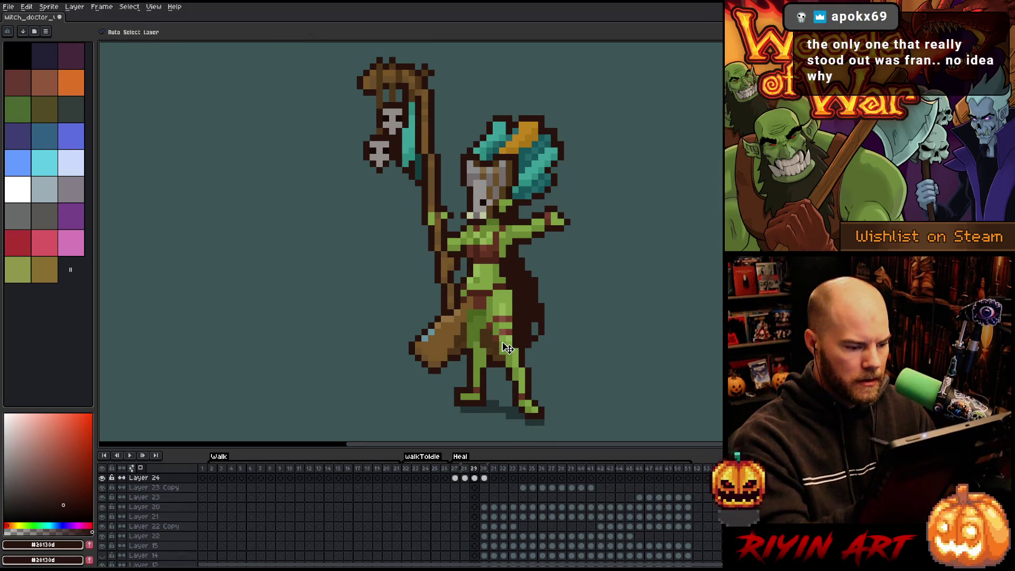
key("ctrl+t")
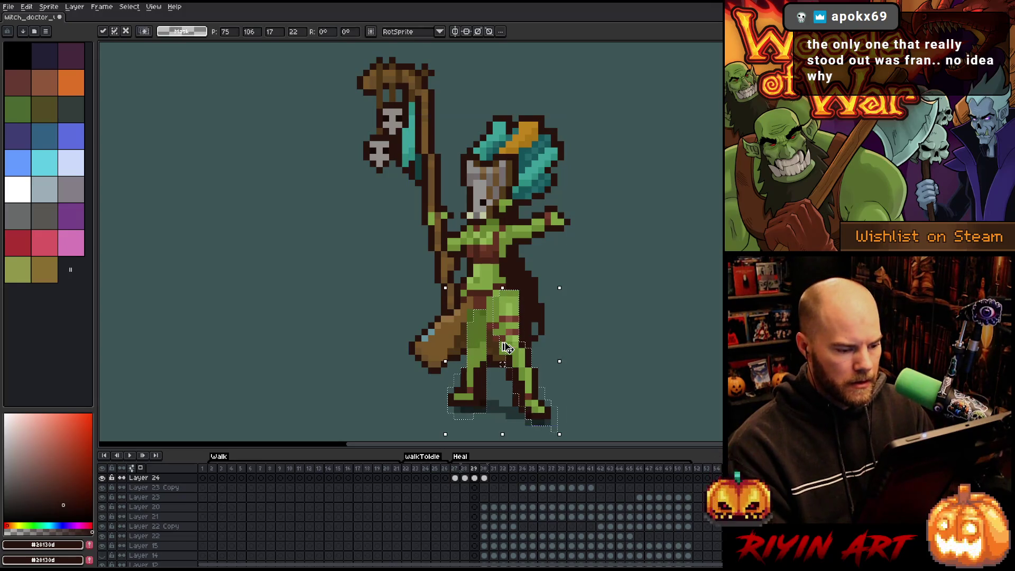
key("Return")
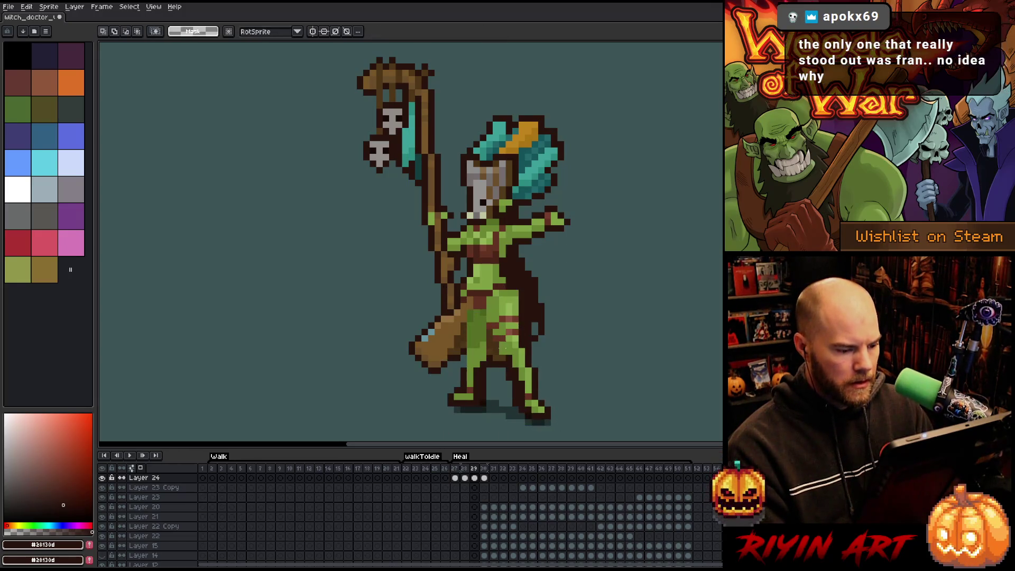
key("b")
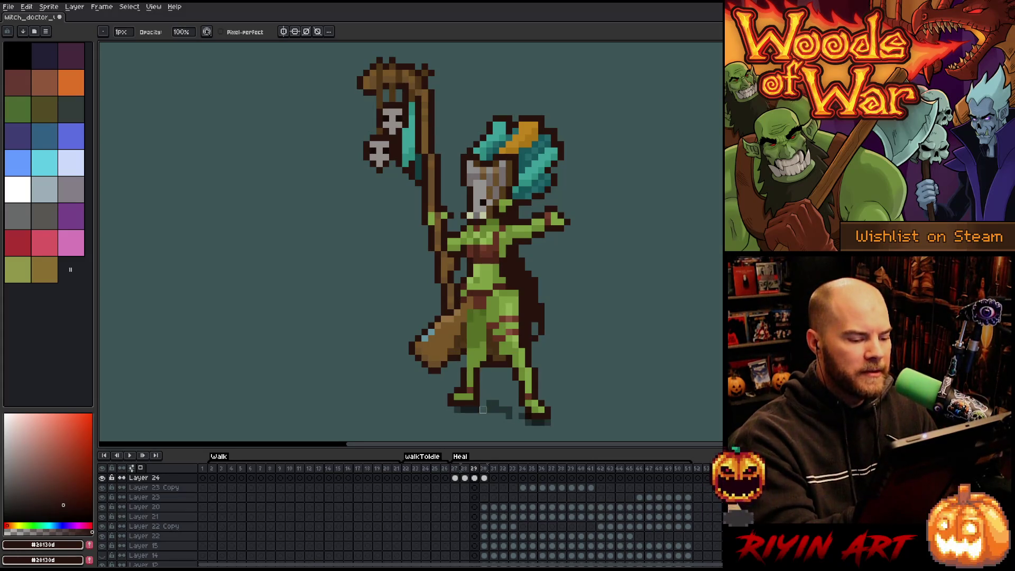
key("e")
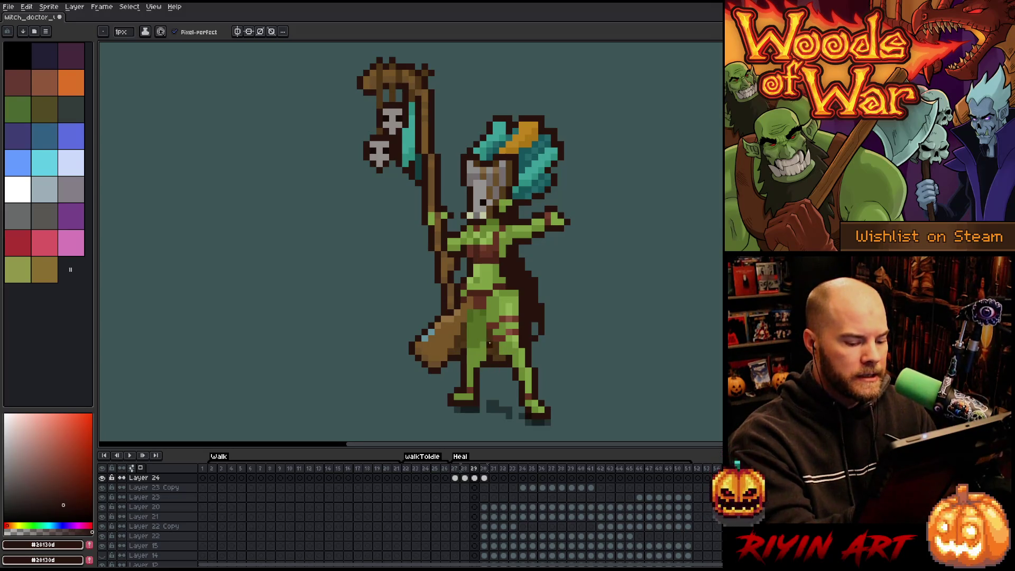
key("Right")
key("Left")
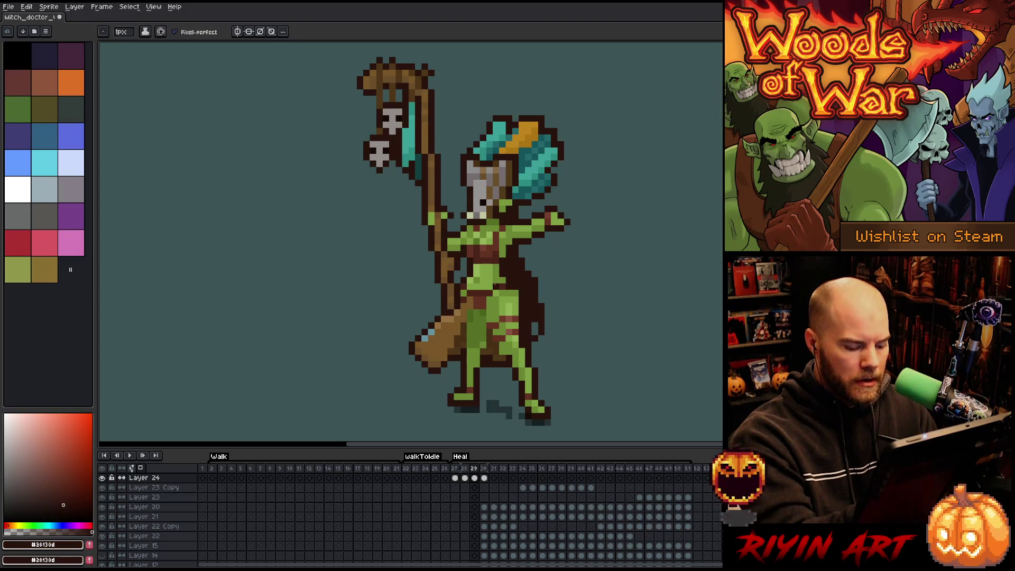
key("e")
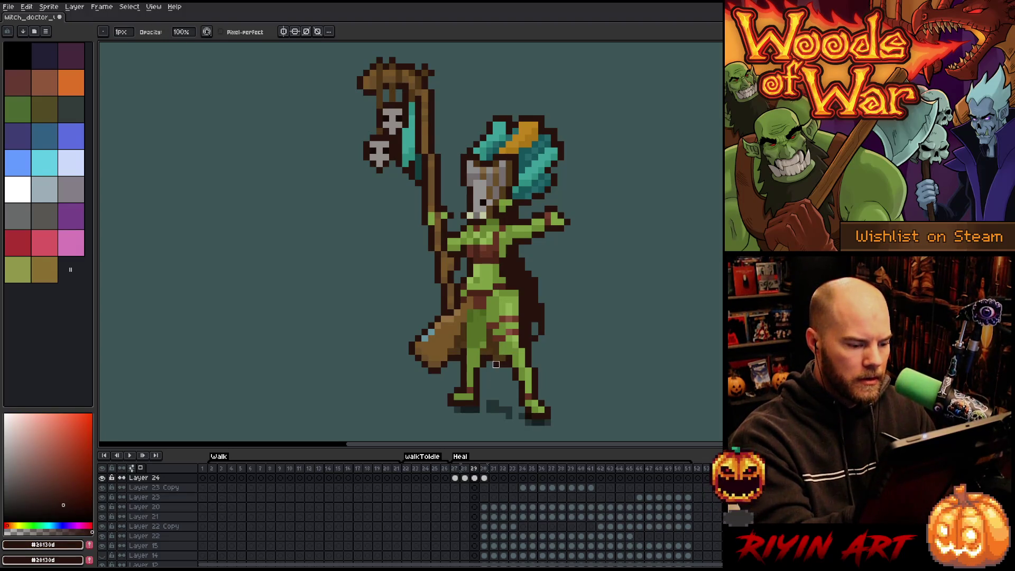
key("Right")
key("Left")
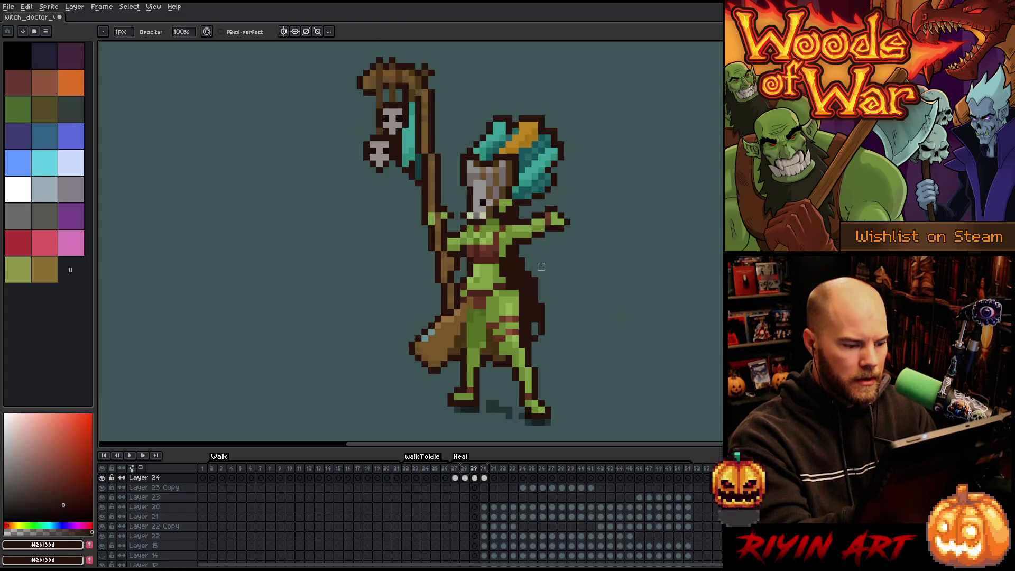
key("b")
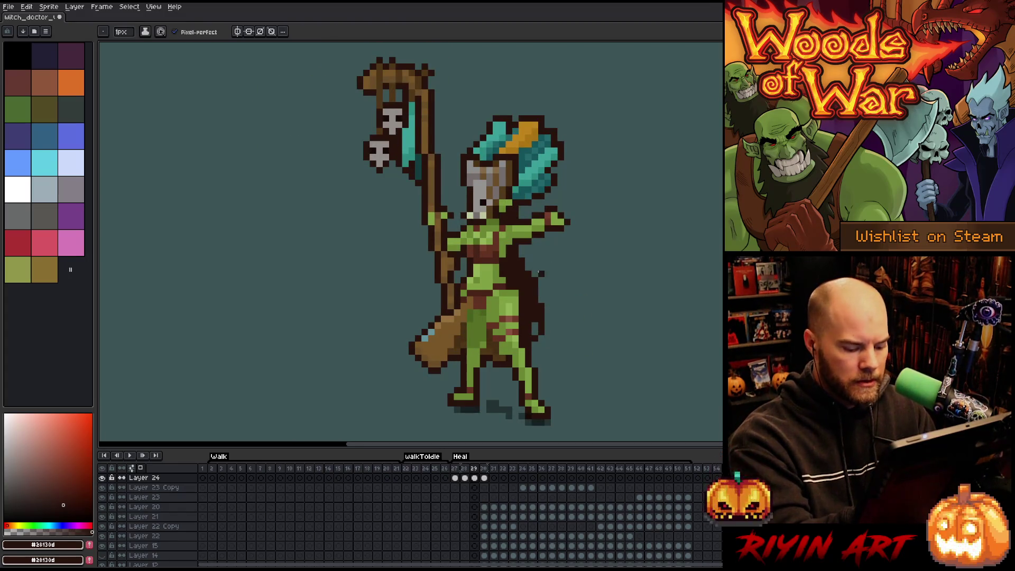
key("Right")
key("Left")
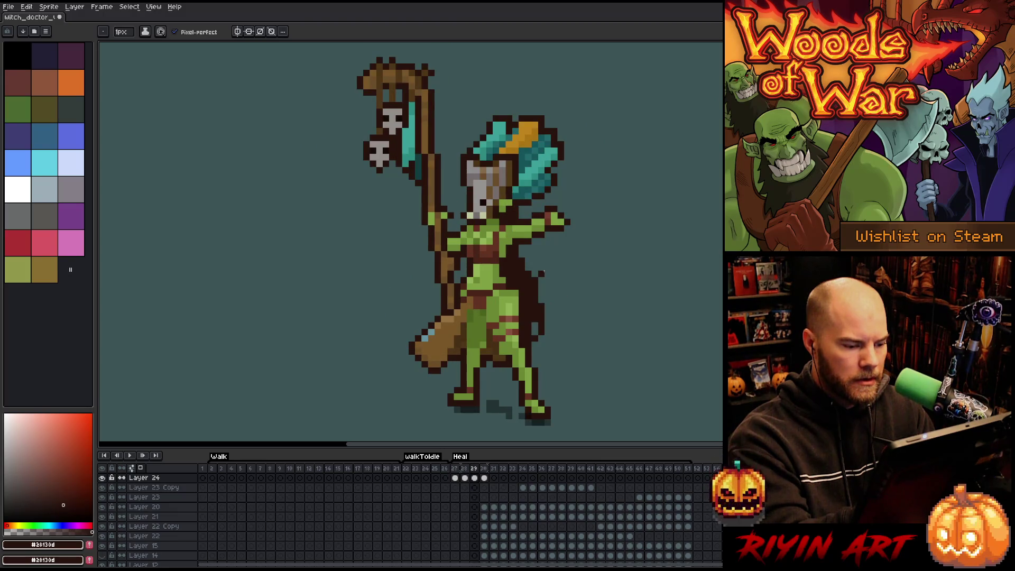
key("Right")
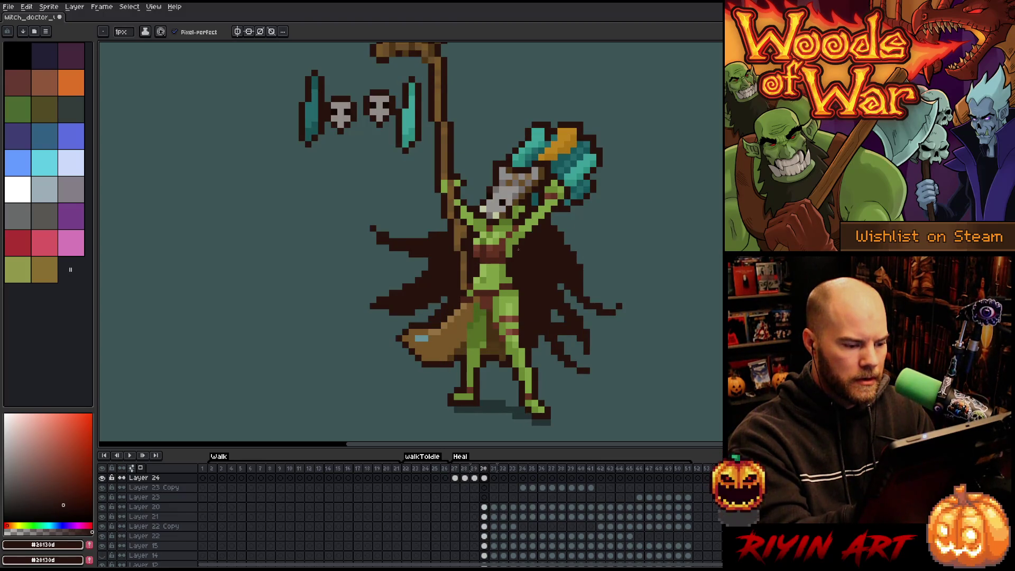
key("Left")
key("Right")
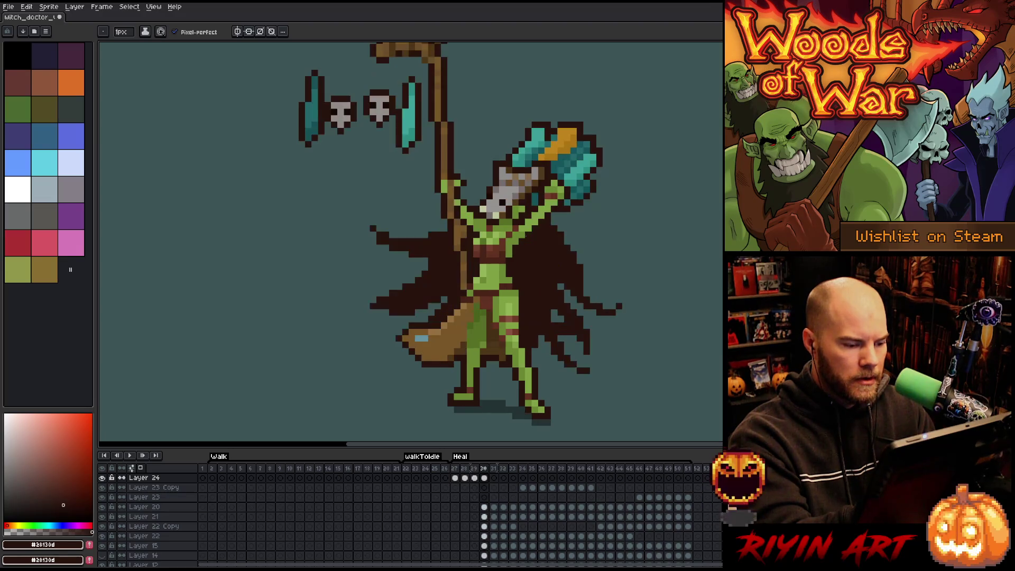
key("Left")
key("Right")
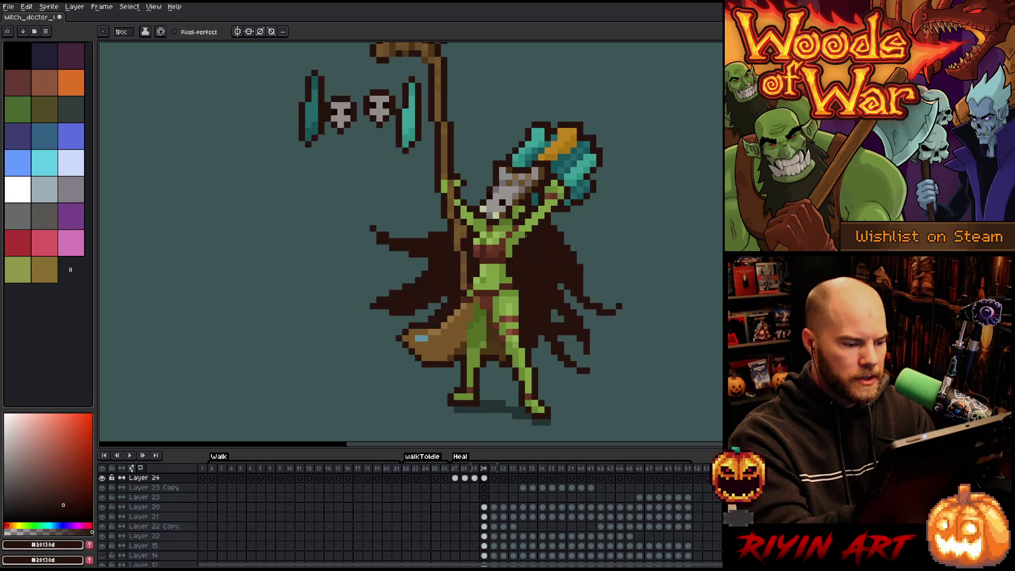
key("Left")
key("Right")
key("Left")
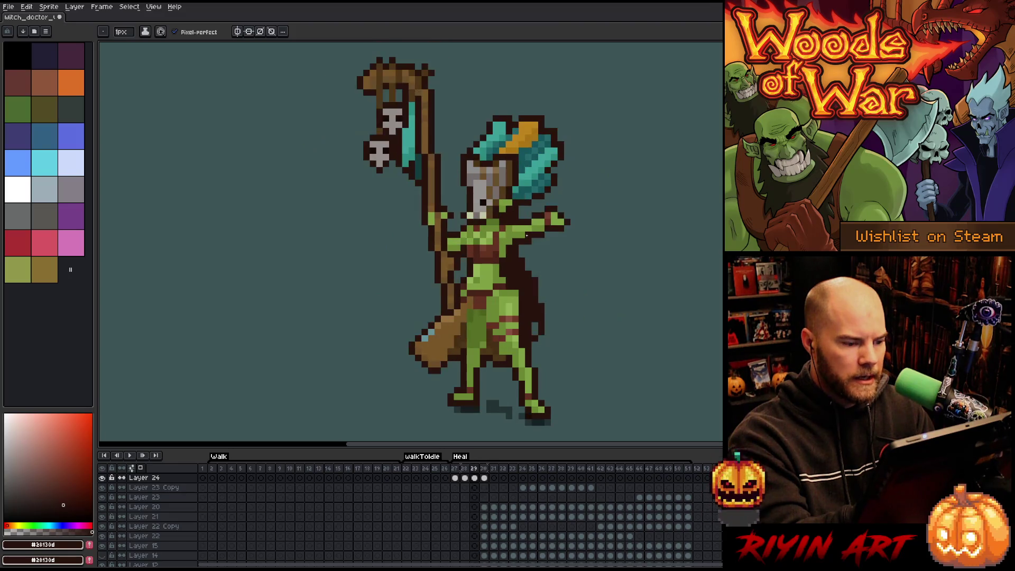
key("Left")
key("Right")
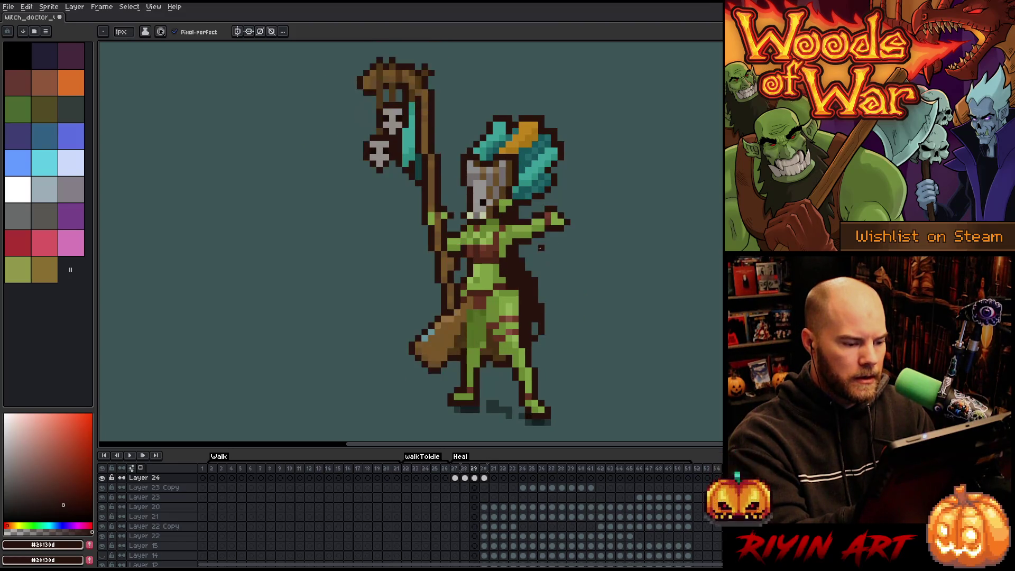
key("Left")
key("Right")
key("Right")
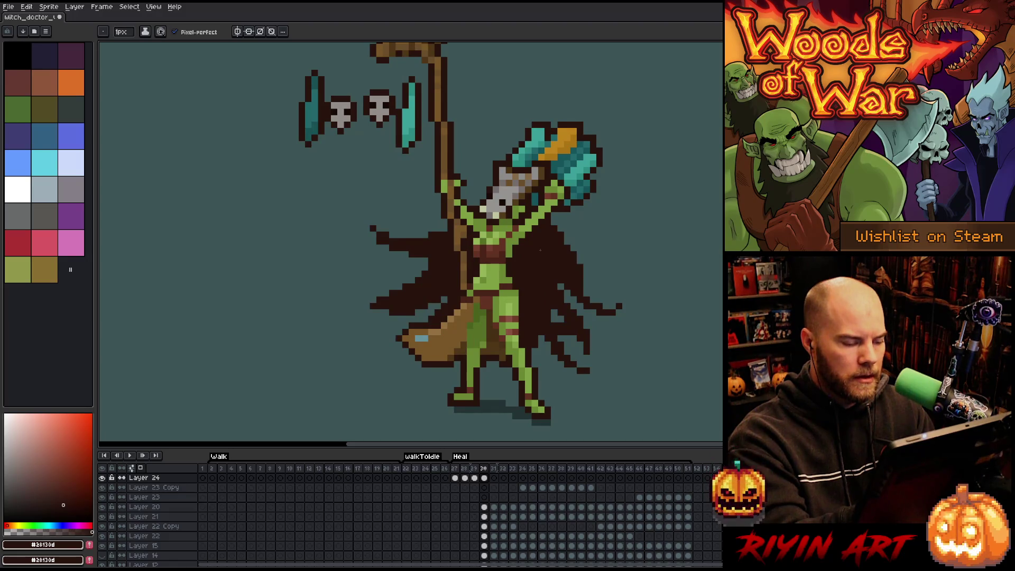
key("Left")
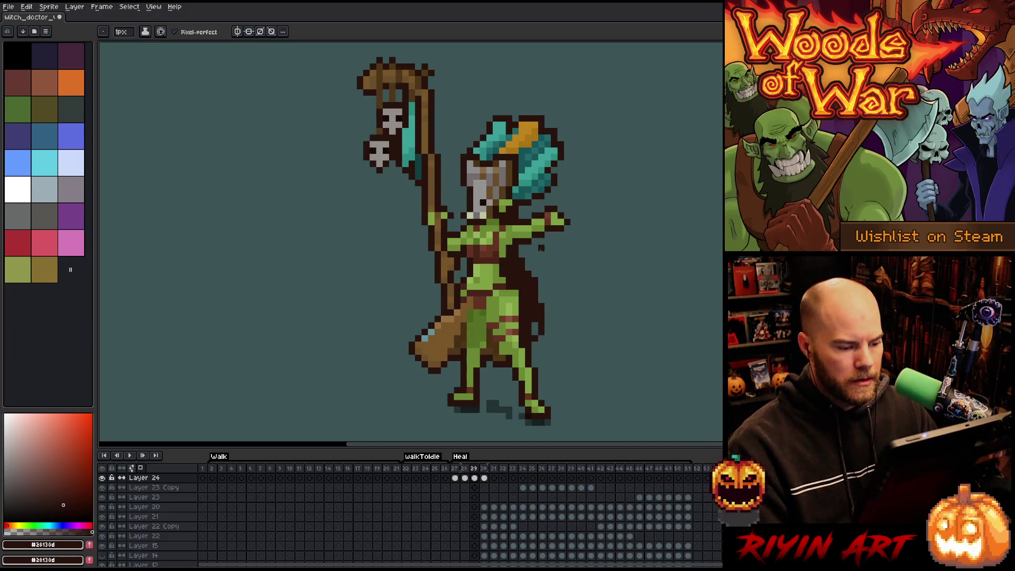
key("m")
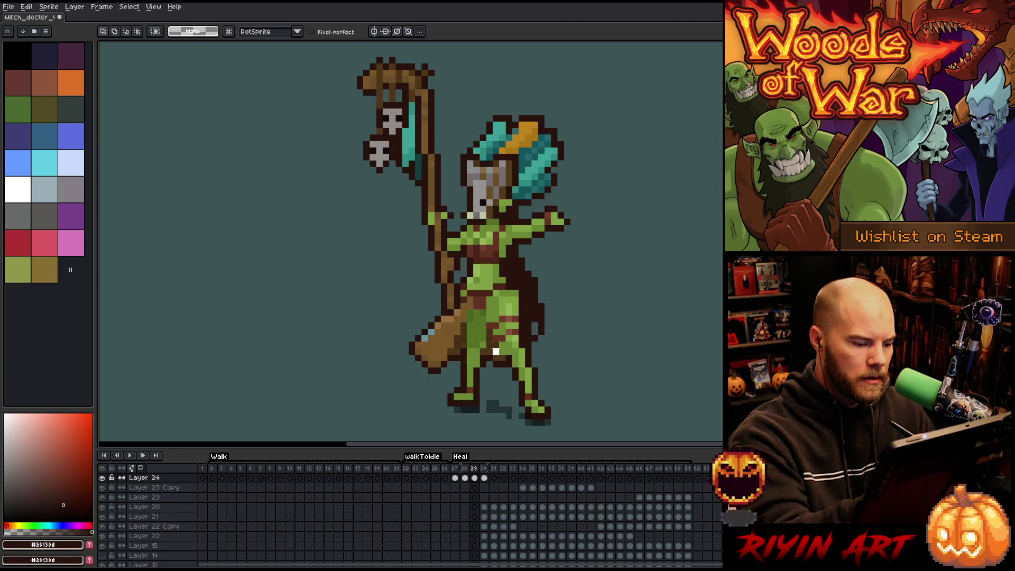
mouse_move(503, 344)
left_mouse_down()
mouse_move(486, 298)
mouse_move(461, 289)
mouse_move(476, 273)
mouse_move(497, 273)
mouse_move(519, 290)
left_mouse_up()
Lasso the head, hat and outstretched arm, nudge them right, and commit the move.
mouse_move(612, 183)
left_mouse_down()
mouse_move(469, 112)
mouse_move(456, 193)
mouse_move(463, 295)
mouse_move(498, 341)
mouse_move(534, 299)
mouse_move(616, 254)
left_mouse_up()
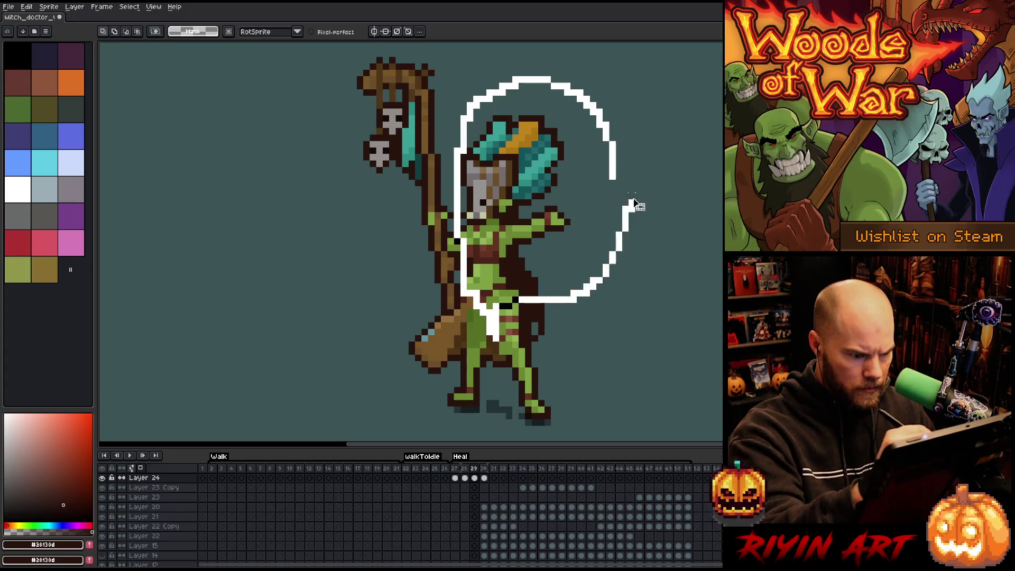
mouse_move(626, 315)
left_mouse_down()
mouse_move(532, 289)
mouse_move(529, 341)
left_mouse_up()
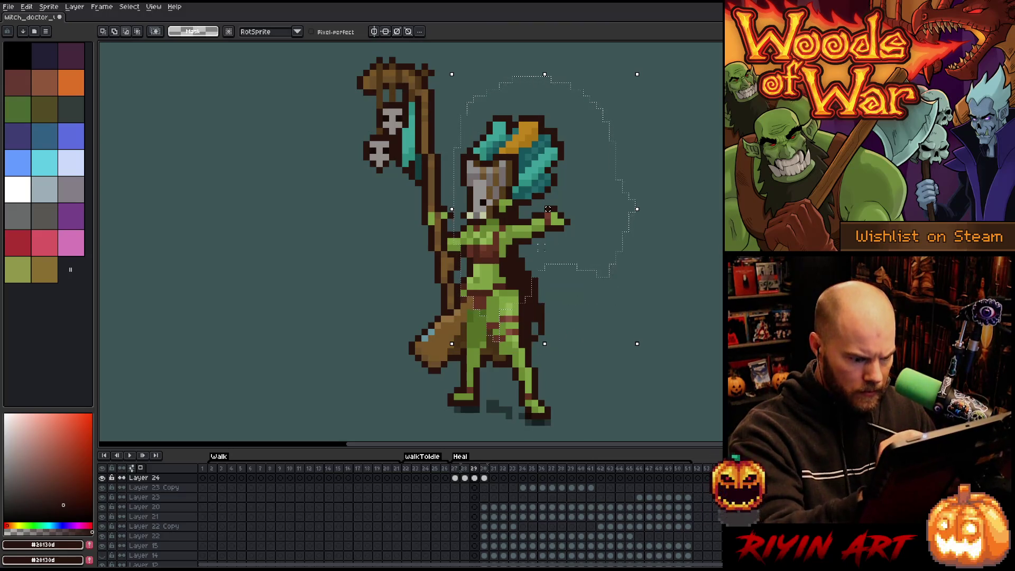
mouse_move(547, 246)
left_mouse_down()
mouse_move(555, 309)
mouse_move(535, 336)
mouse_move(495, 339)
left_mouse_up()
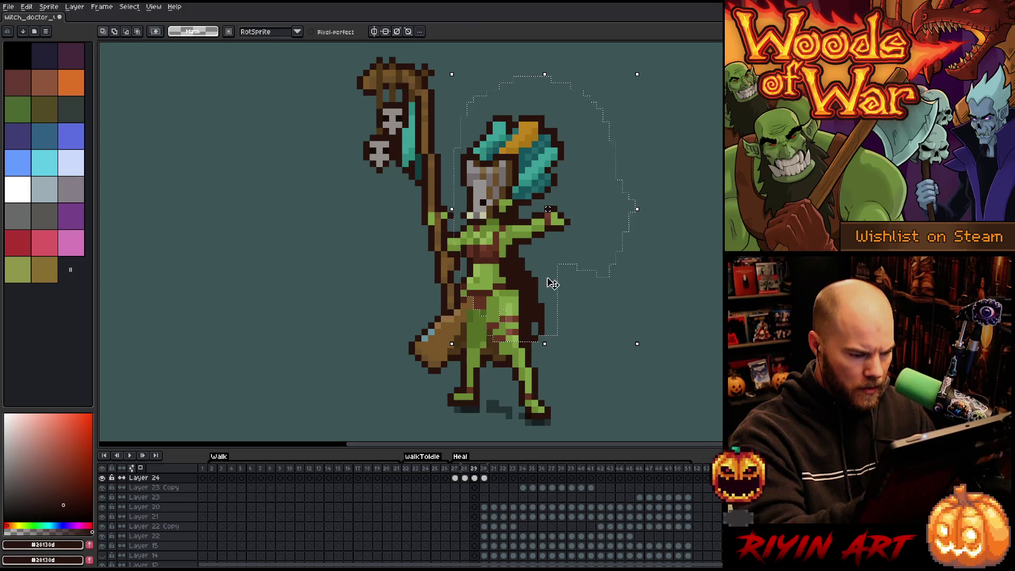
mouse_move(532, 254)
left_mouse_down()
mouse_move(587, 320)
mouse_move(516, 289)
mouse_move(514, 301)
mouse_move(501, 301)
mouse_move(550, 373)
left_mouse_up()
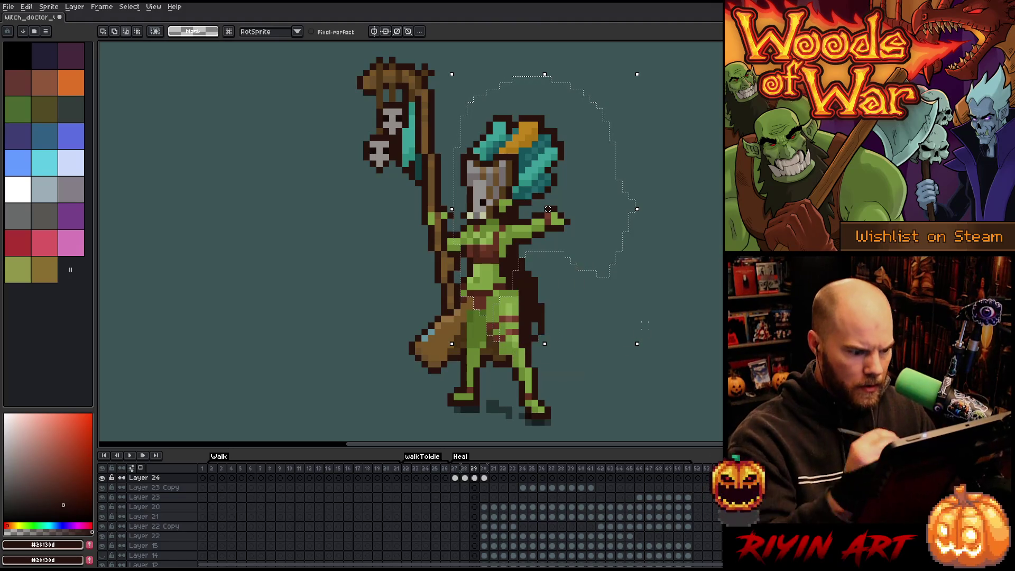
left_click_drag(548, 209, 554, 209)
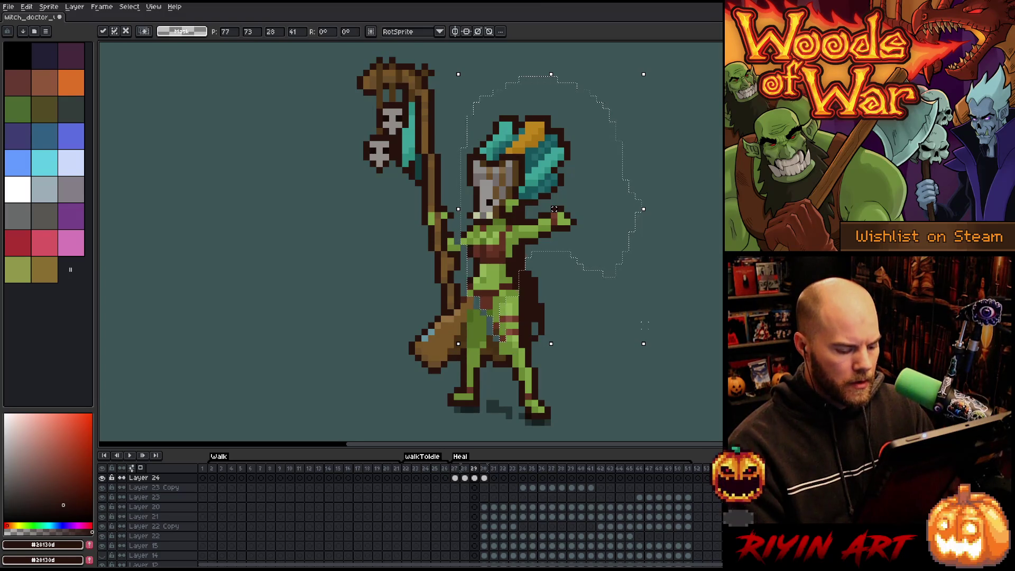
key("ctrl+d")
key("Return")
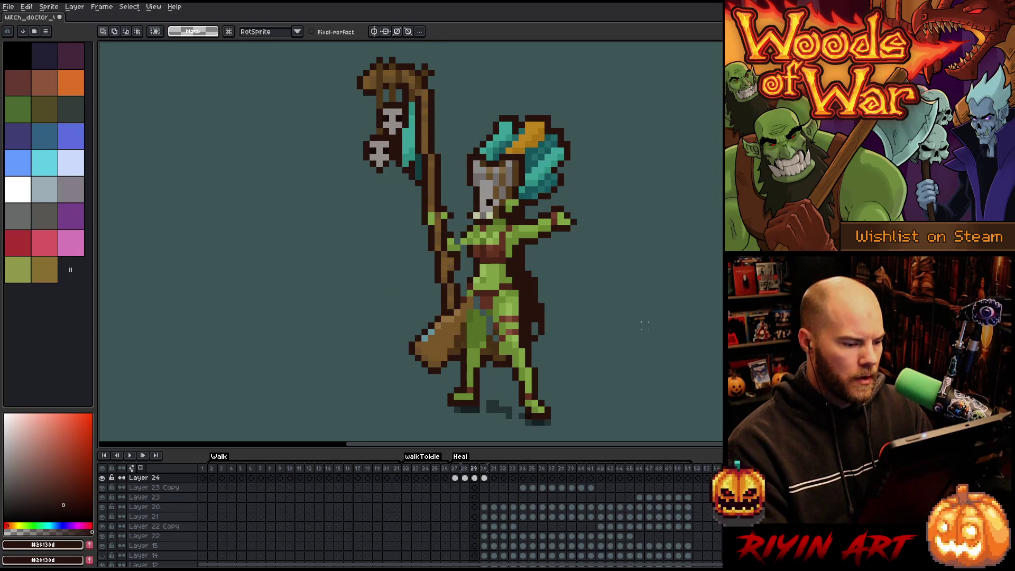
Sample the brown and the leg green from the sprite as drawing colours.
key("b")
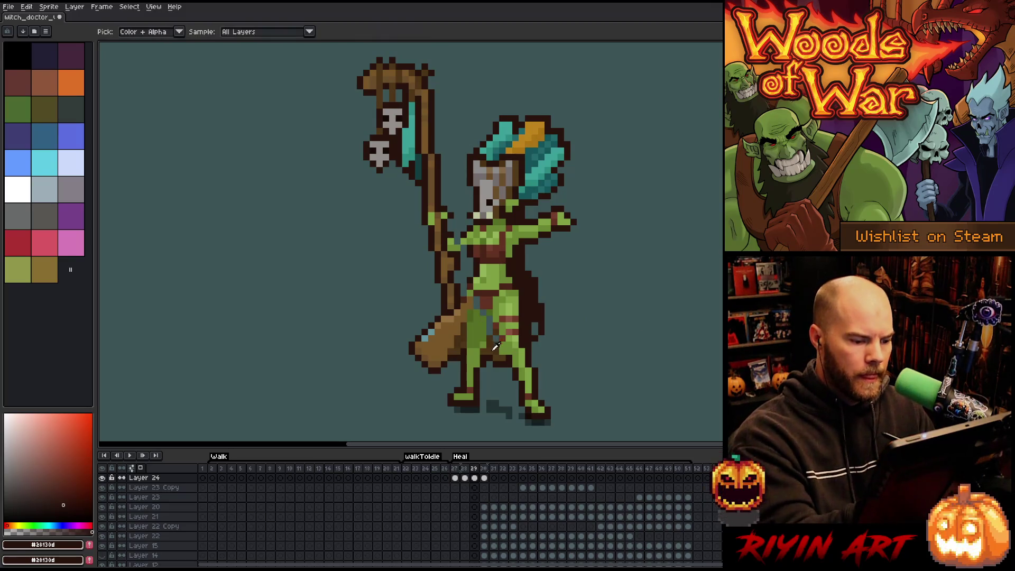
left_click(489, 314, "alt")
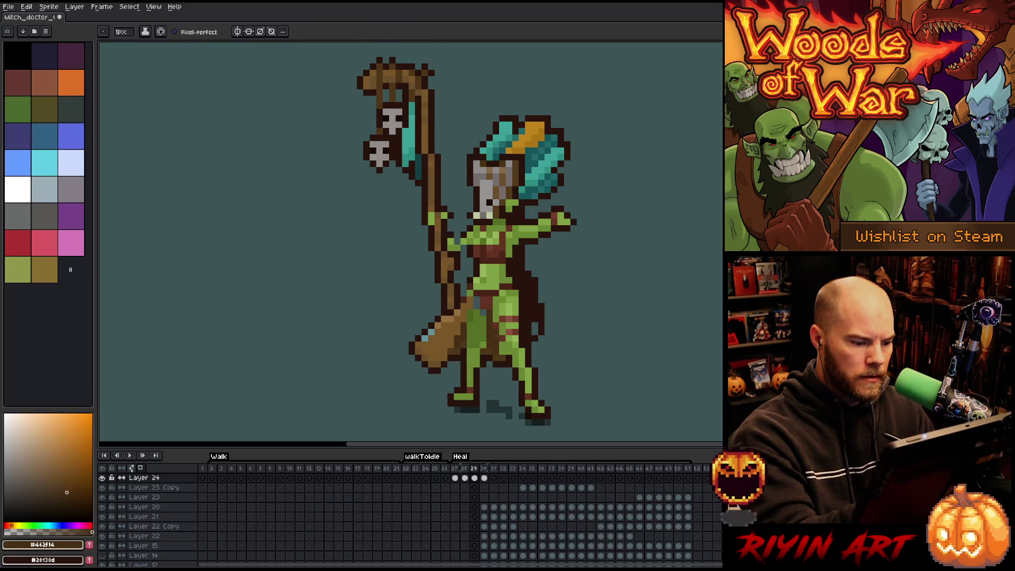
left_click(478, 302, "alt")
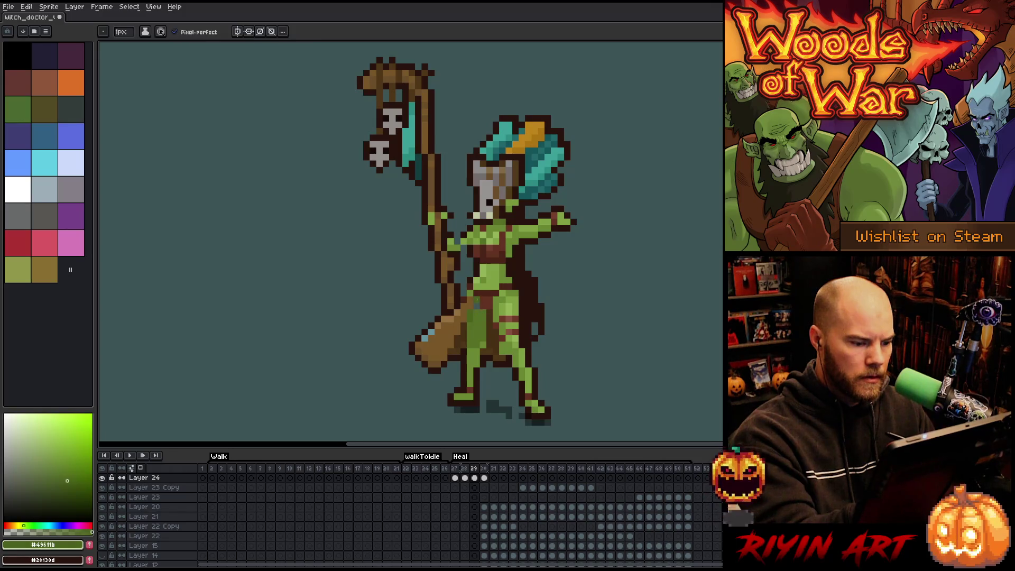
Sample the sprite's browns, dark outline and skin greens with the eyedropper.
left_click(476, 293, "alt")
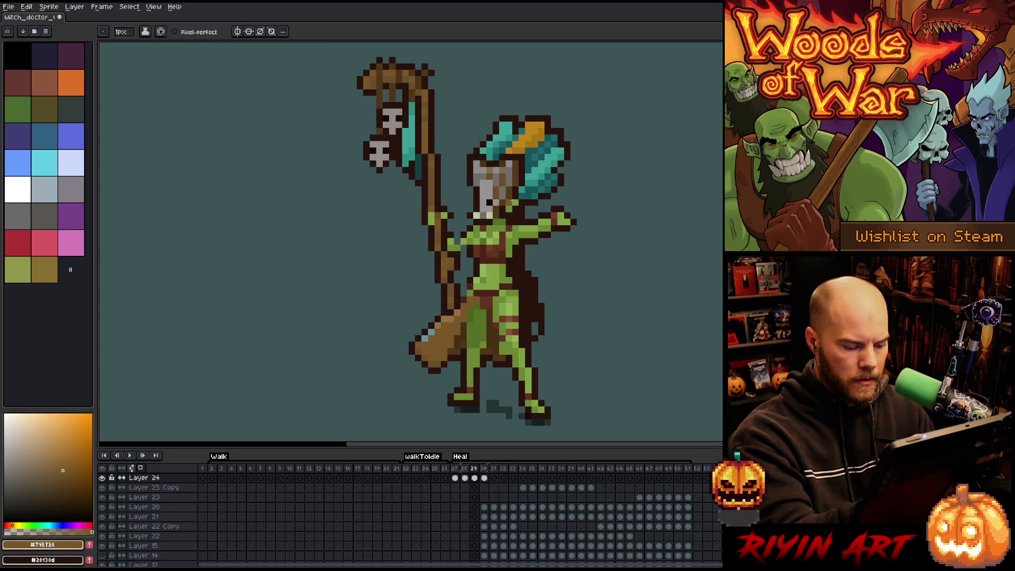
left_click(467, 298, "alt")
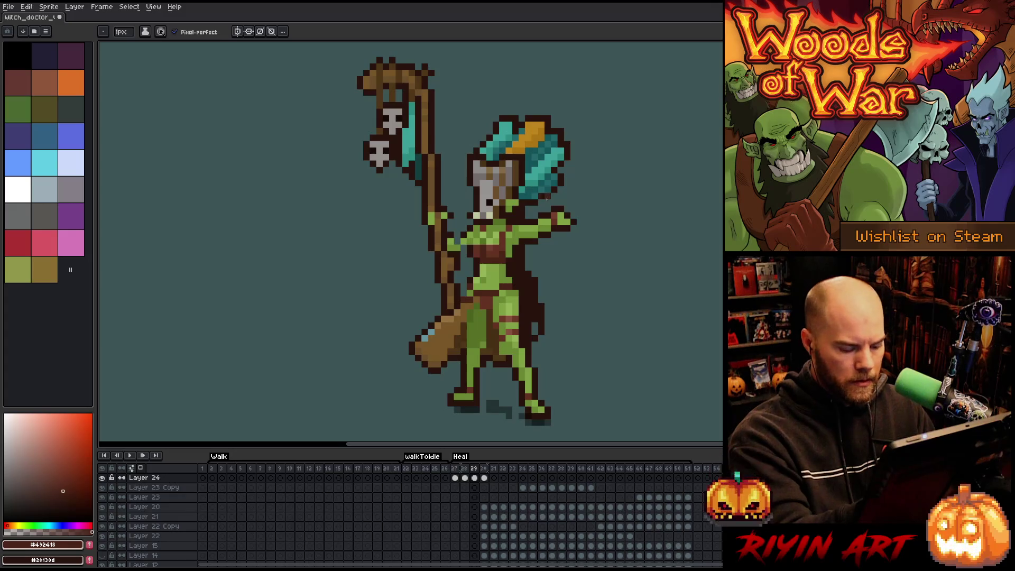
left_click(474, 280, "alt")
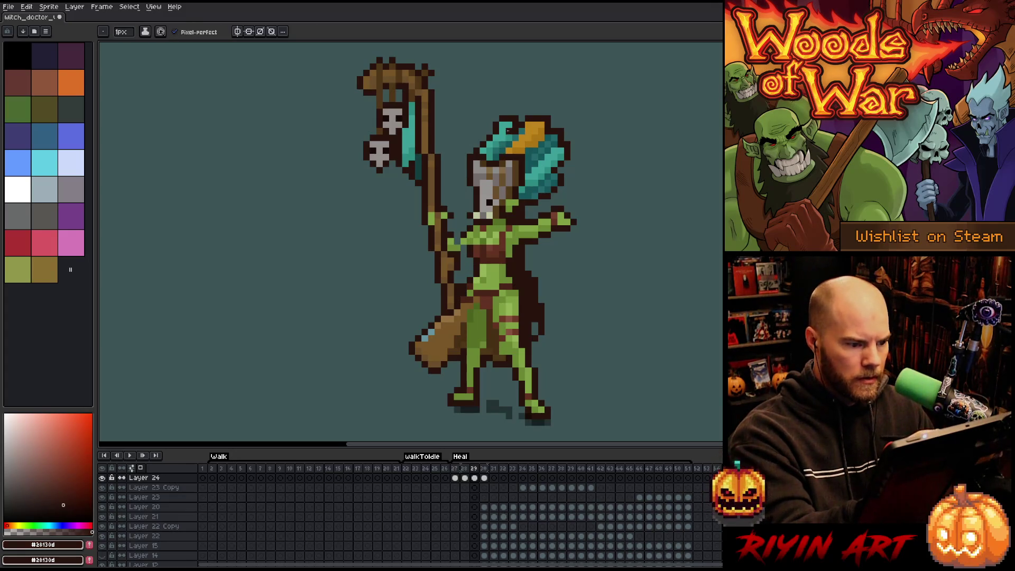
left_click(465, 252, "alt")
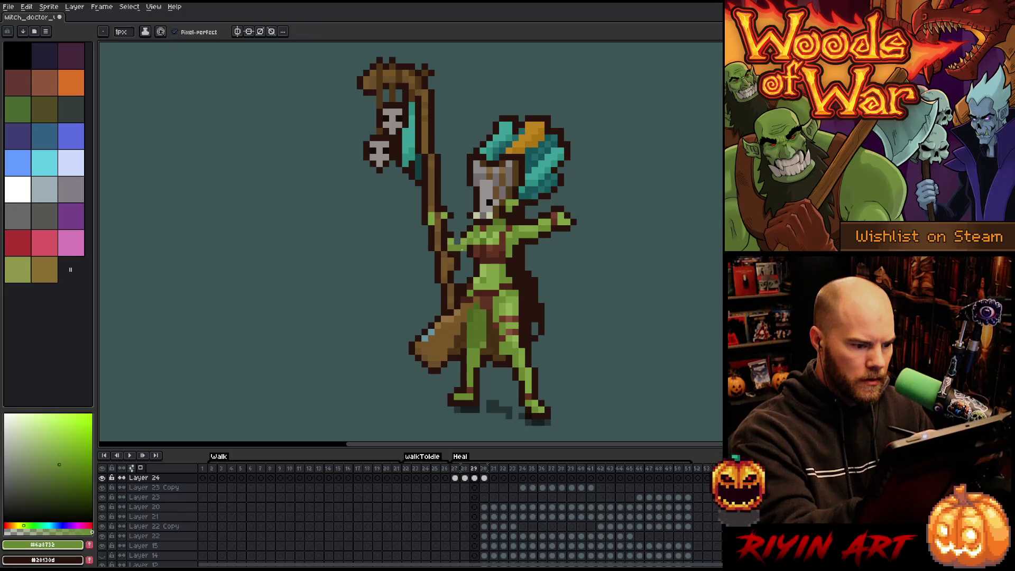
left_click(466, 228, "alt")
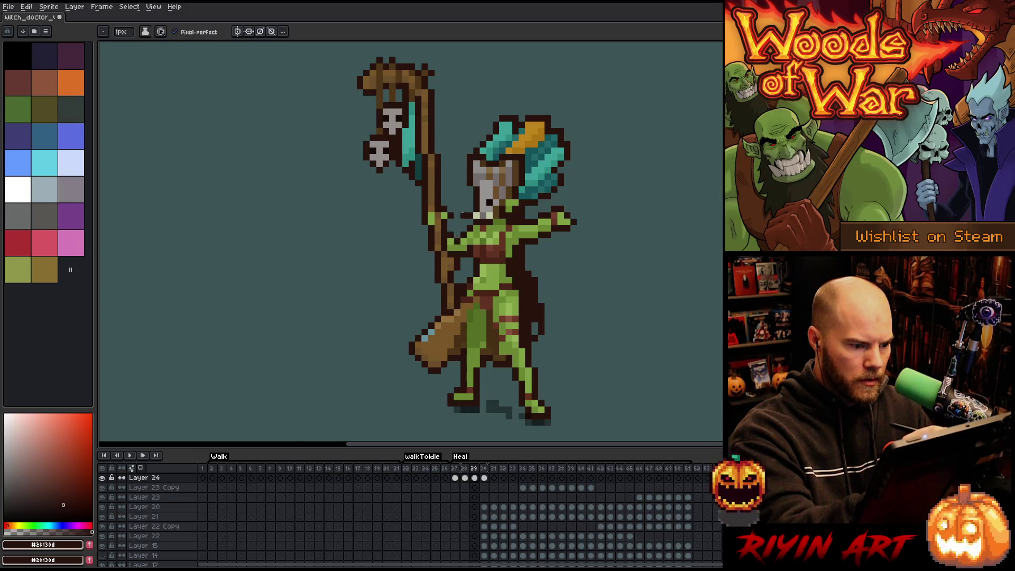
left_click(464, 239, "alt")
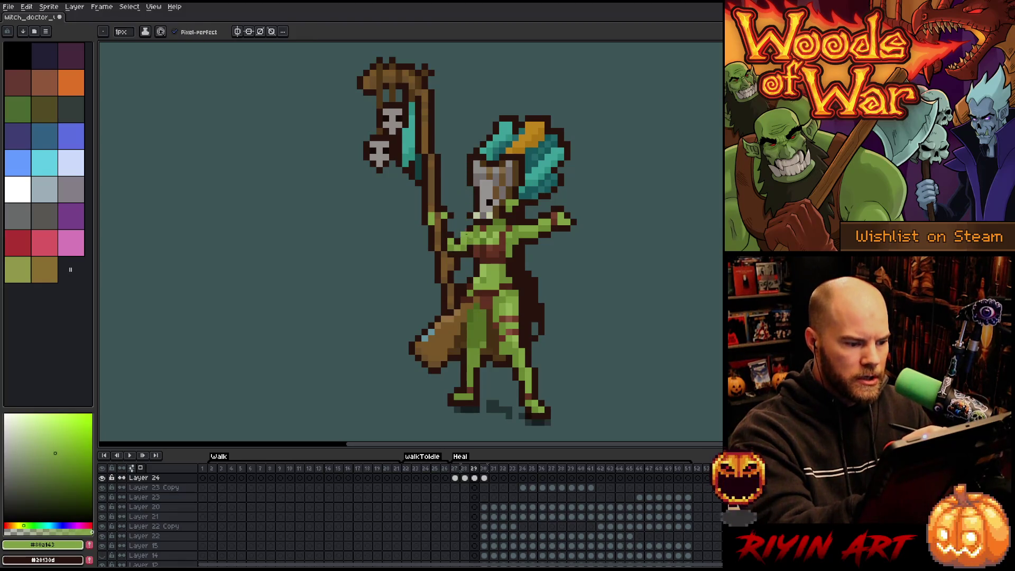
left_click(463, 248, "alt")
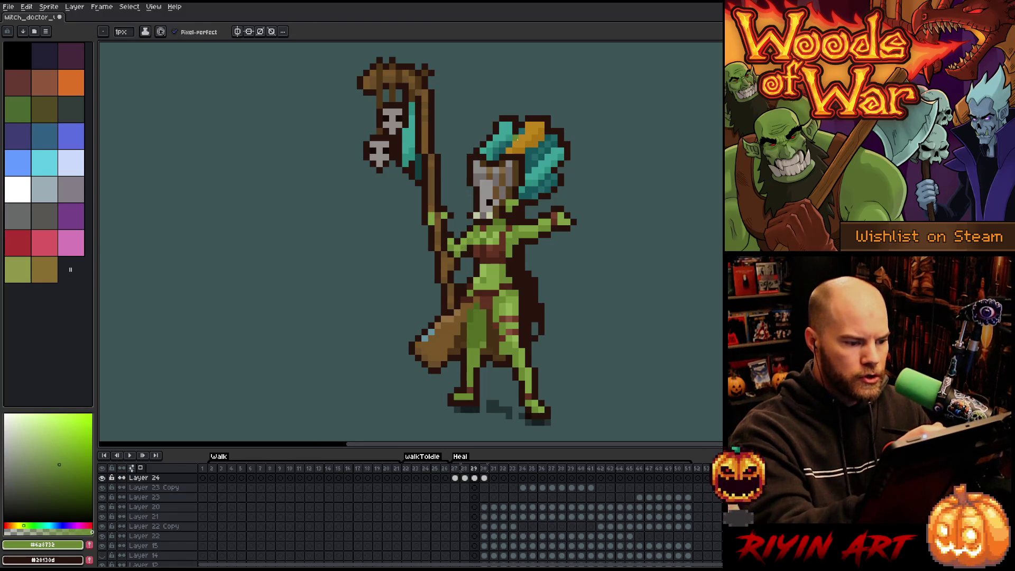
Switch to the eraser, save the sprite, and play the Heal frames.
key("e")
key("ctrl+s")
key("Return")
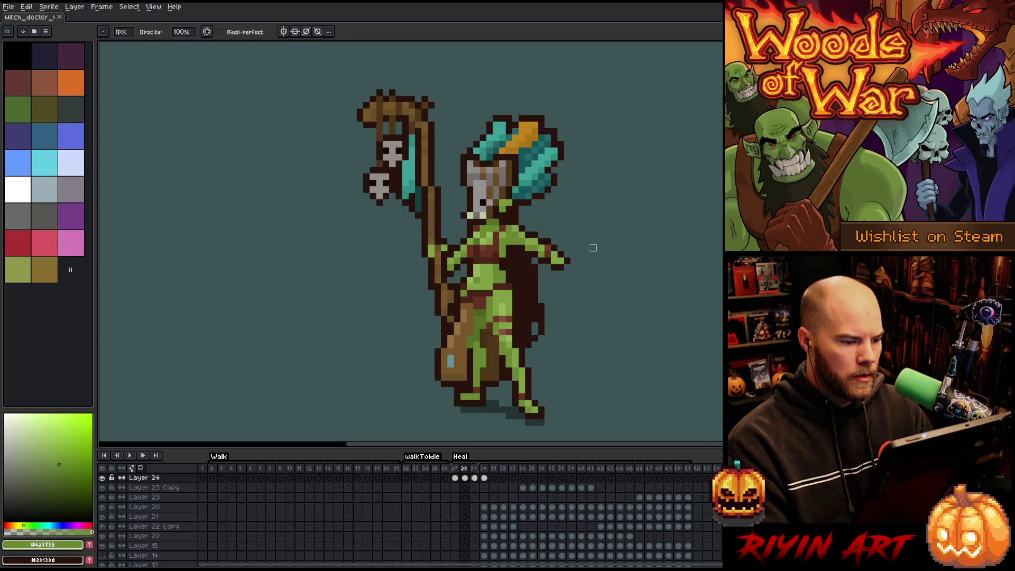
Flip between Heal frames 28 and 29 to compare the poses.
key("ctrl")
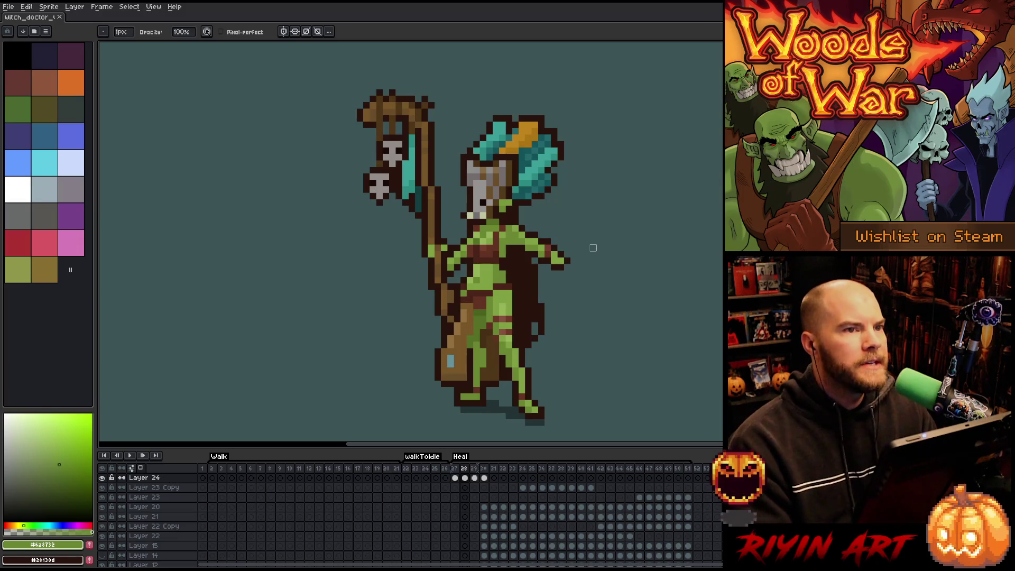
key("period")
key("comma")
key("period")
key("comma")
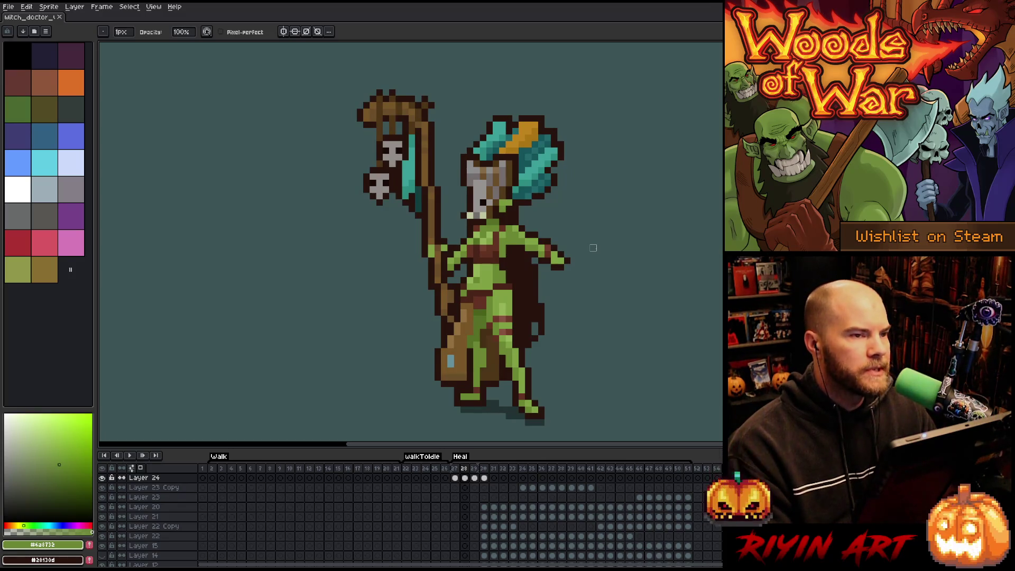
key("period")
Compare Heal frame 29 with frame 30, settling on frame 29 with the pencil.
key("period")
key("comma")
key("period")
key("comma")
key("period")
key("comma")
key("e")
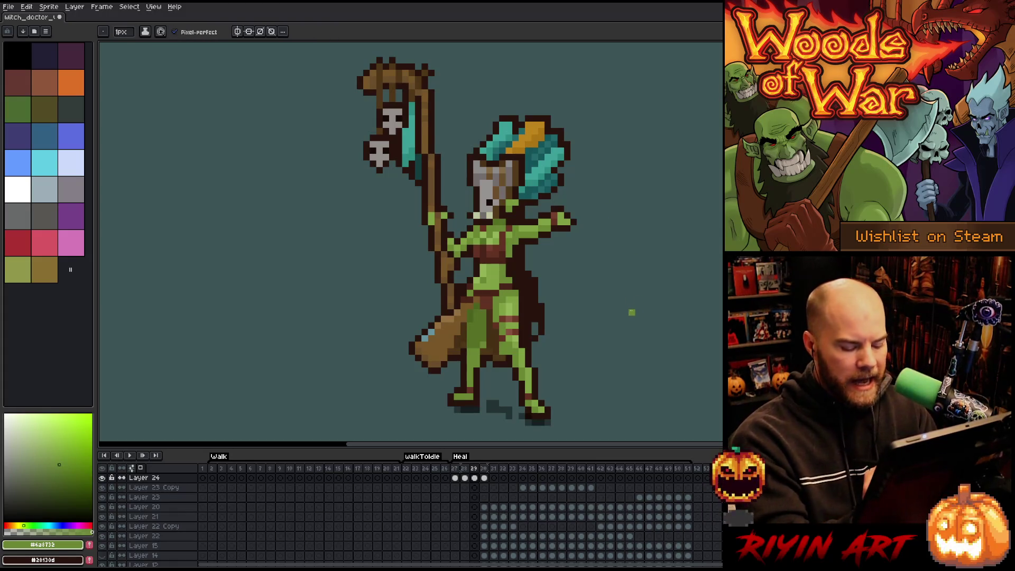
Flip between Heal frames 29 and 30 and eyedrop two staff browns.
key("period")
key("comma")
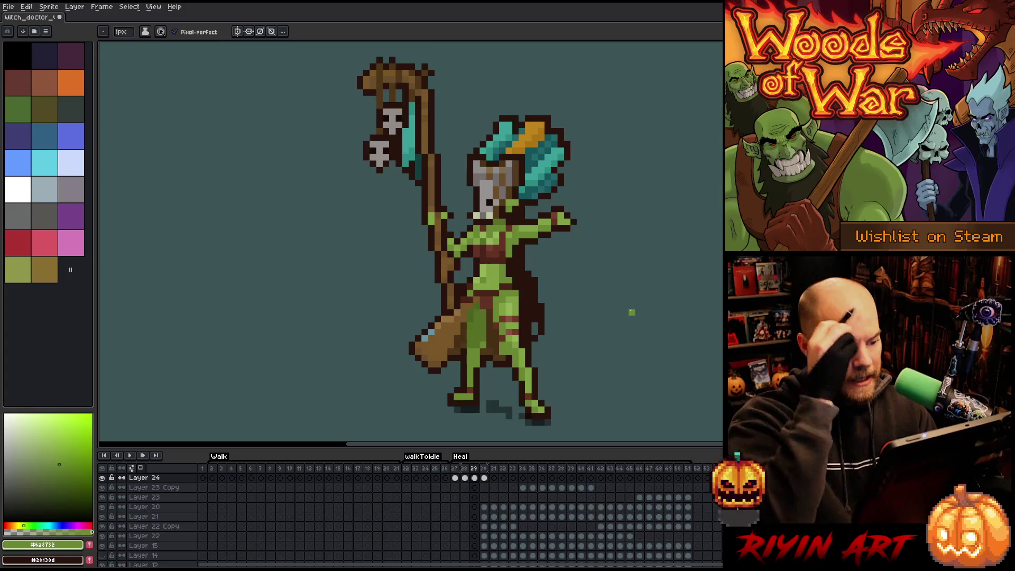
key("period")
key("comma")
left_click(498, 344, "alt")
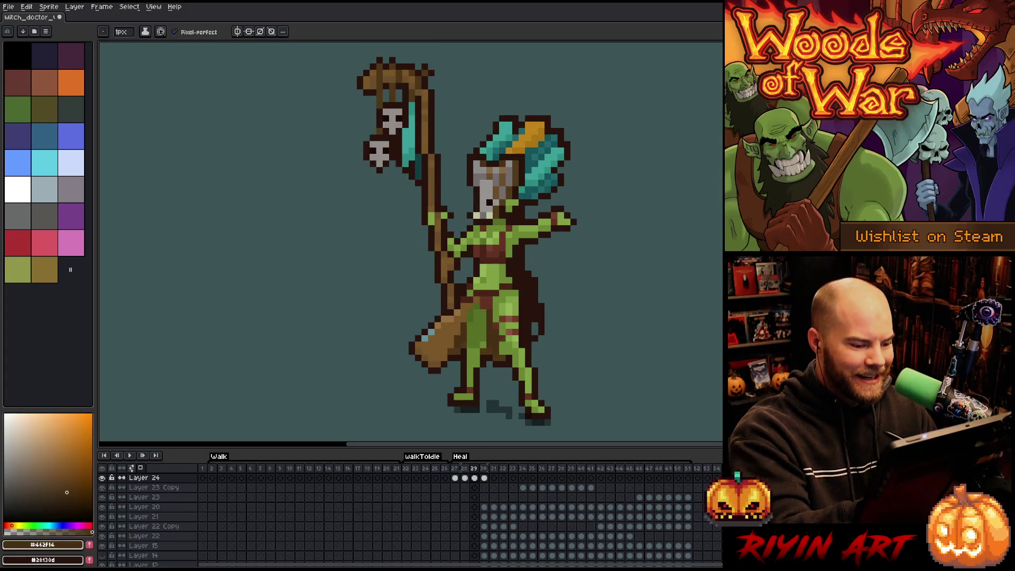
left_click(505, 353, "alt")
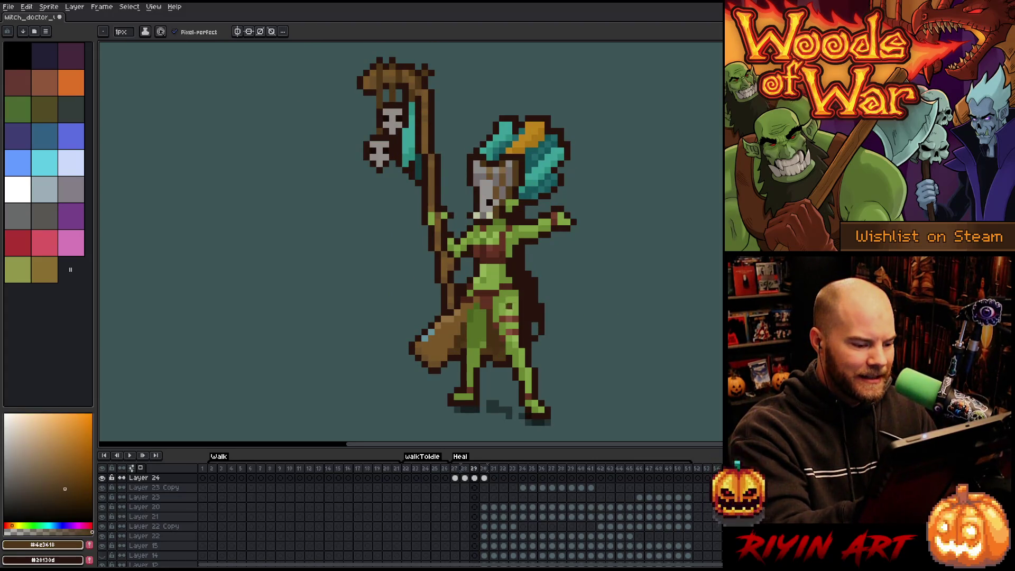
Compare frames 29 and 30 again, then eyedrop the dark outline brown between the legs.
key("period")
key("comma")
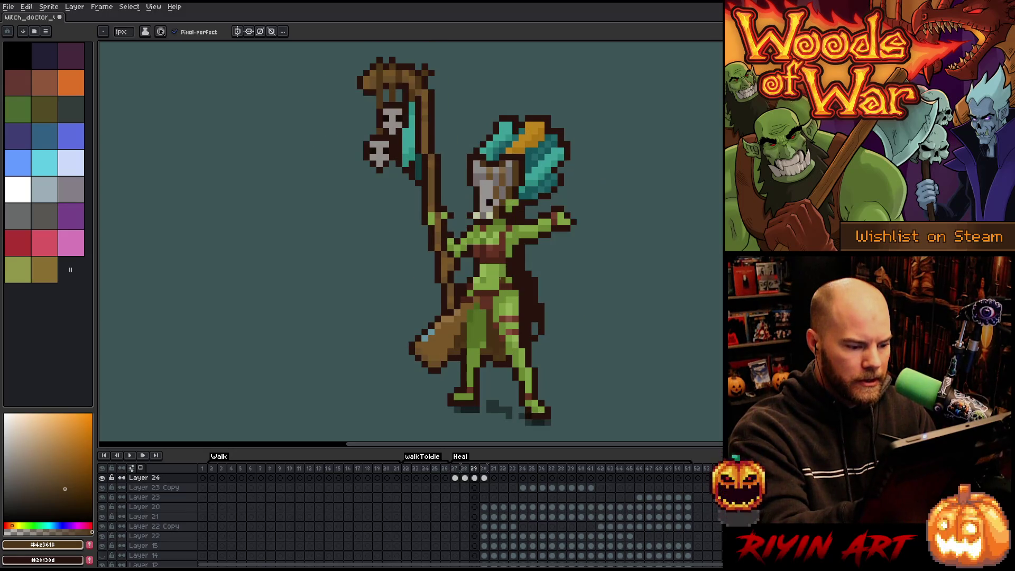
key("period")
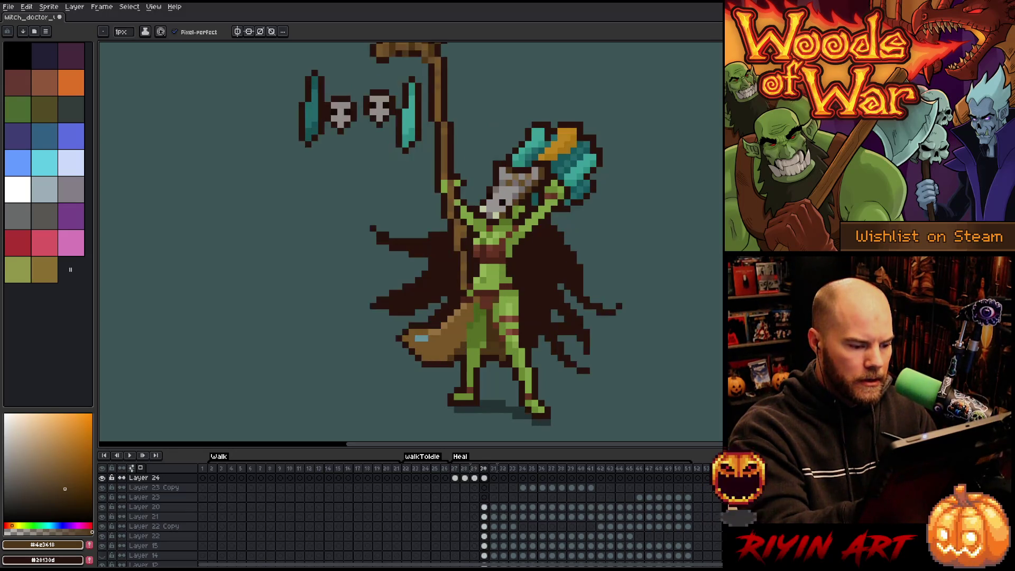
key("comma")
key("period")
key("comma")
key("period")
key("comma")
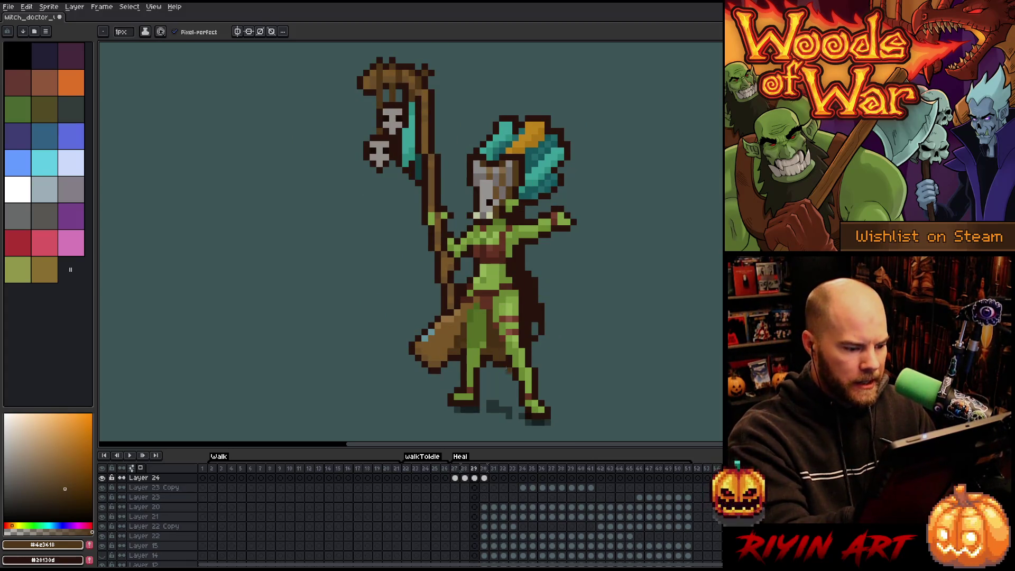
left_click(504, 364, "alt")
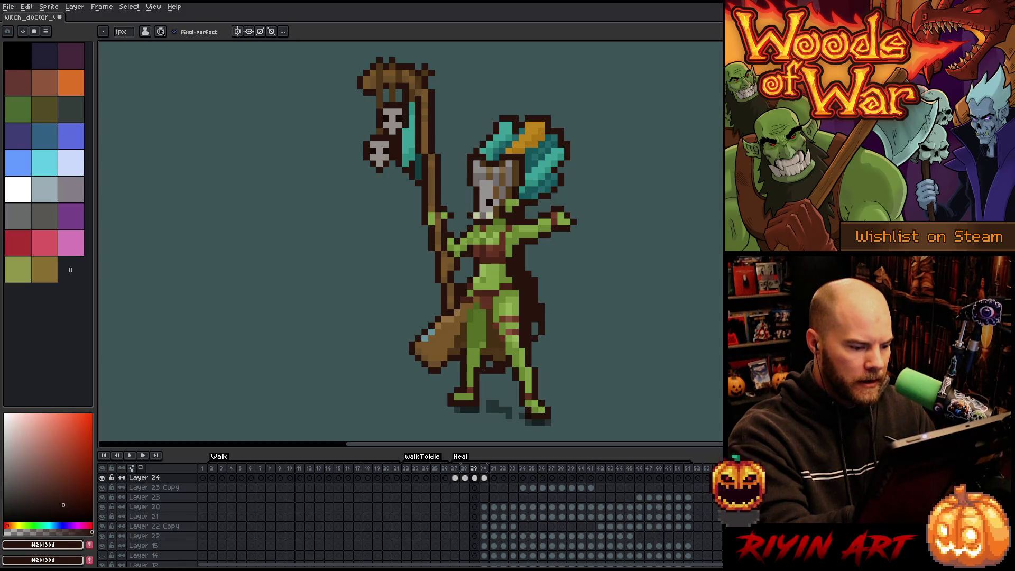
left_click(496, 358, "alt")
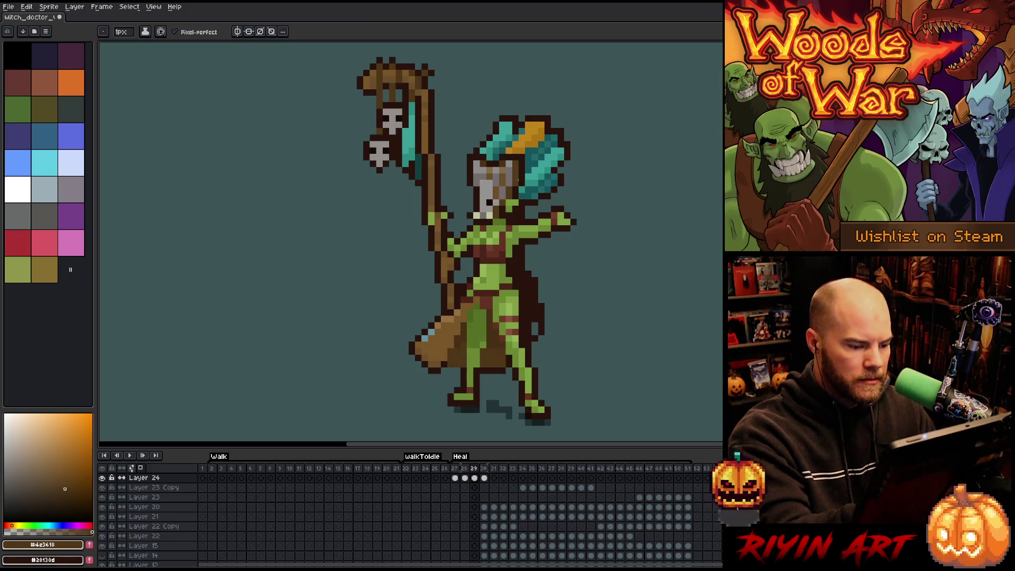
left_click(480, 367, "alt")
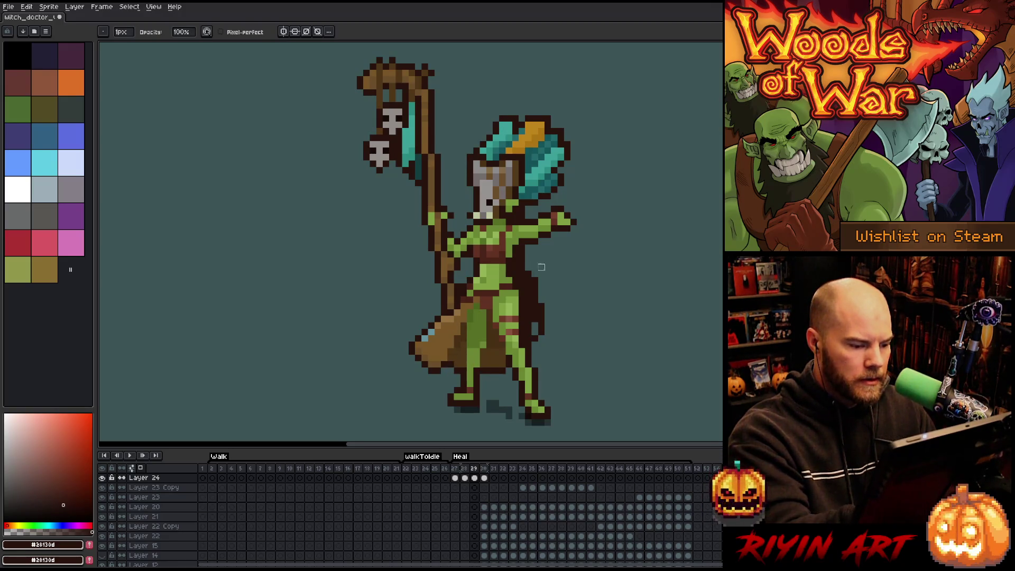
Toggle eraser and pencil, play the Heal animation, and return to frame 29.
key("e")
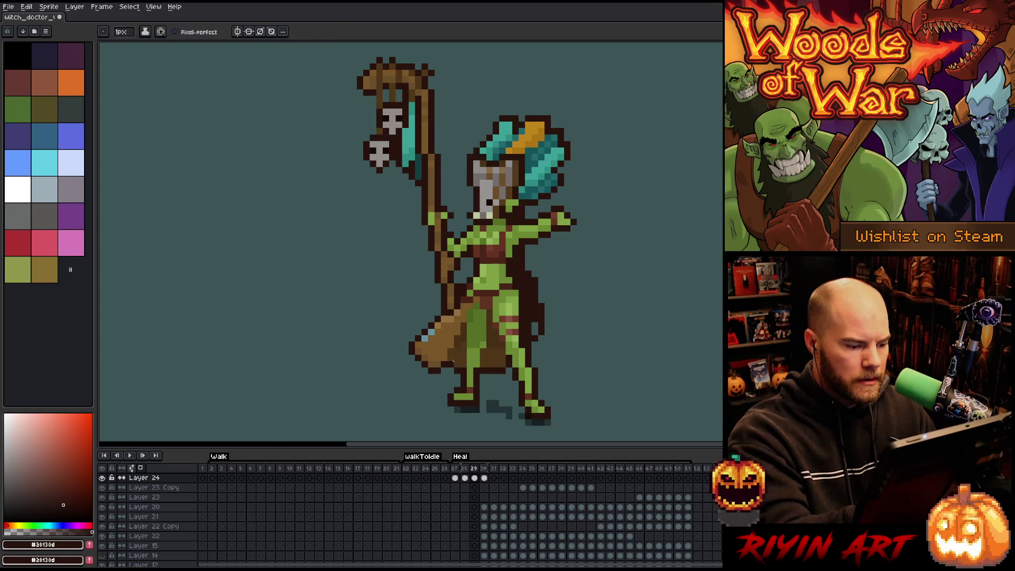
key("b")
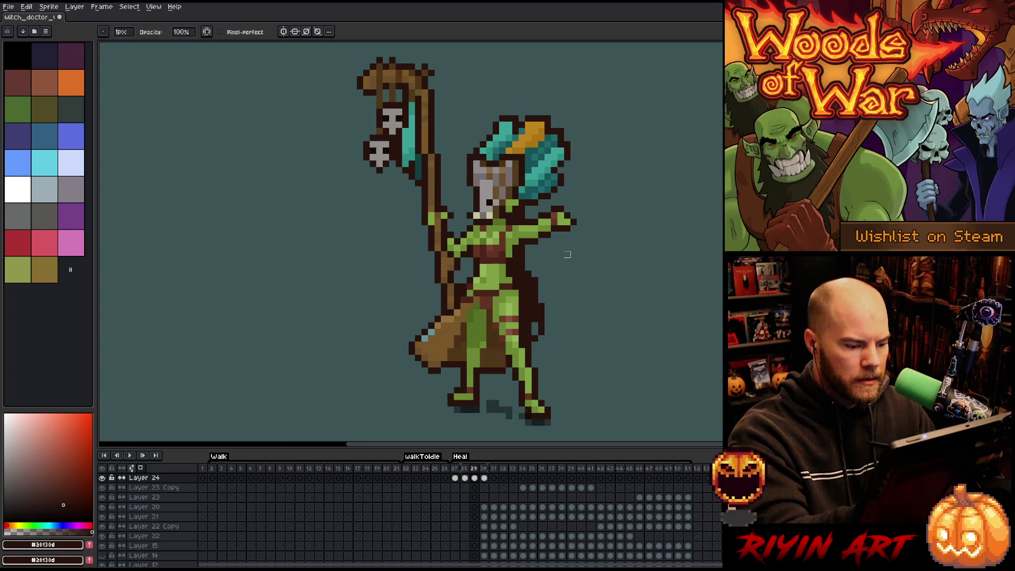
key("e")
key("b")
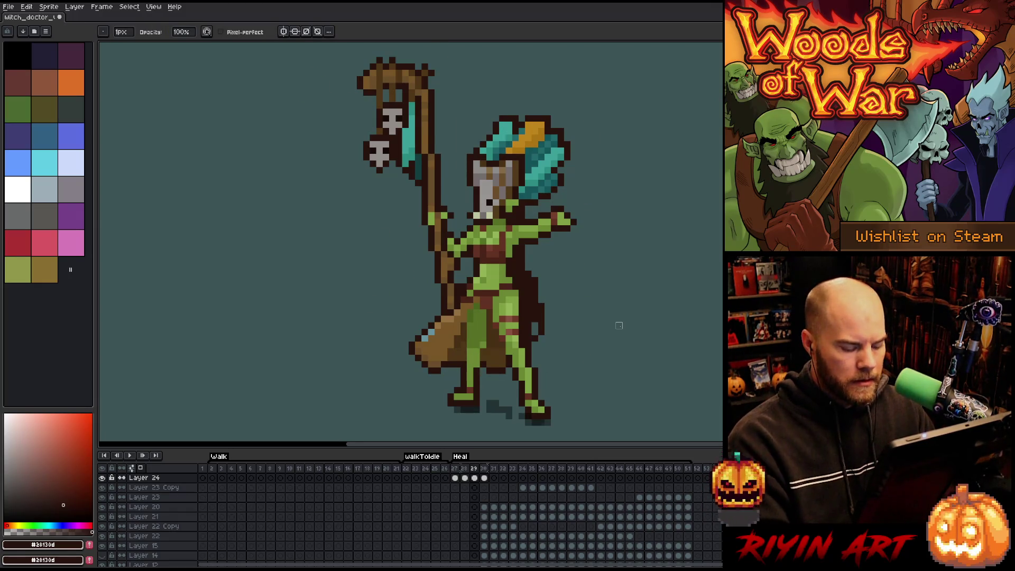
key("Right")
key("Return")
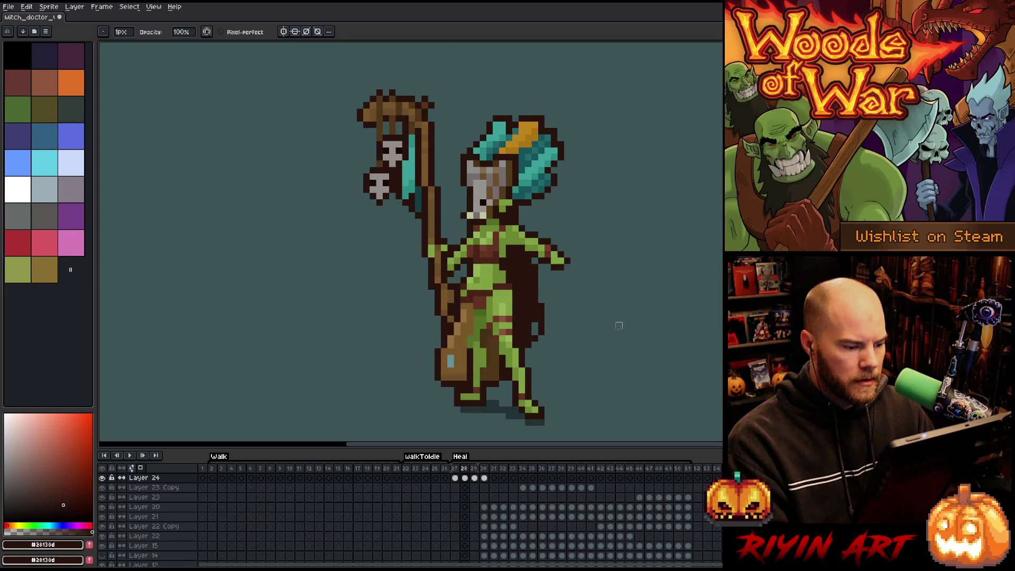
key("Return")
key("Left")
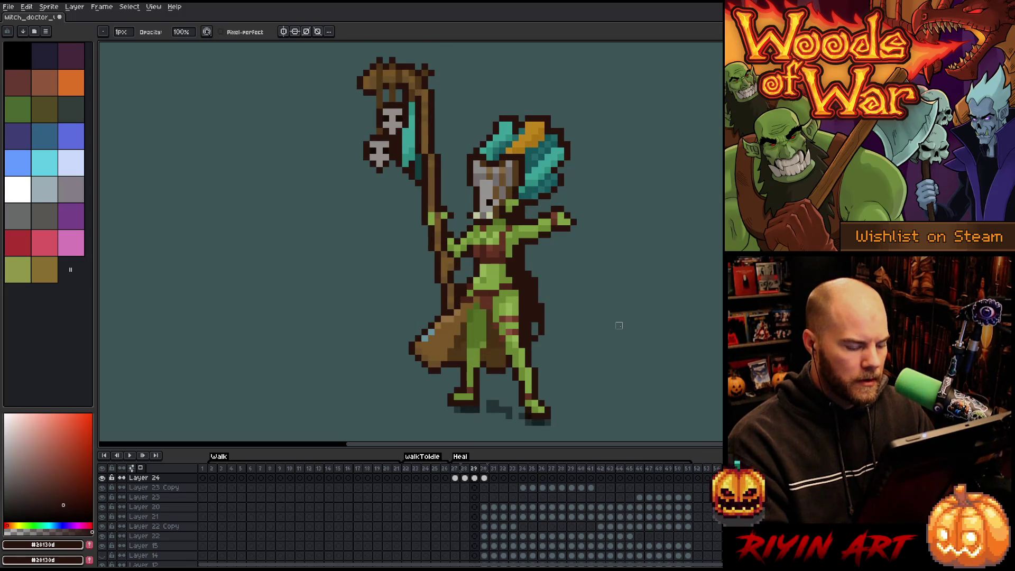
Sample staff brown and outline, replay the animation, and pick green skin #49611b.
left_click(469, 273, "alt")
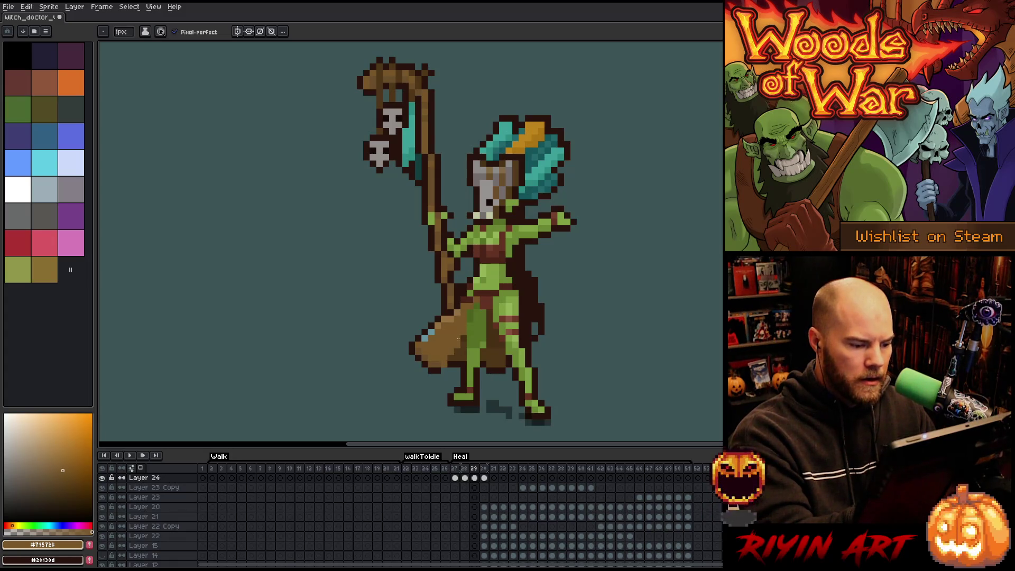
left_click(464, 286, "alt")
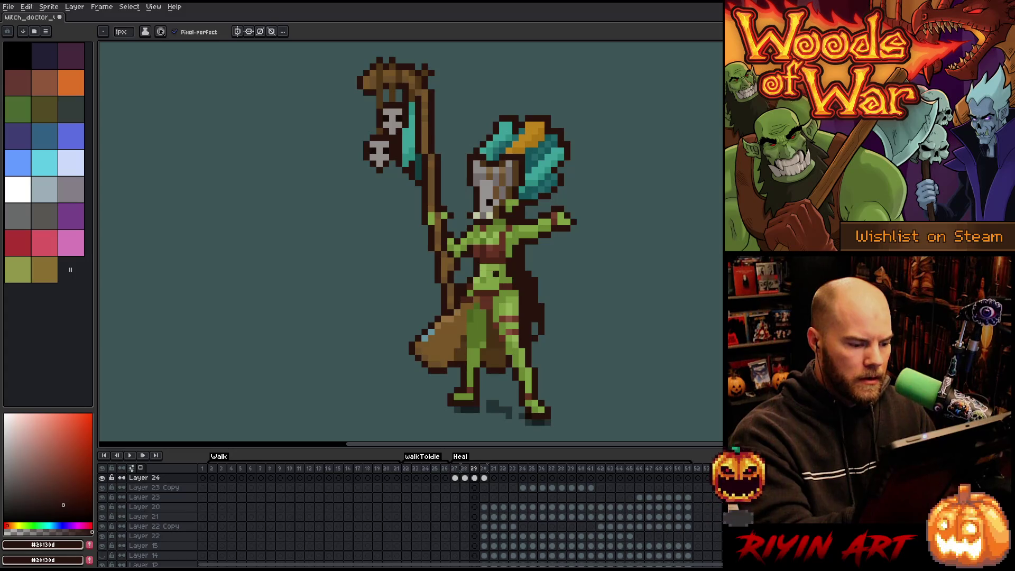
key("Return")
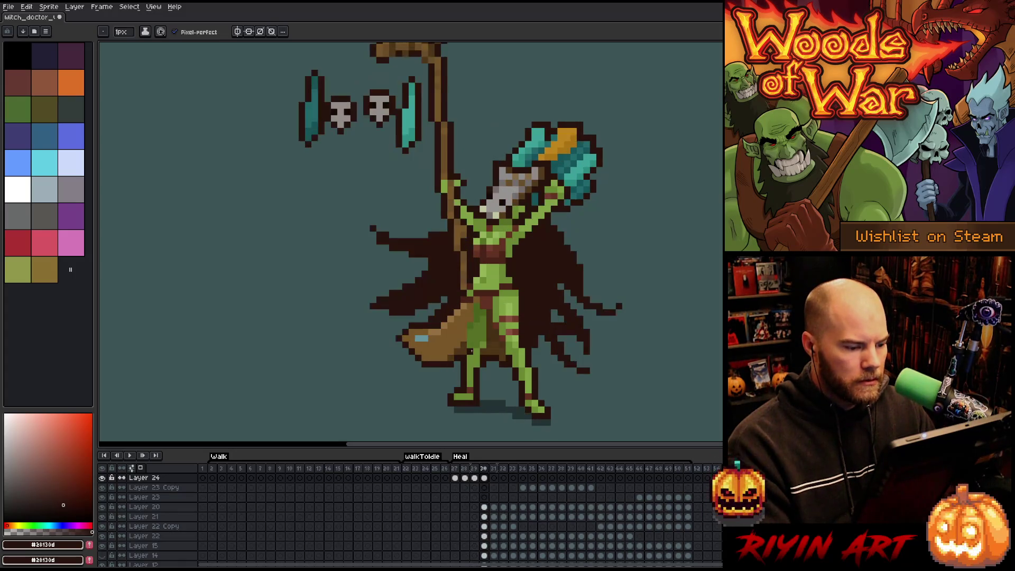
left_click(476, 304, "alt")
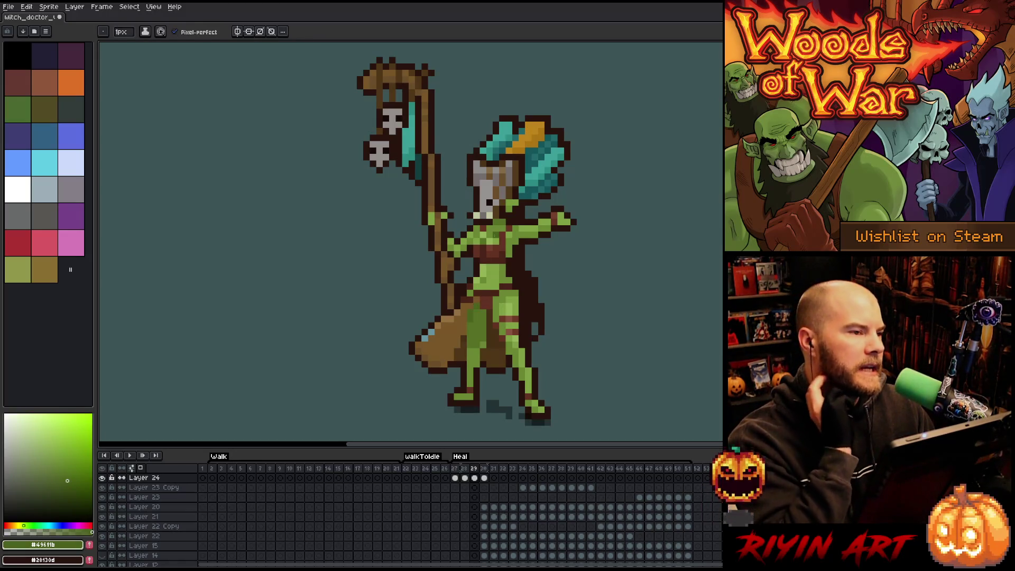
Save the sprite with Ctrl+S, then eyedrop light brown and green skin from the canvas.
key("ctrl+s")
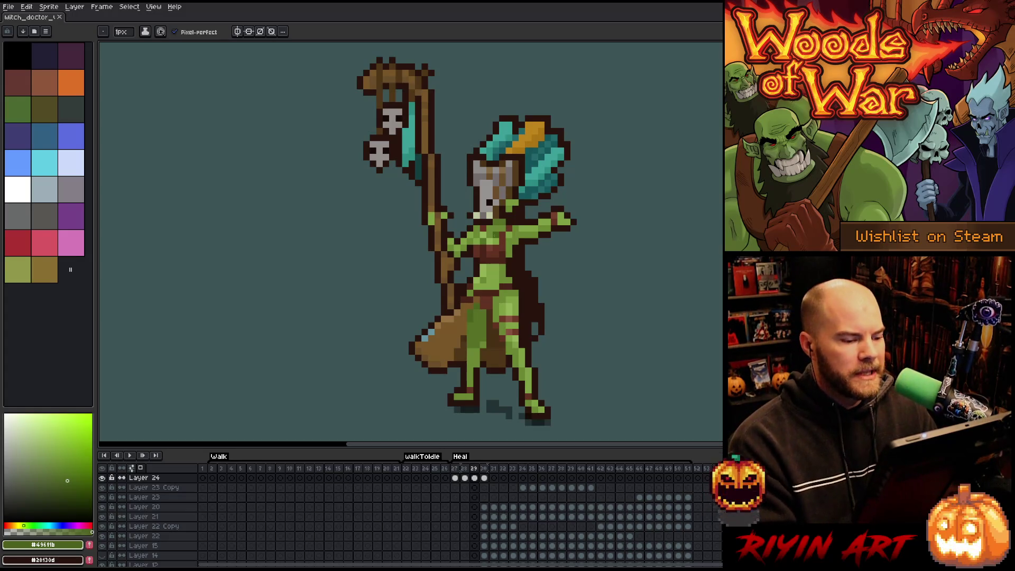
left_click(470, 303, "alt")
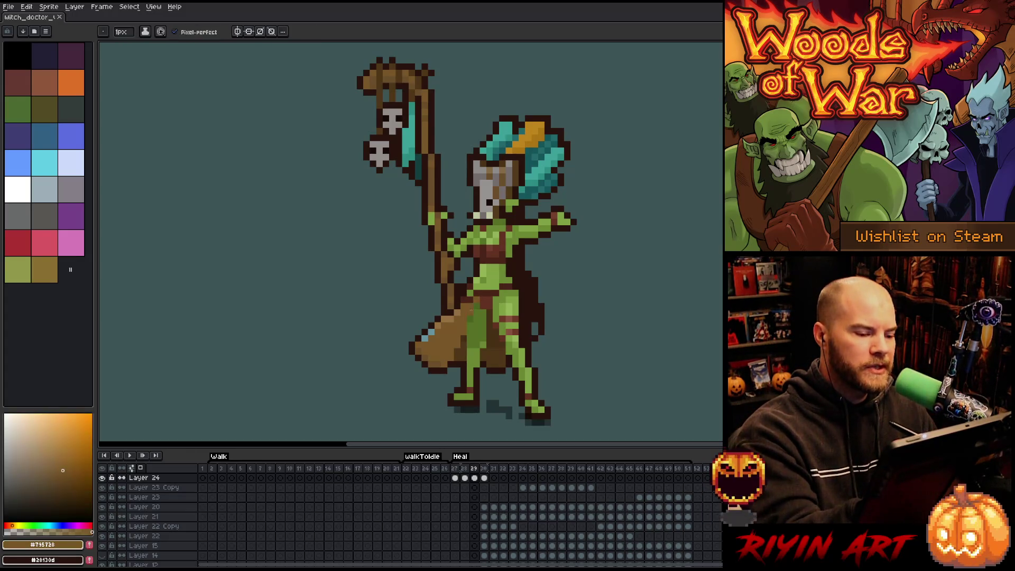
left_click(470, 235)
left_click(495, 242, "alt")
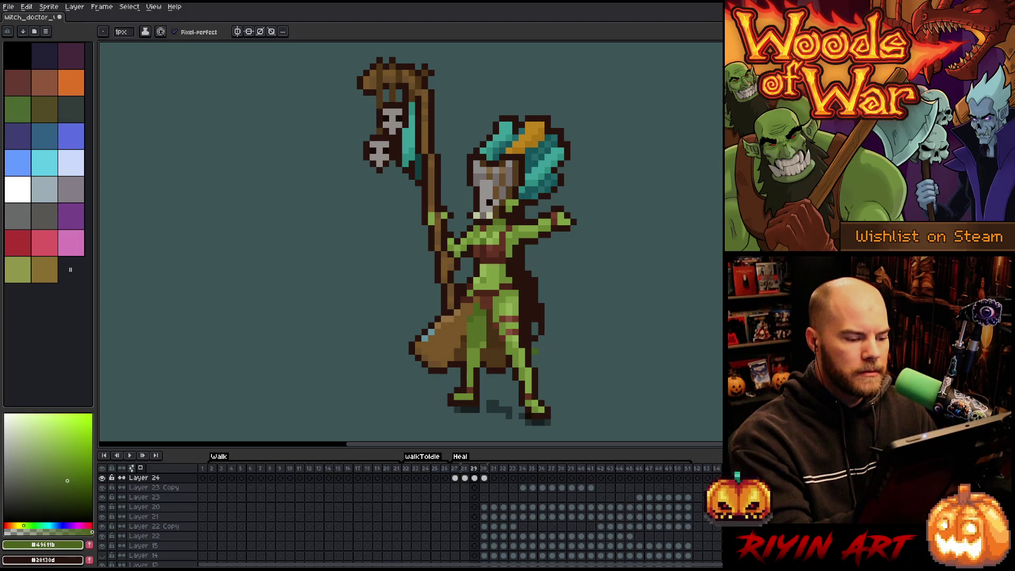
Return to the pencil and flip between Heal frames 28 and 29.
key("v")
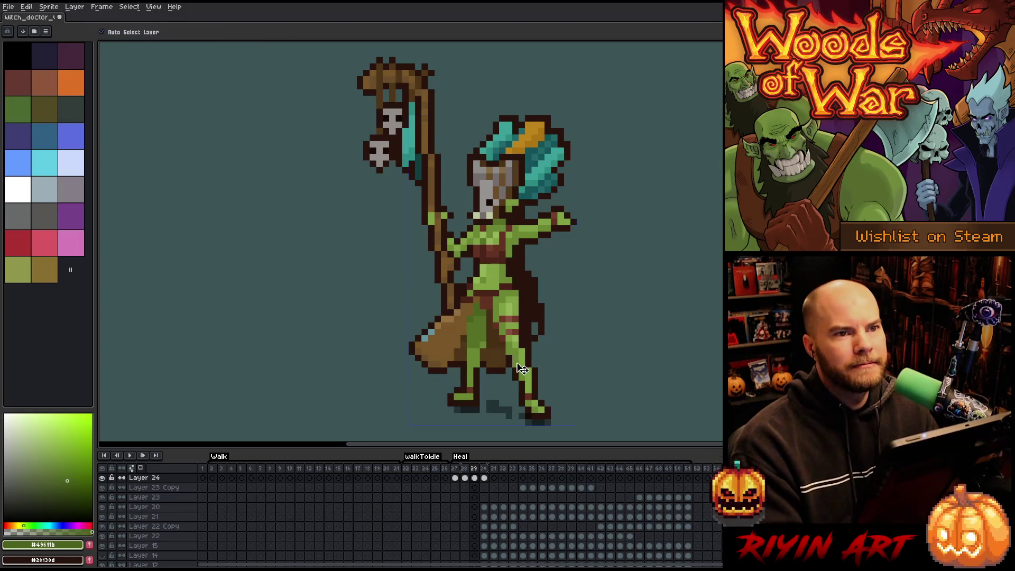
key("b")
key("Right")
key("Left")
key("Left")
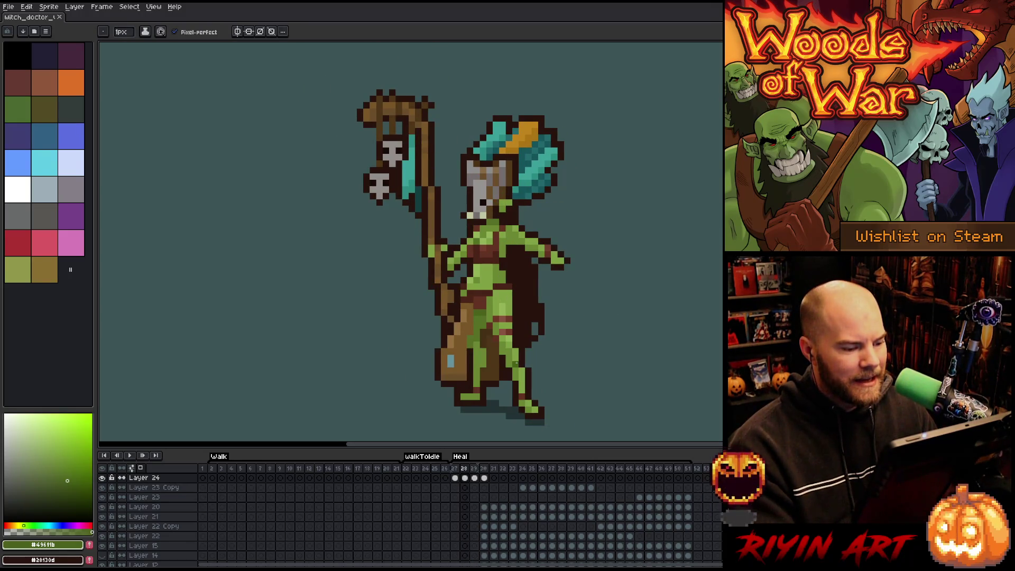
key("Right")
key("Left")
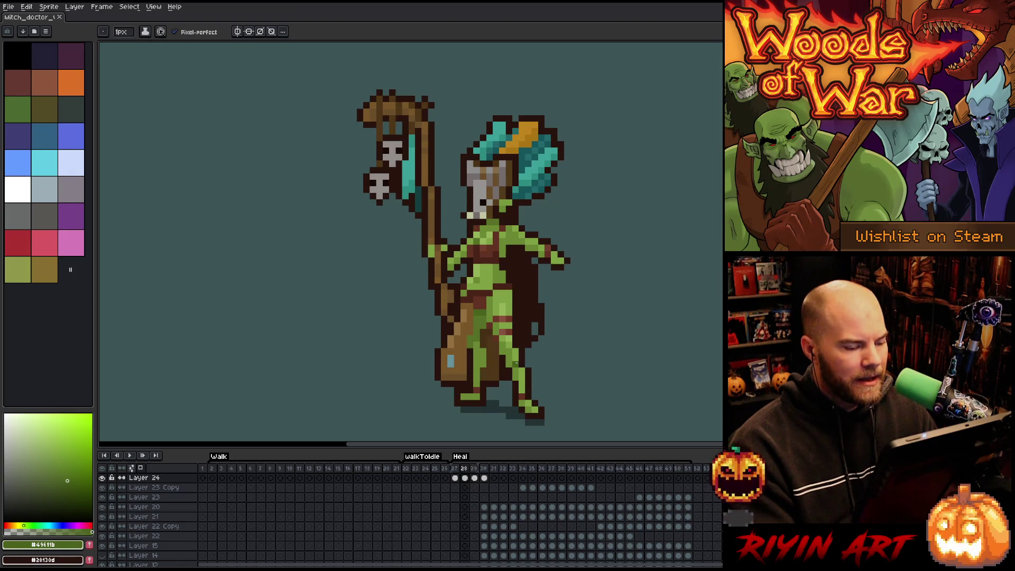
key("Right")
key("i")
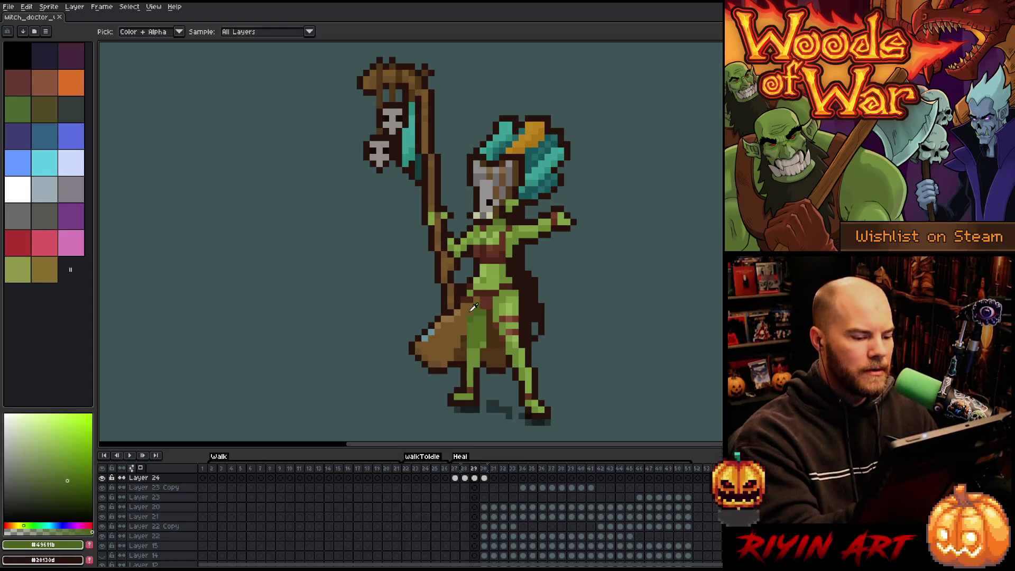
key("b")
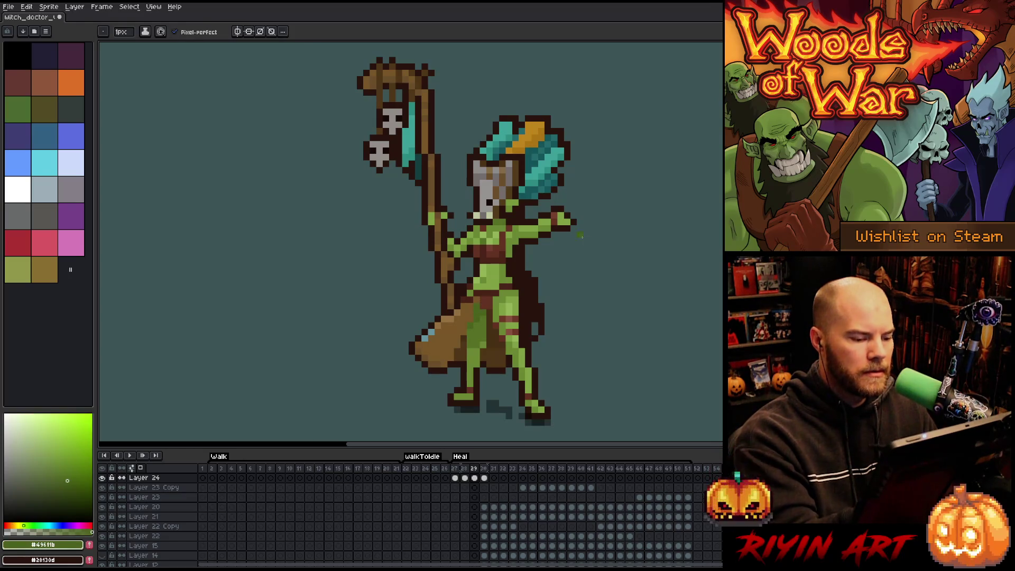
Eyedrop a lighter green and pencil one pixel onto the cloak beside the arm on frame 29.
key("Left")
key("Right")
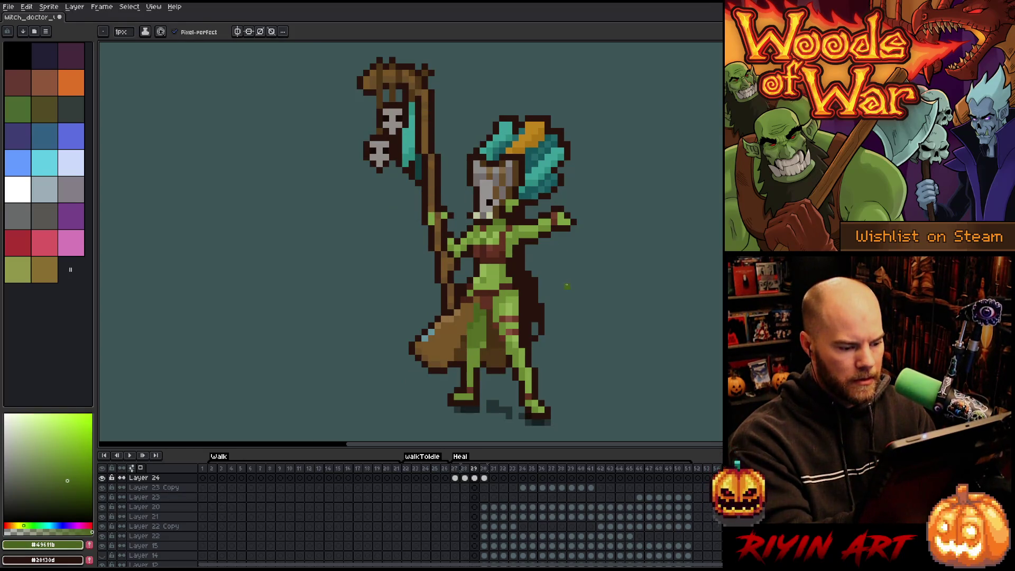
key("Left")
key("Right")
key("Left")
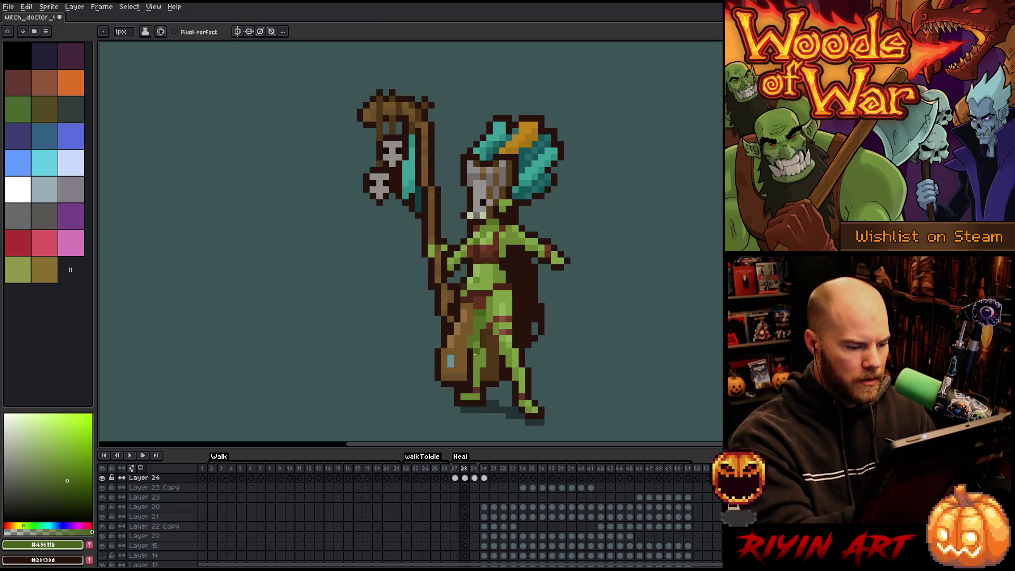
left_click(474, 354, "alt")
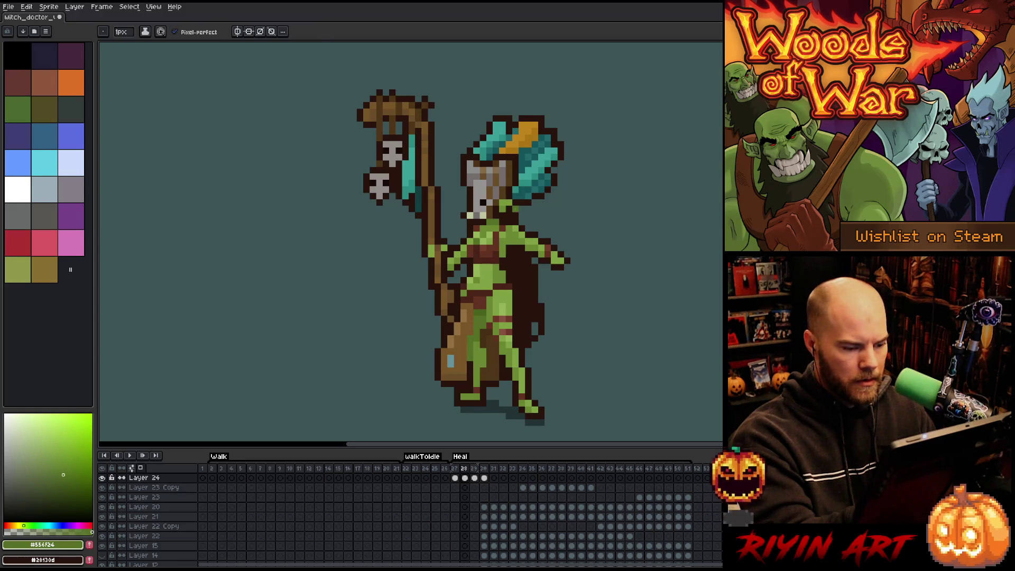
key("Right")
key("Left")
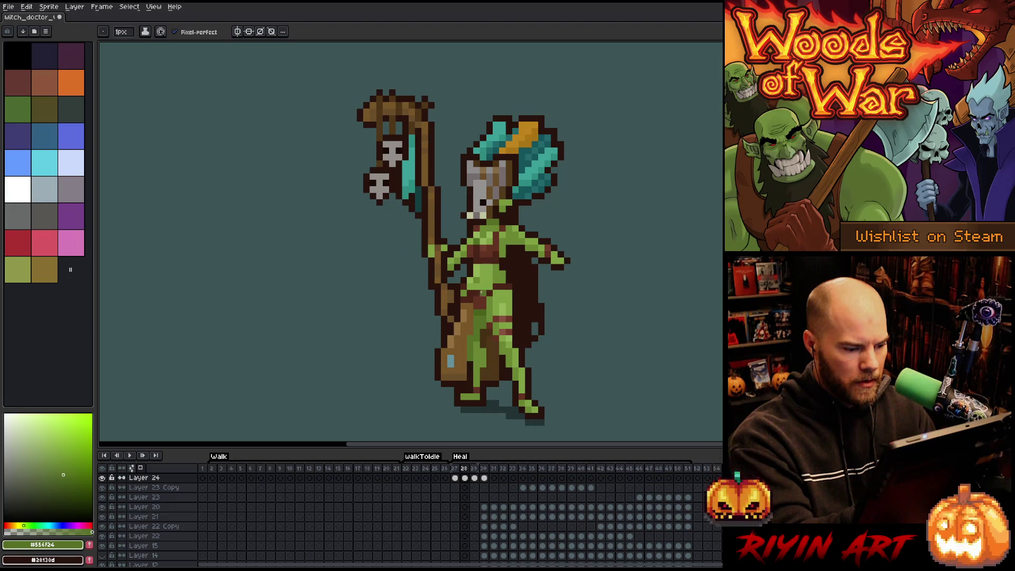
key("Right")
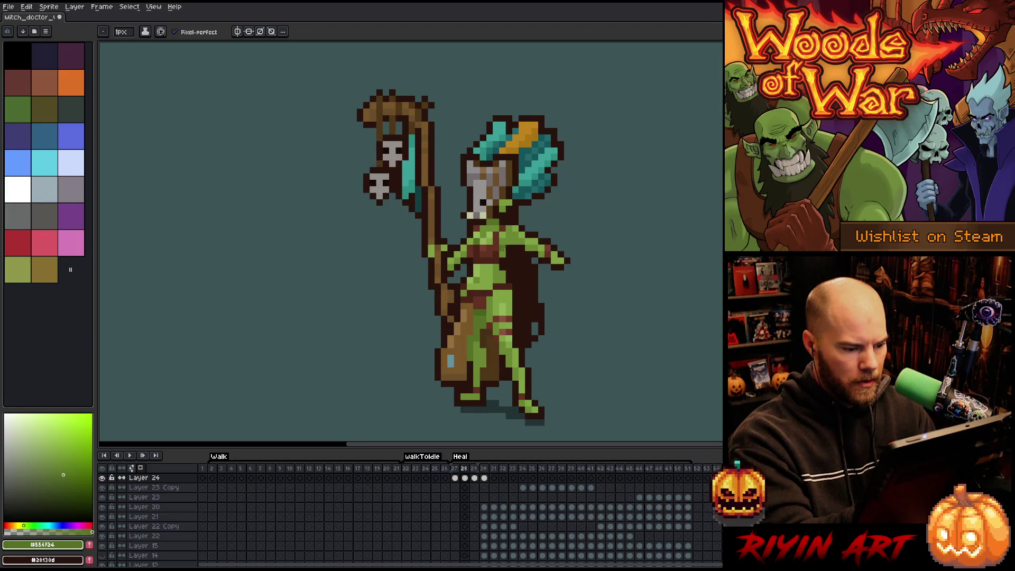
left_click(522, 261)
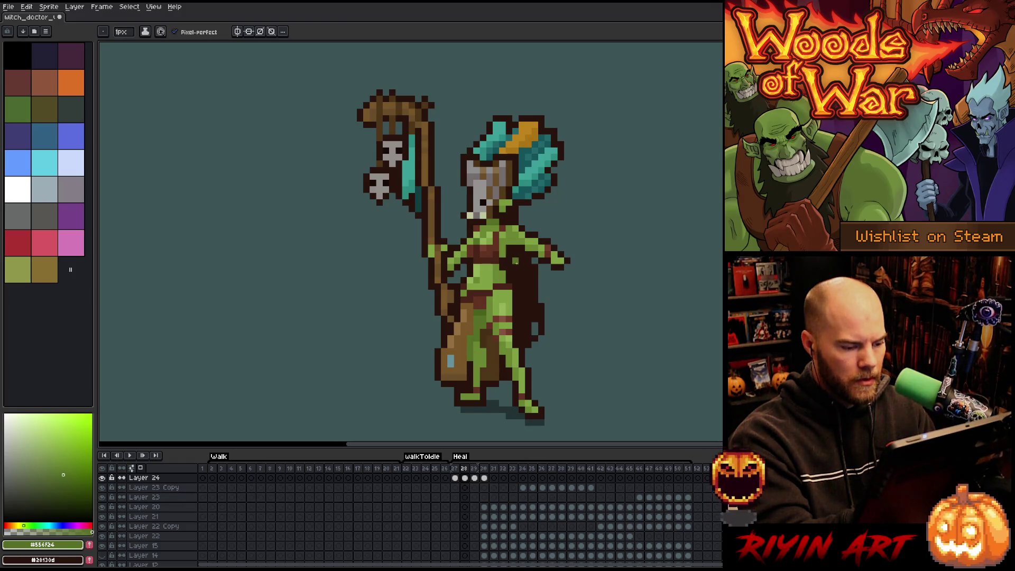
On Heal frame 29, paint teal highlight pixels on the lower-left cloak tail.
key("Return")
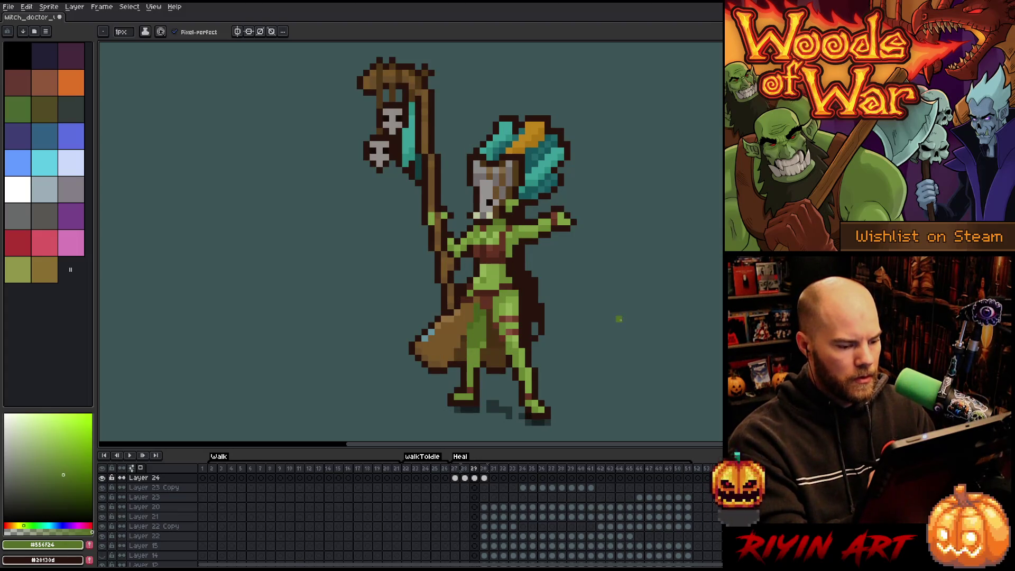
key("Right")
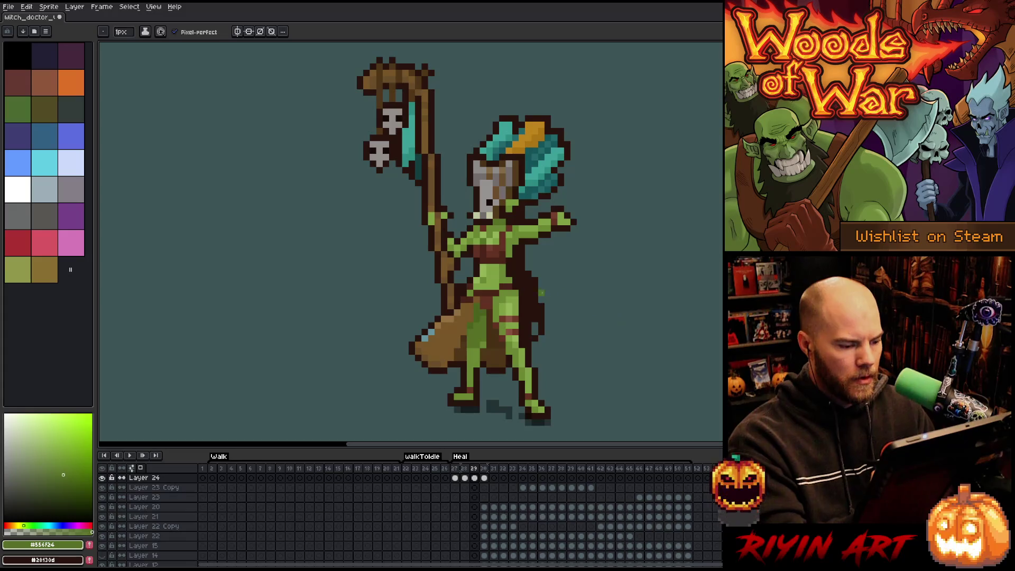
left_click(426, 335, "alt")
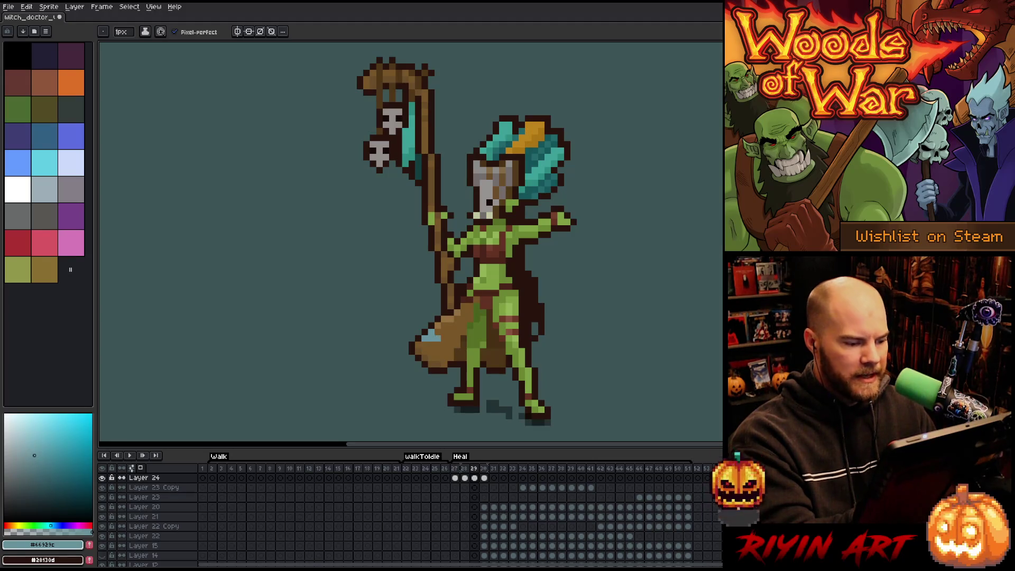
left_click(437, 334)
left_click(431, 333)
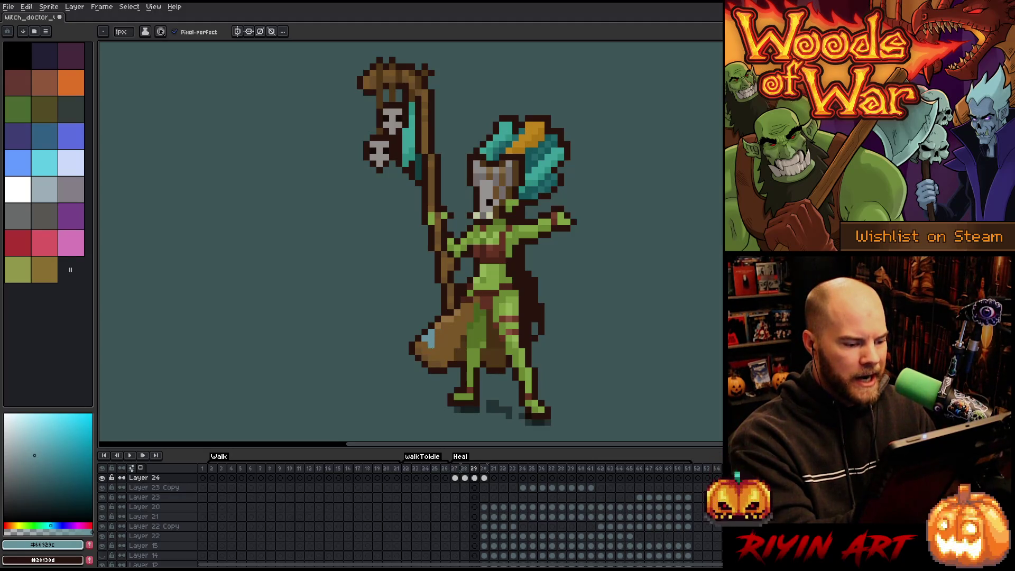
left_click(426, 344)
left_click(433, 332, "alt")
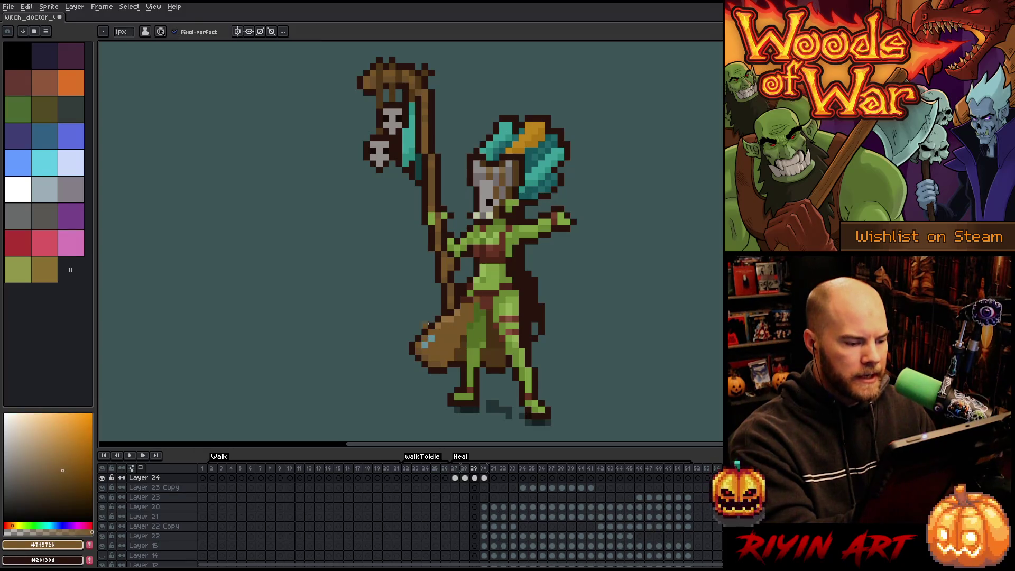
Draw a dark #28130d outline along the cloak tail's upper-left edge, erase it, and redraw it.
left_click(433, 325, "alt")
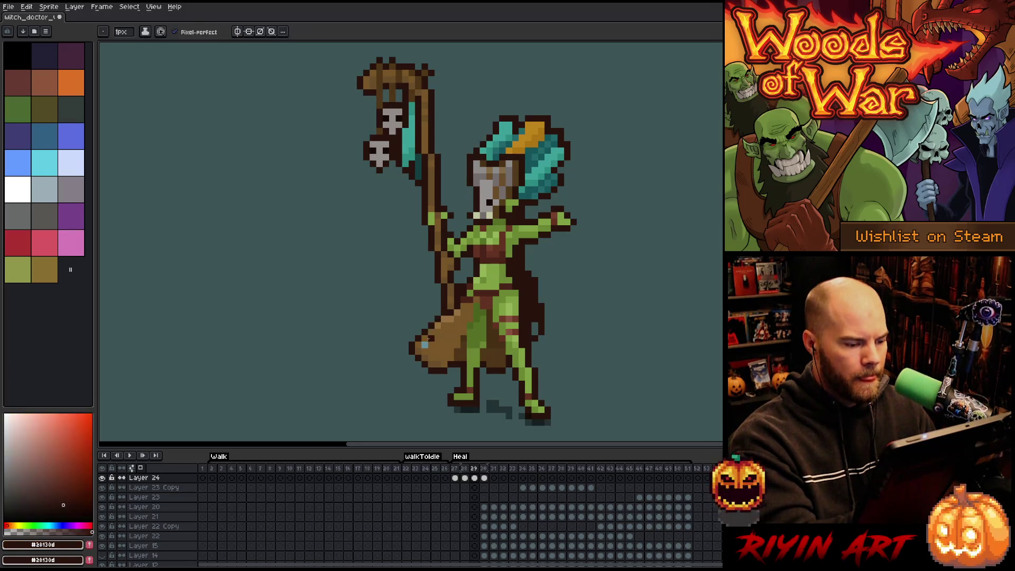
left_click_drag(434, 329, 412, 353)
key("e")
key("b")
left_click(432, 332)
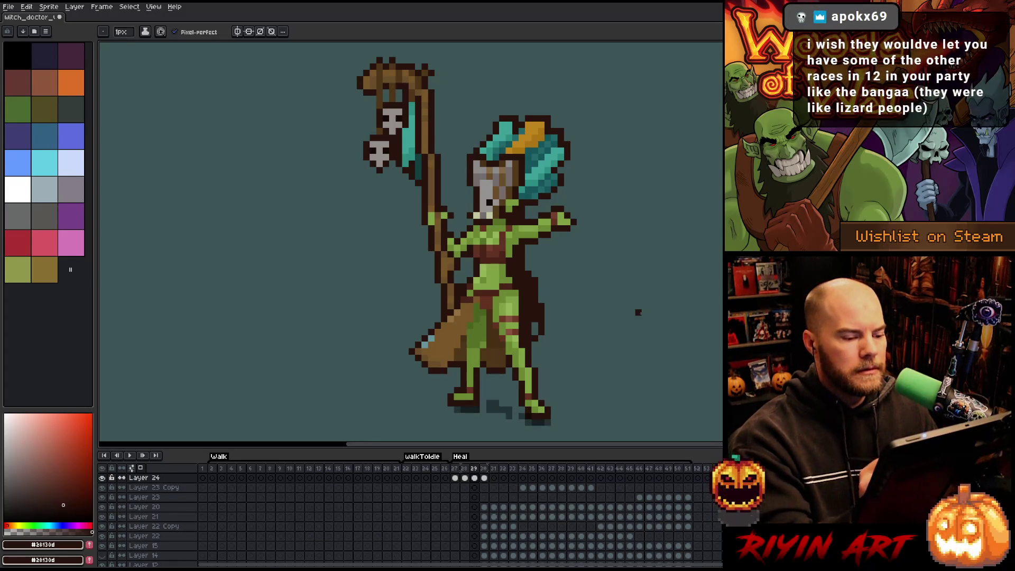
Play and stop the Heal animation to review the poses, picking the cloak brown.
key("Return")
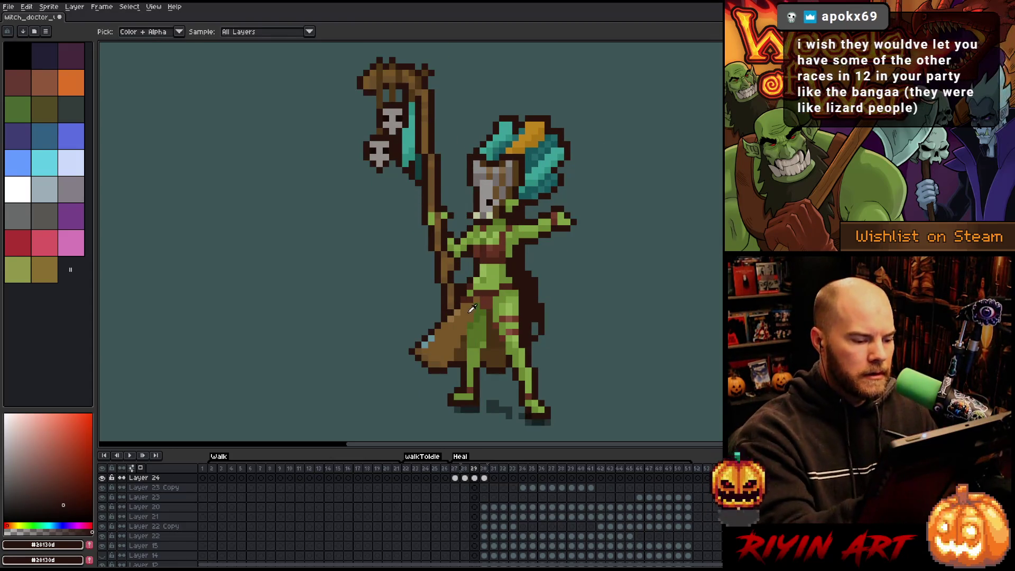
left_click(476, 280, "alt")
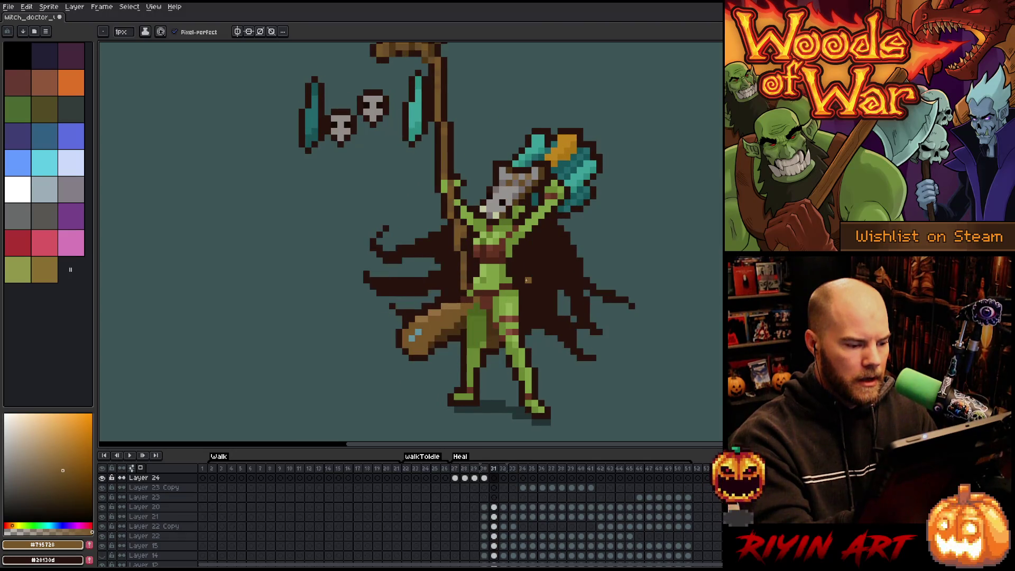
key("Return")
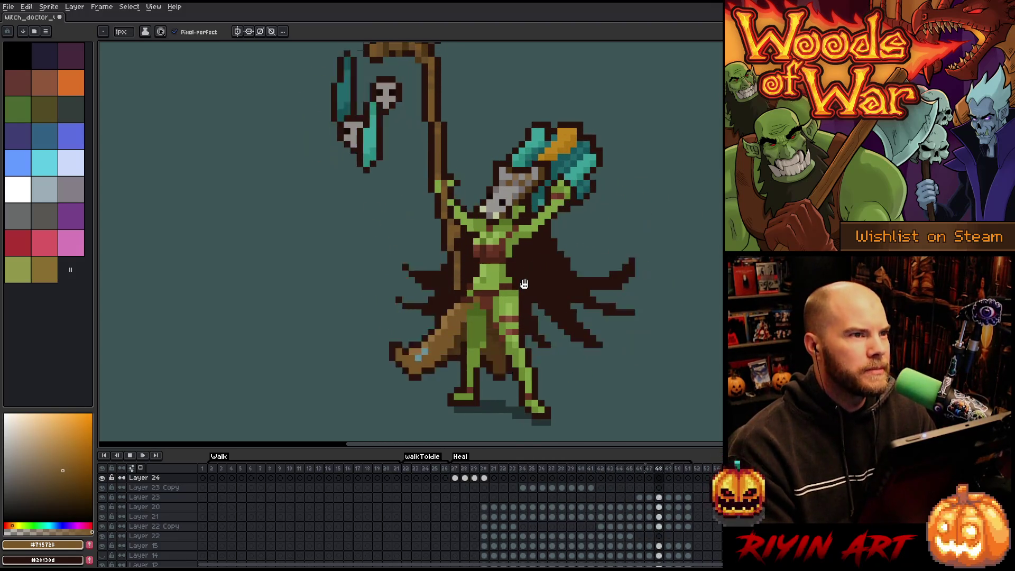
key("Return")
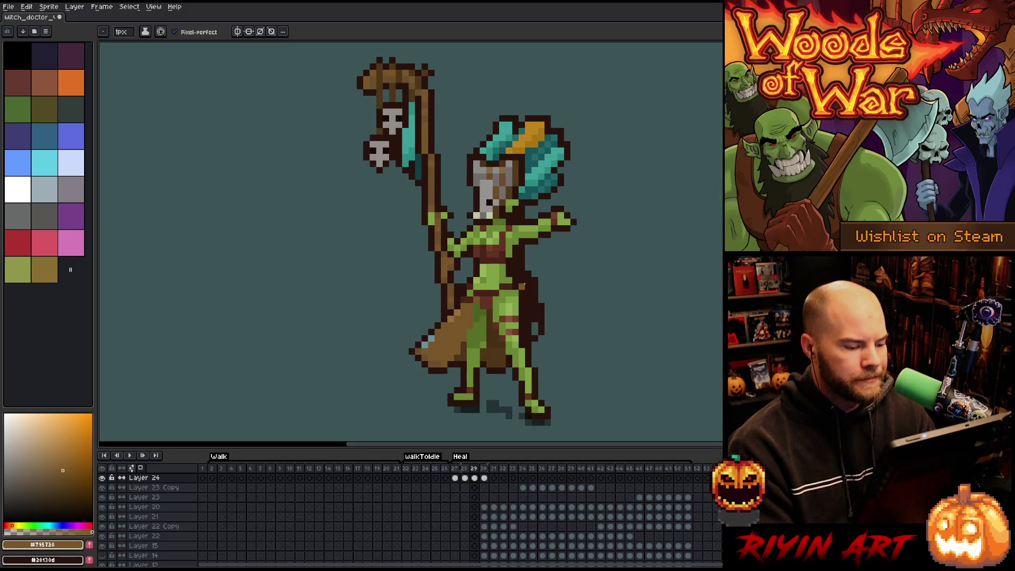
key("Return")
key("Return")
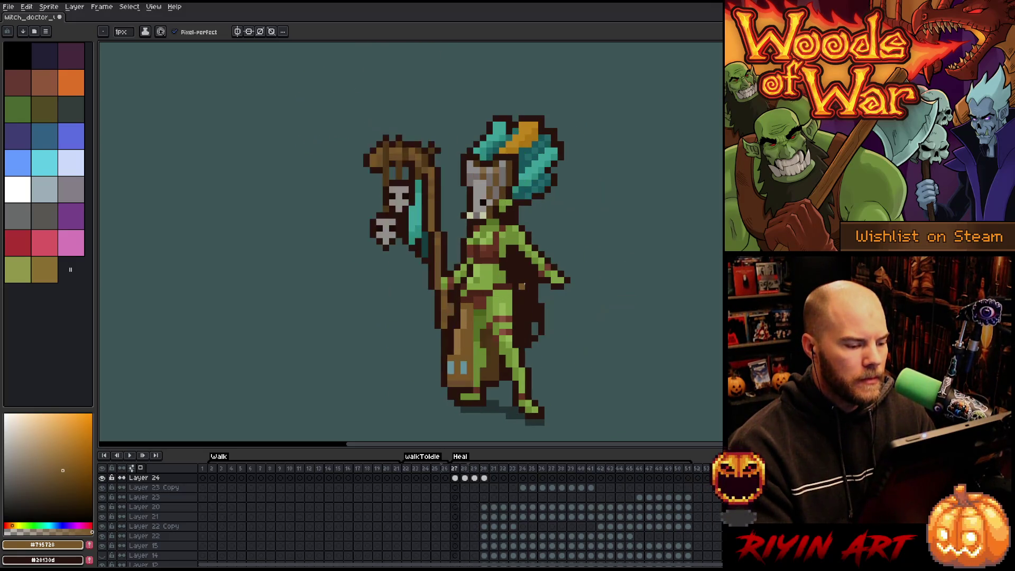
key("Return")
key("Return")
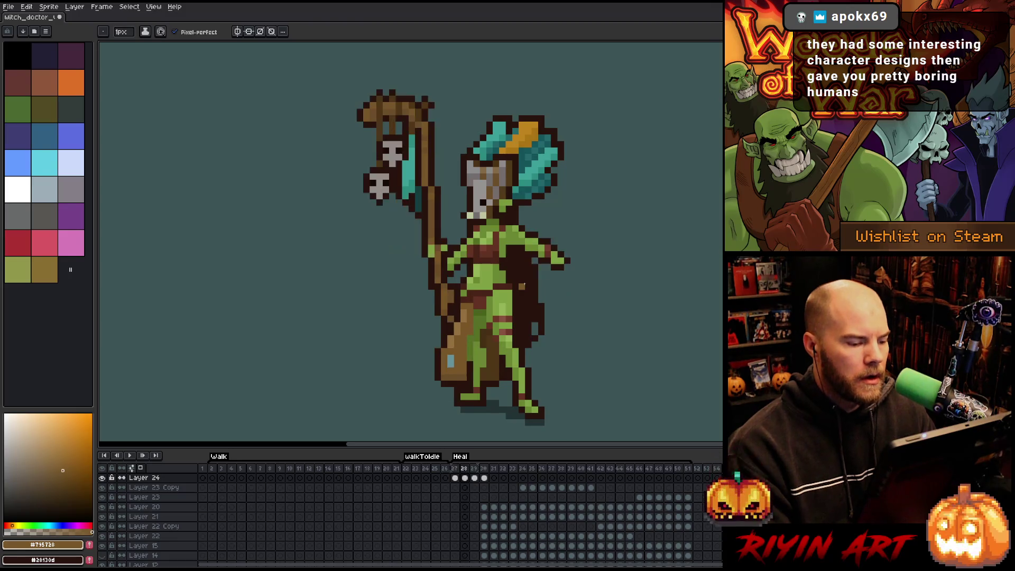
Pencil teal highlight and dark outline pixels along the lower staff's left edge.
left_click(449, 361, "alt")
left_click(438, 364)
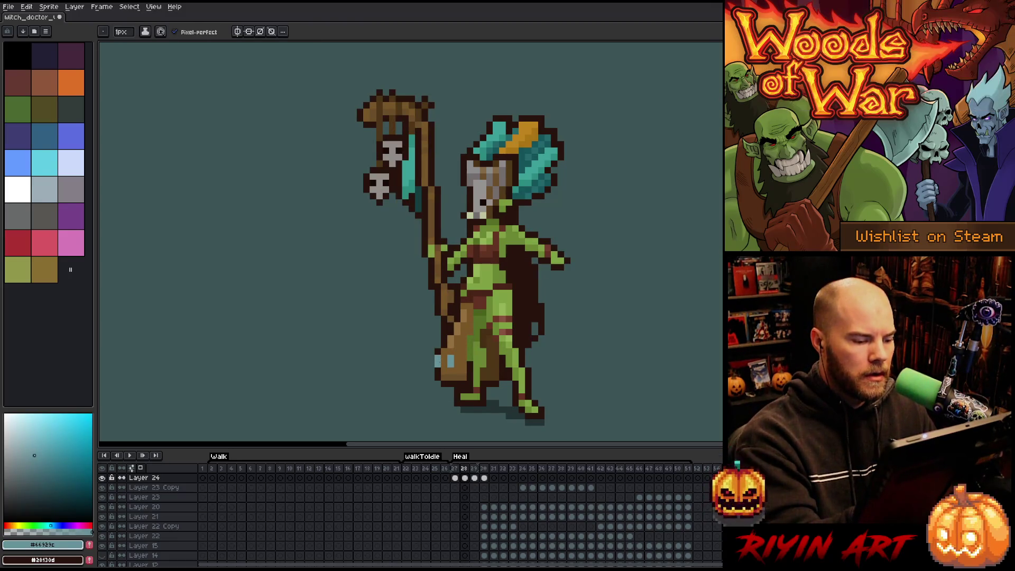
left_click(436, 339, "alt")
left_click(431, 362)
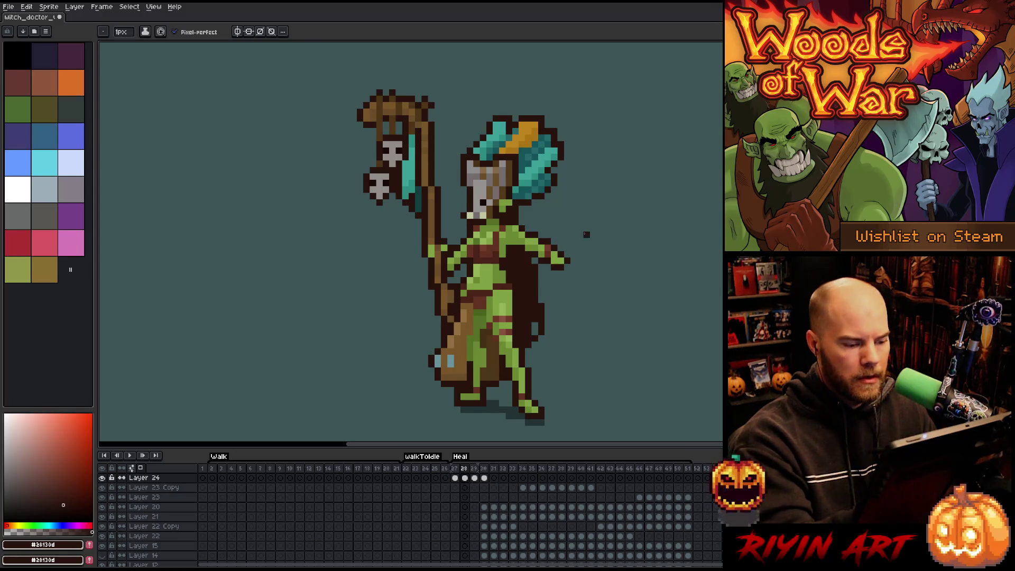
key("Left")
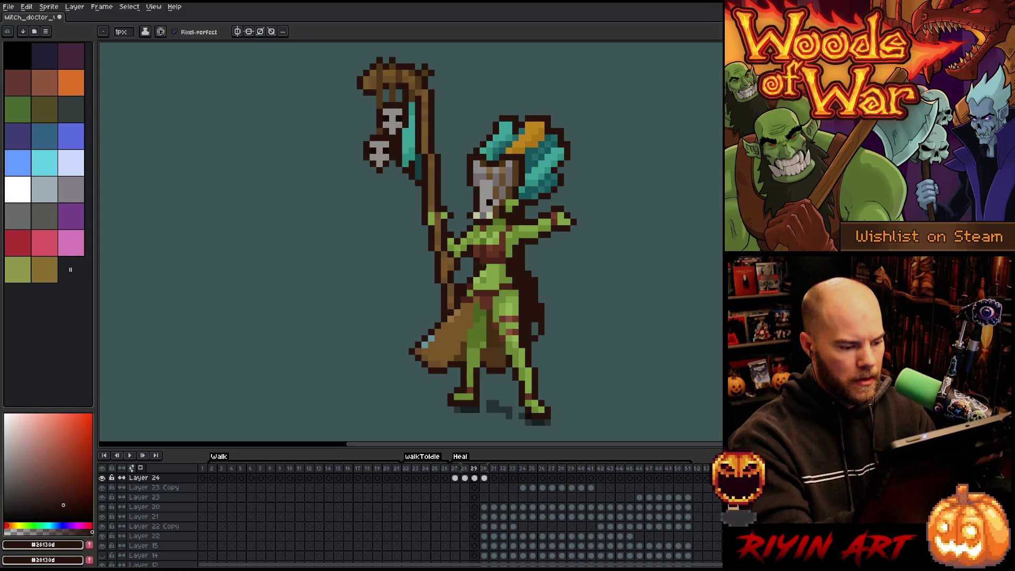
Lasso the lower-left cloak piece in frame 29 and shift it slightly downward.
key("Right")
key("Right")
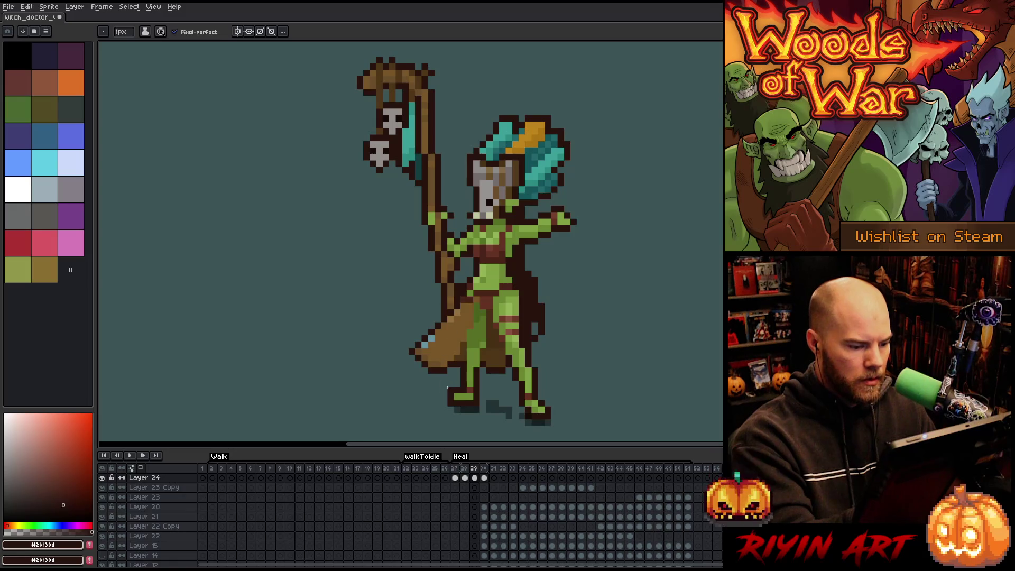
key("m")
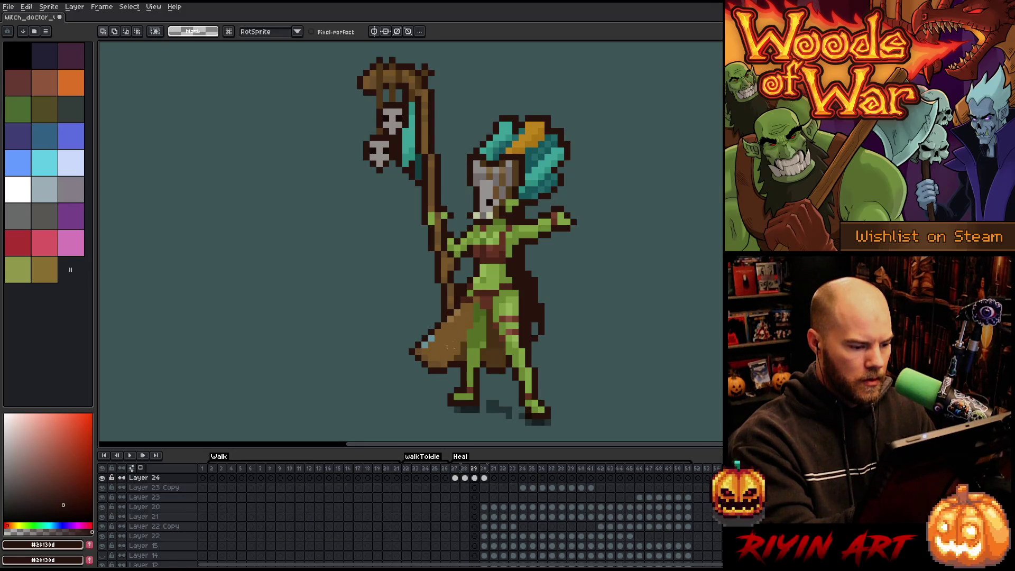
mouse_move(424, 339)
left_mouse_down()
mouse_move(441, 344)
mouse_move(451, 384)
mouse_move(402, 338)
mouse_move(423, 334)
left_mouse_up()
left_click_drag(442, 371, 444, 377)
key("Return")
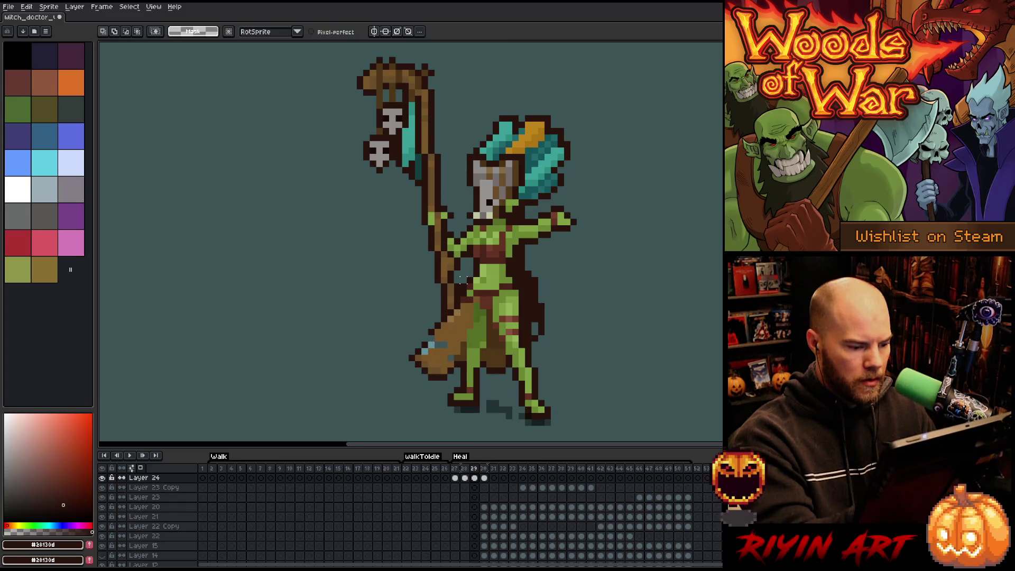
Tidy the moved cloak's edges, sampling cloak brown, dark outline and a light tan brown.
key("b")
left_click(452, 356, "alt")
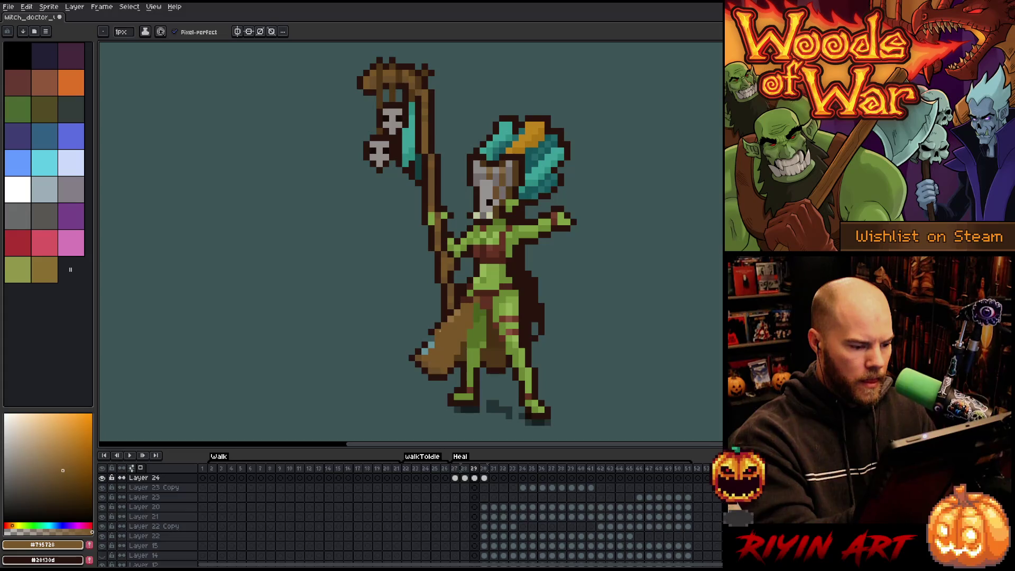
left_click(431, 331, "alt")
key("e")
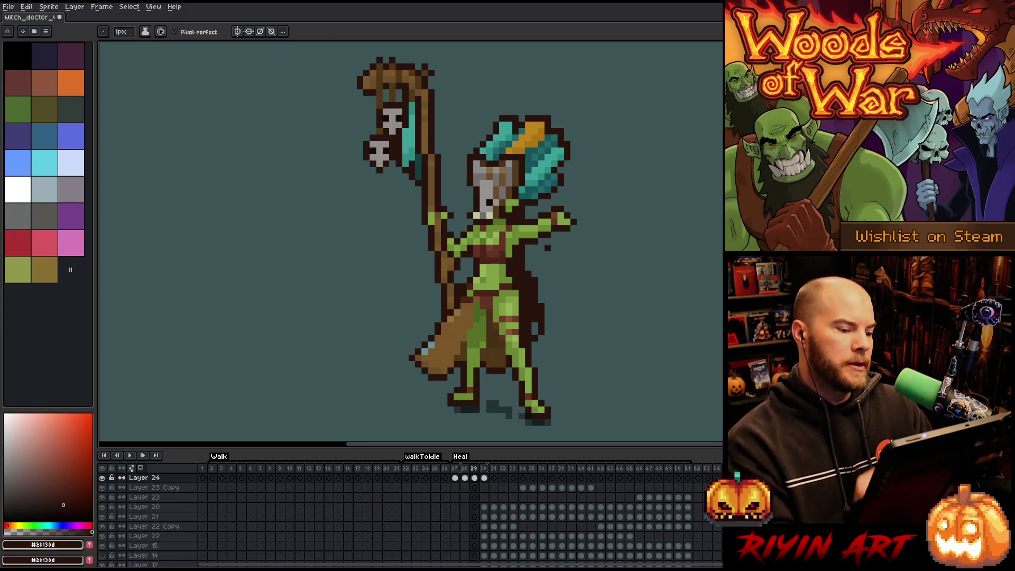
left_click(458, 313, "alt")
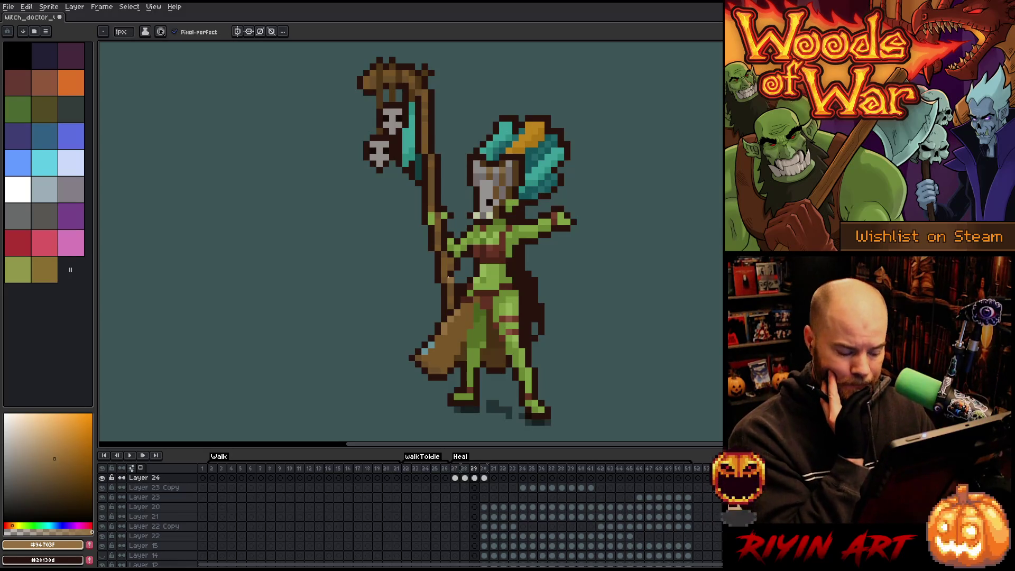
right_click(489, 260)
left_click(503, 264)
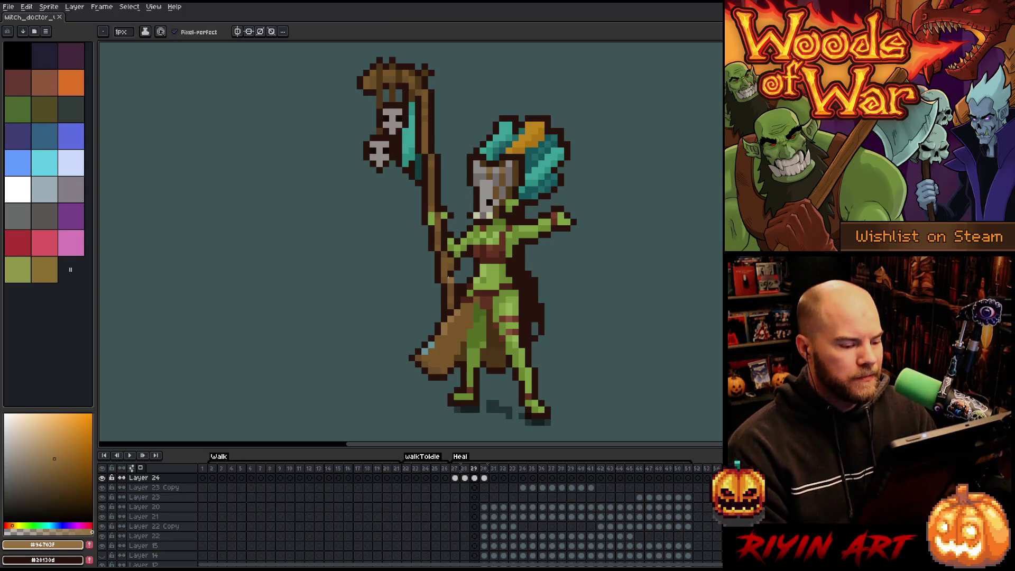
key("Right")
key("Return")
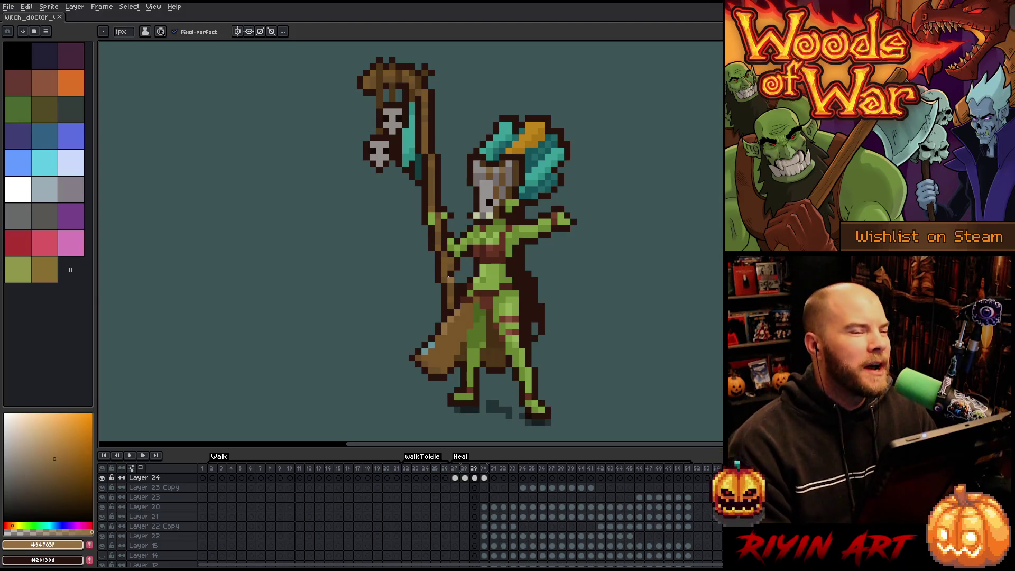
key("Return")
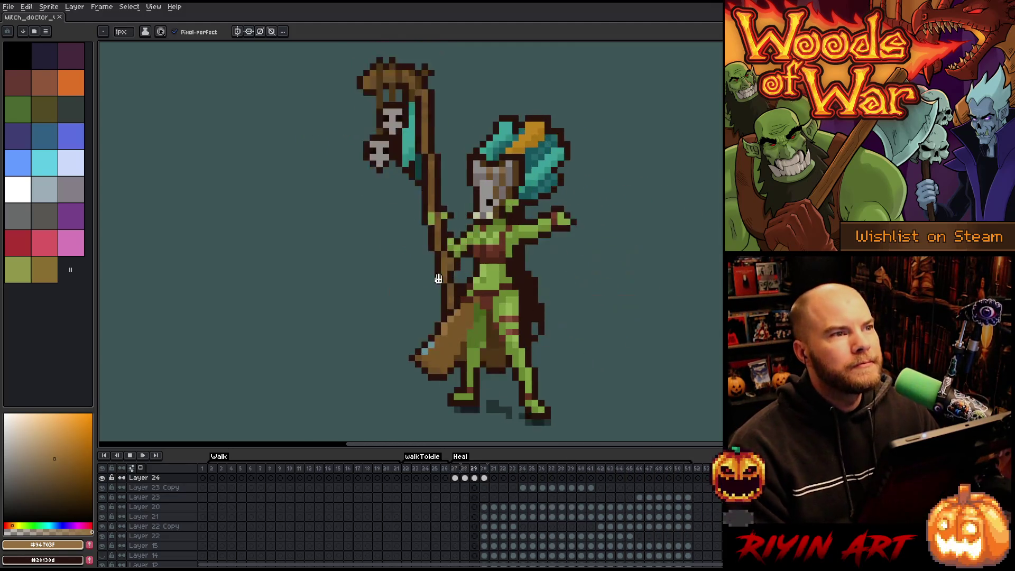
key("minus")
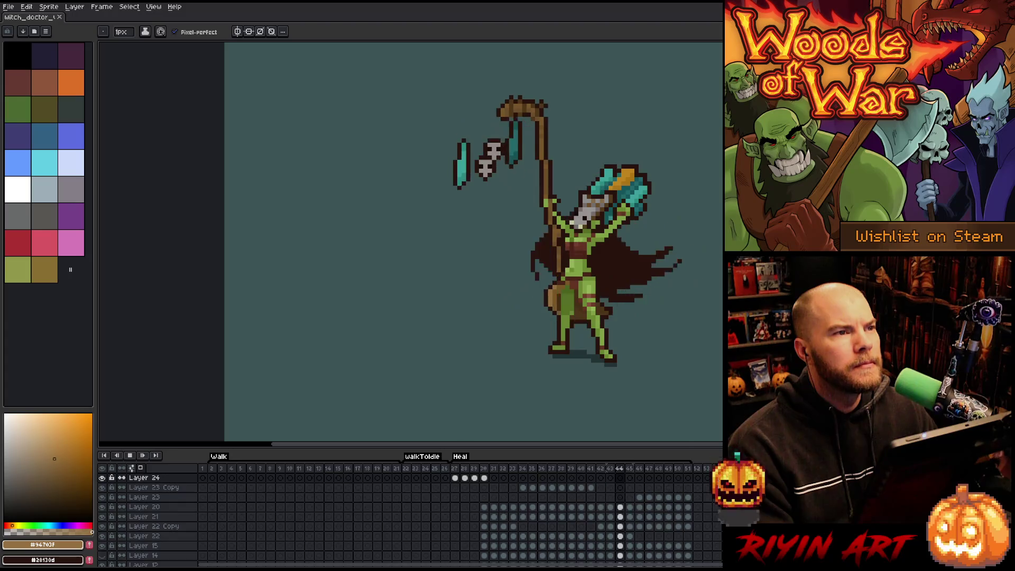
Stop the Heal playback from the timeline and step through neighbouring frames.
scroll(685, 235, "up", 1)
scroll(685, 235, "down", 1)
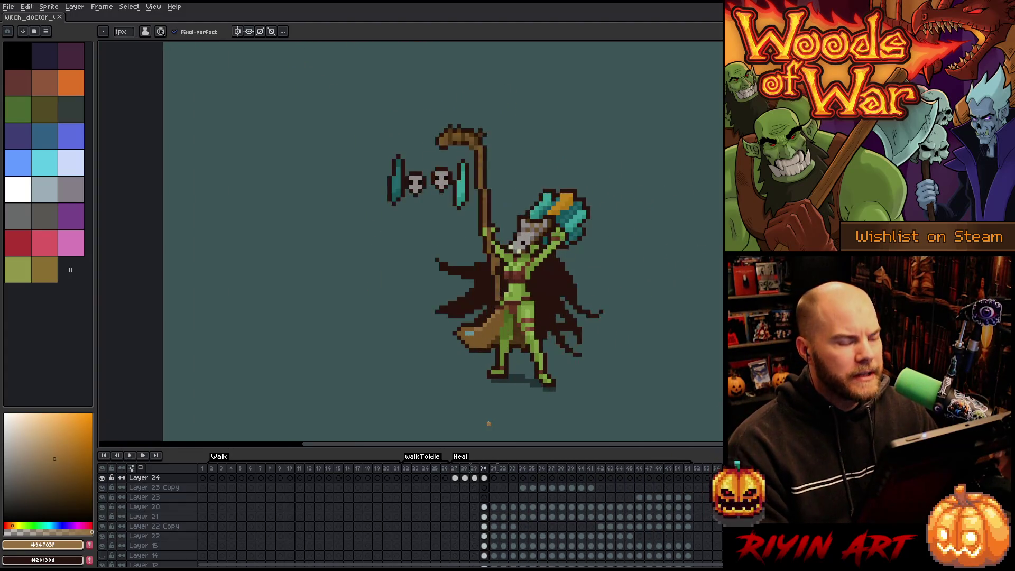
left_click(475, 472)
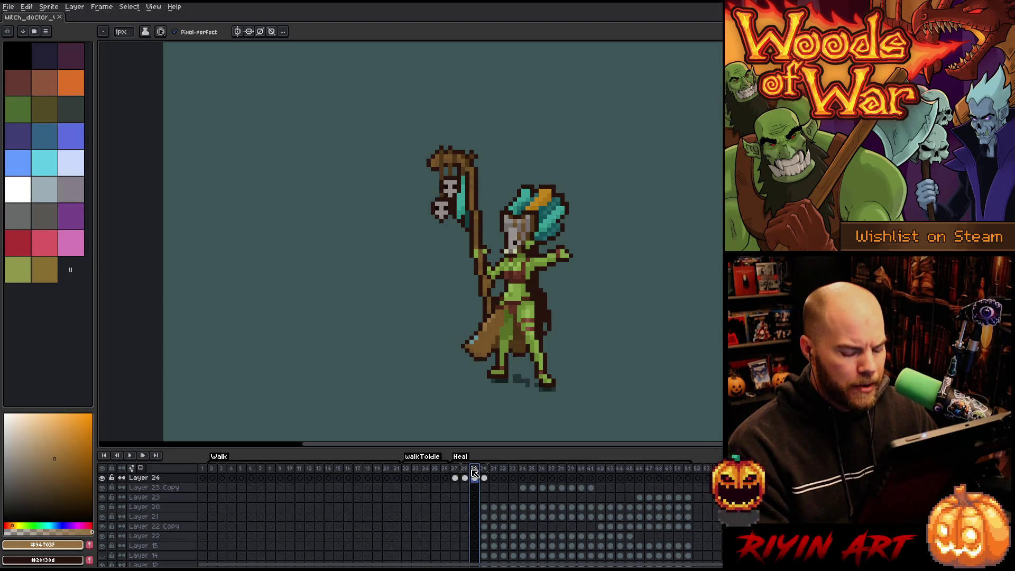
key("Left")
key("Right")
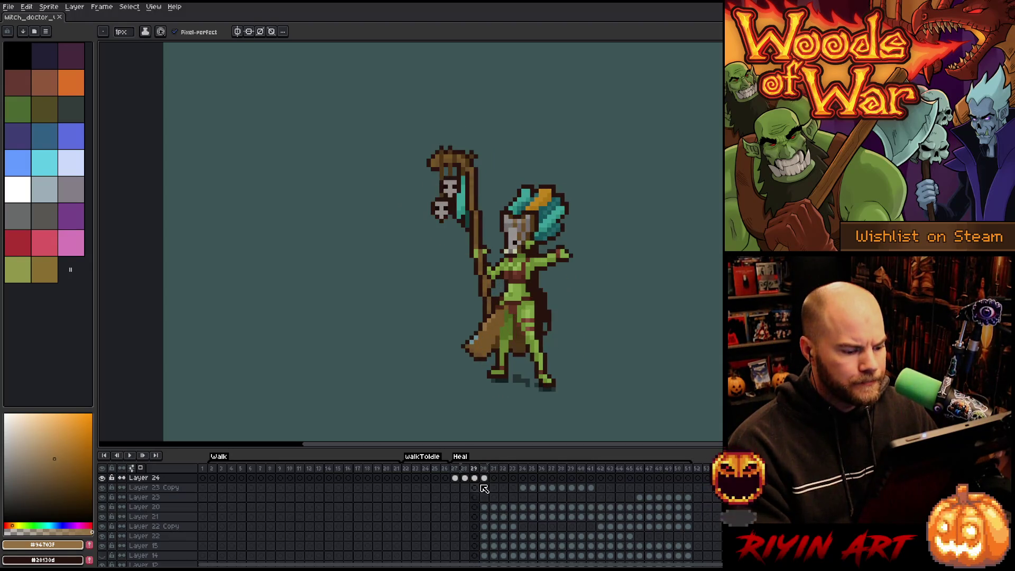
key("Right")
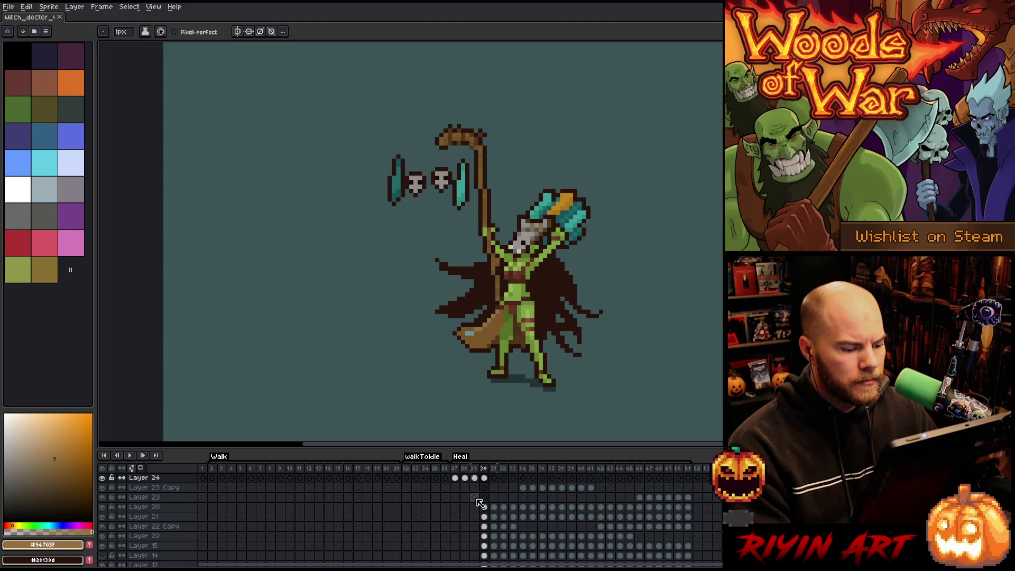
Compare frame 29 with its neighbours, stepping back to frame 27.
key("Left")
key("Right")
key("Left")
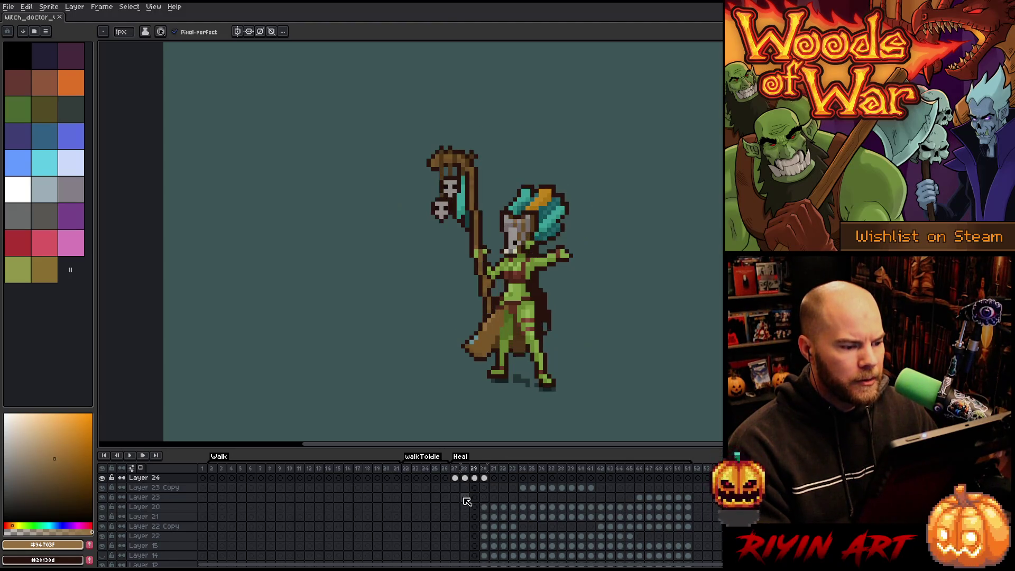
key("Right")
key("Left")
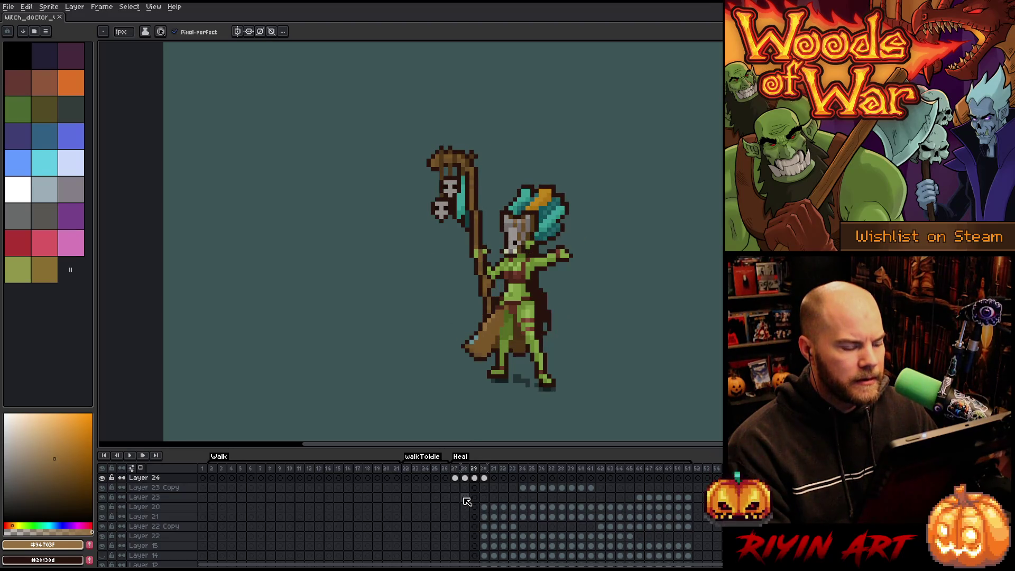
key("Left")
key("Left")
key("Right")
key("Right")
key("Left")
key("Left")
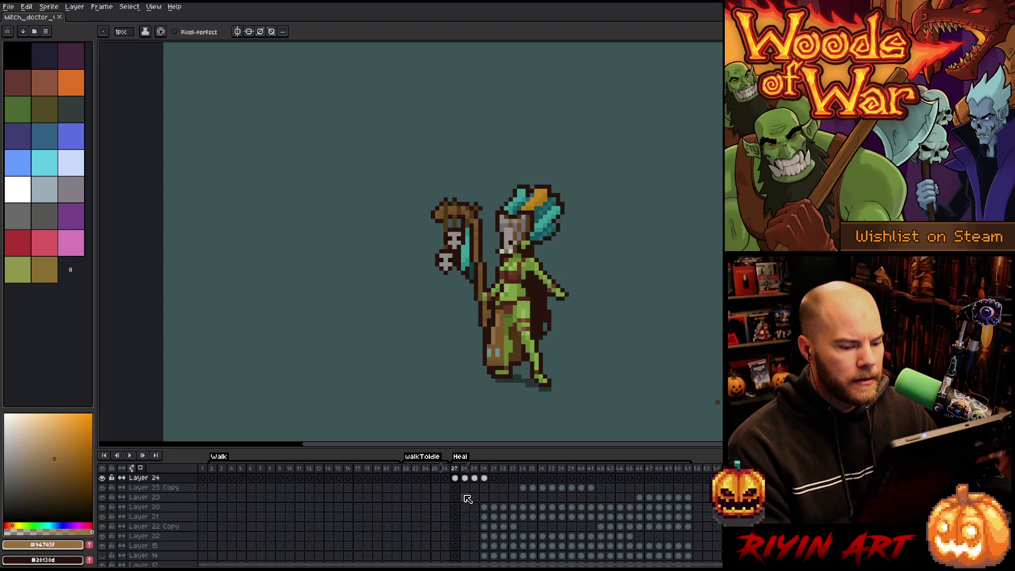
Flick between the frame 28 raised-staff pose and frame 29, ending on frame 27.
key("e")
key("Right")
key("Left")
key("Right")
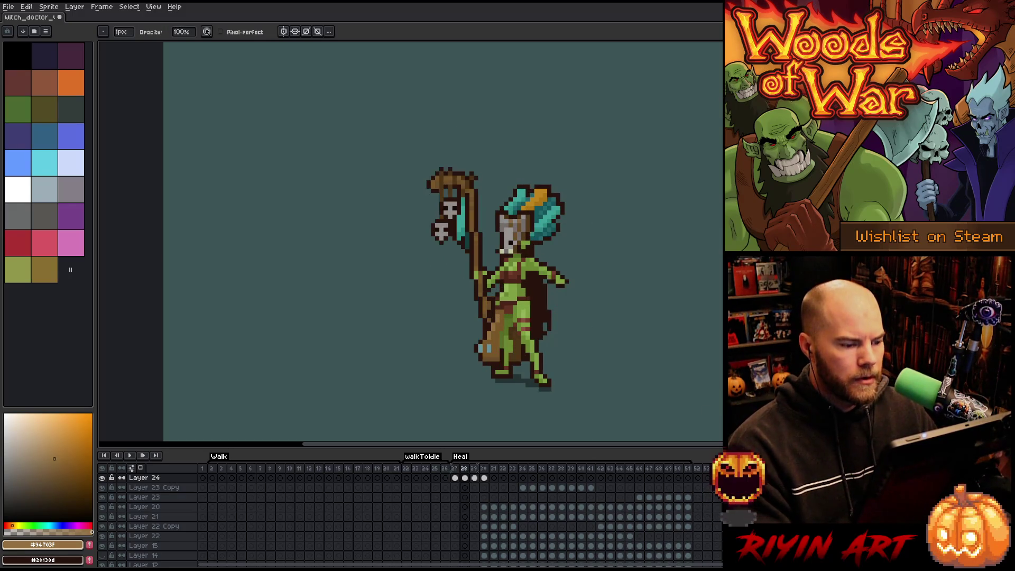
key("Right")
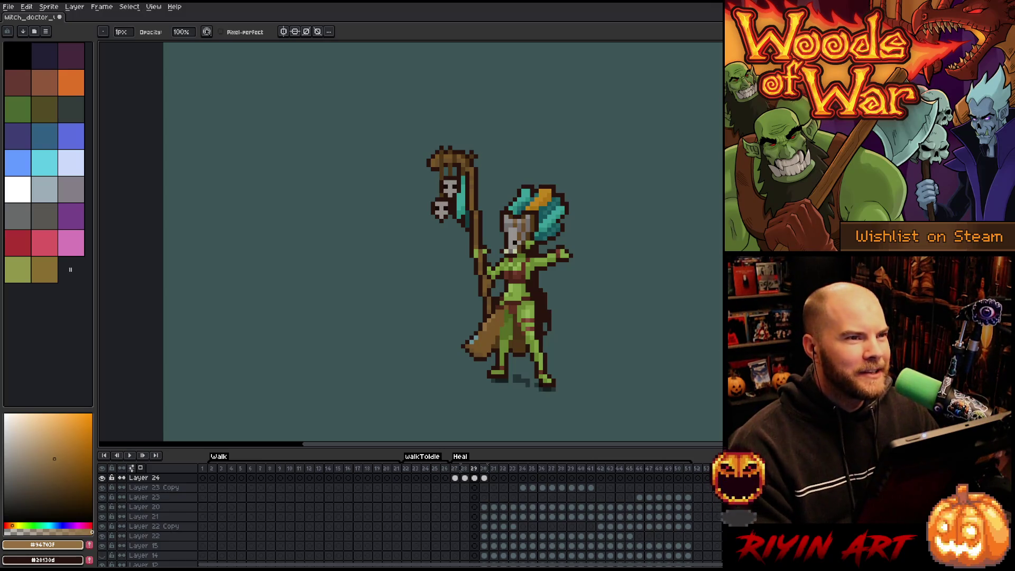
left_click(465, 516)
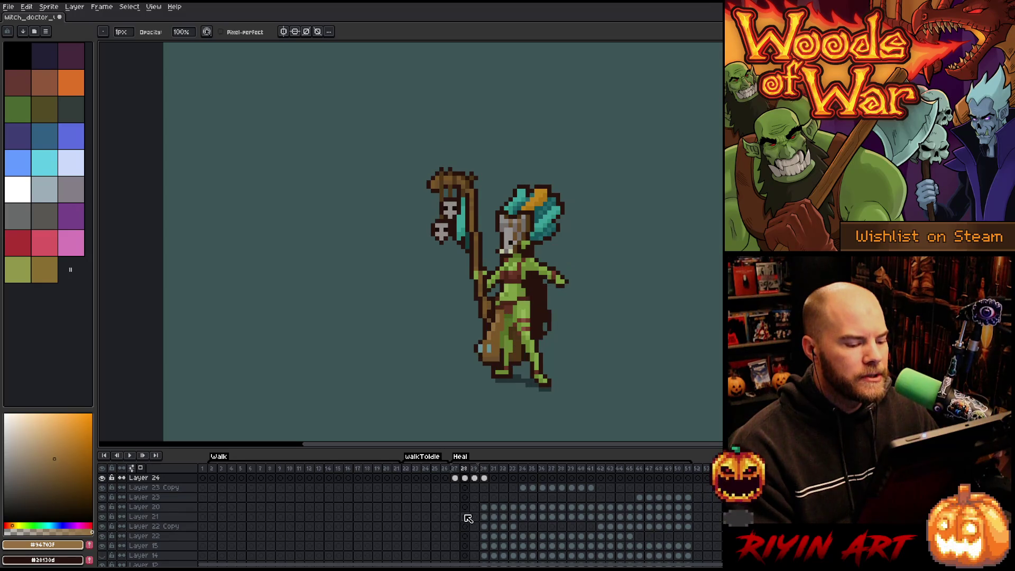
key("Left")
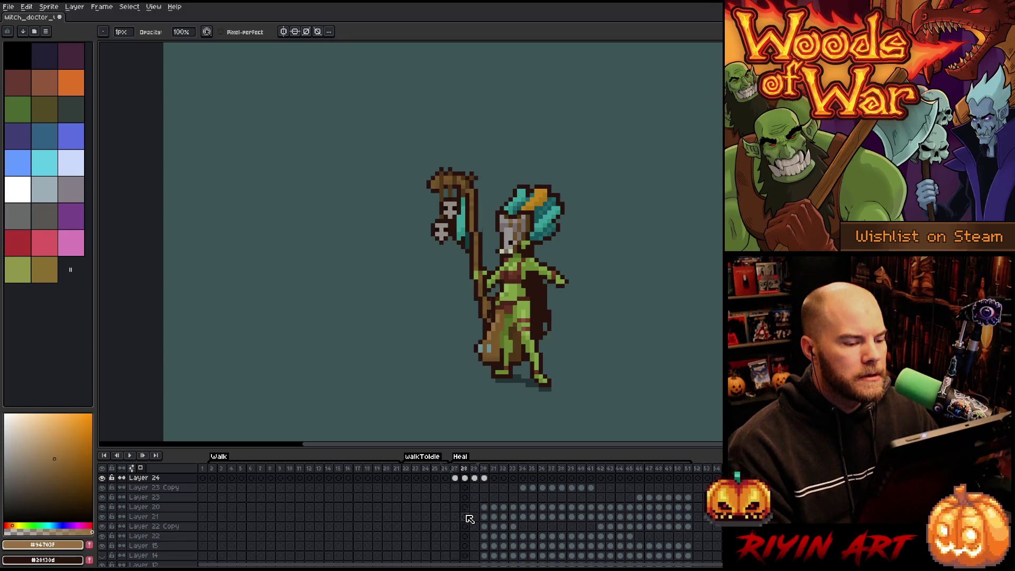
Select the witch dr layer from the sprite and flip around frame 29 to compare poses.
scroll(460, 324, "up", 5)
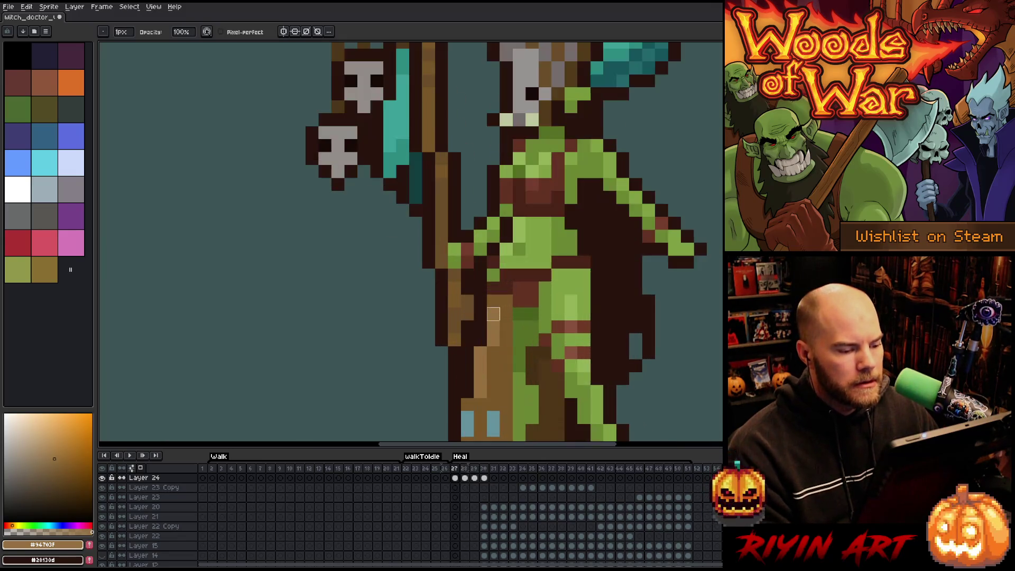
scroll(415, 353, "down", 3)
scroll(411, 362, "up", 2)
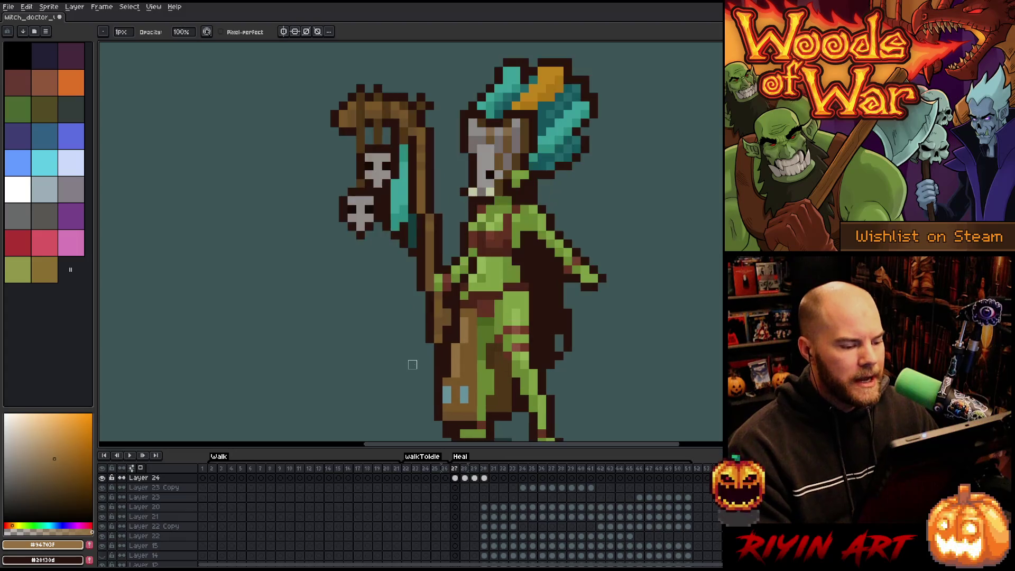
left_click(447, 347, "ctrl")
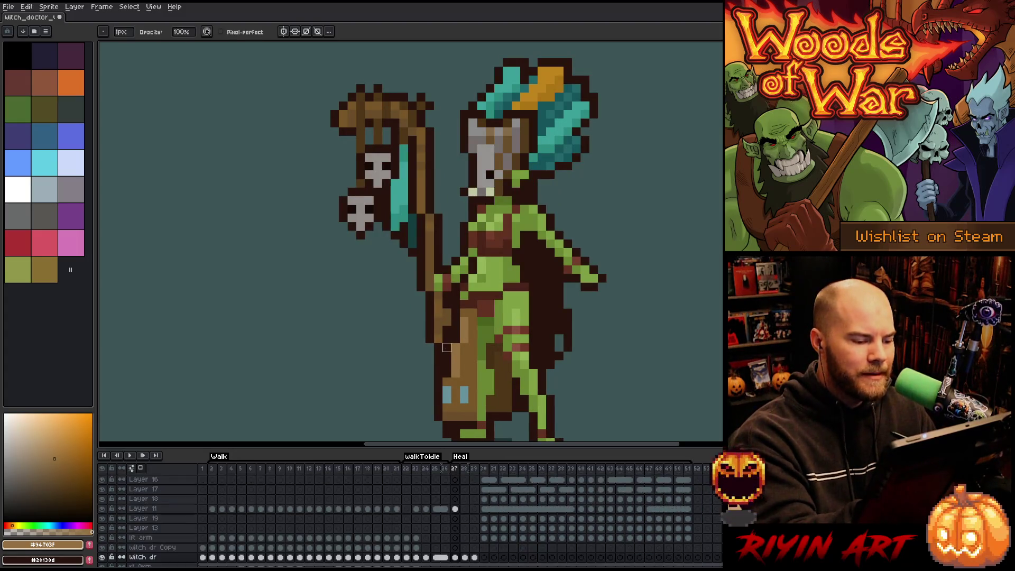
key("Right")
key("Right")
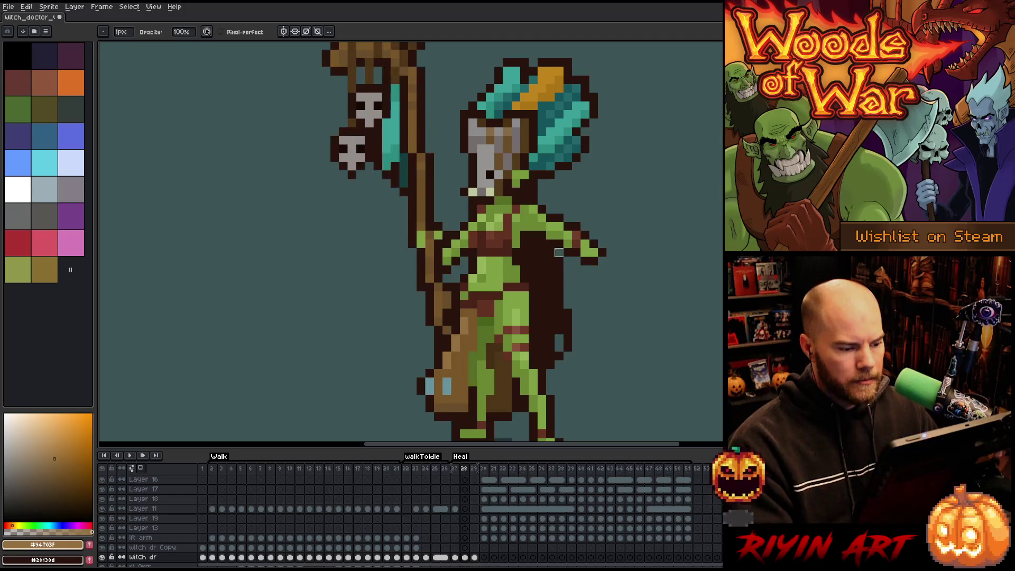
key("Left")
key("Left")
key("Right")
key("Right")
key("Right")
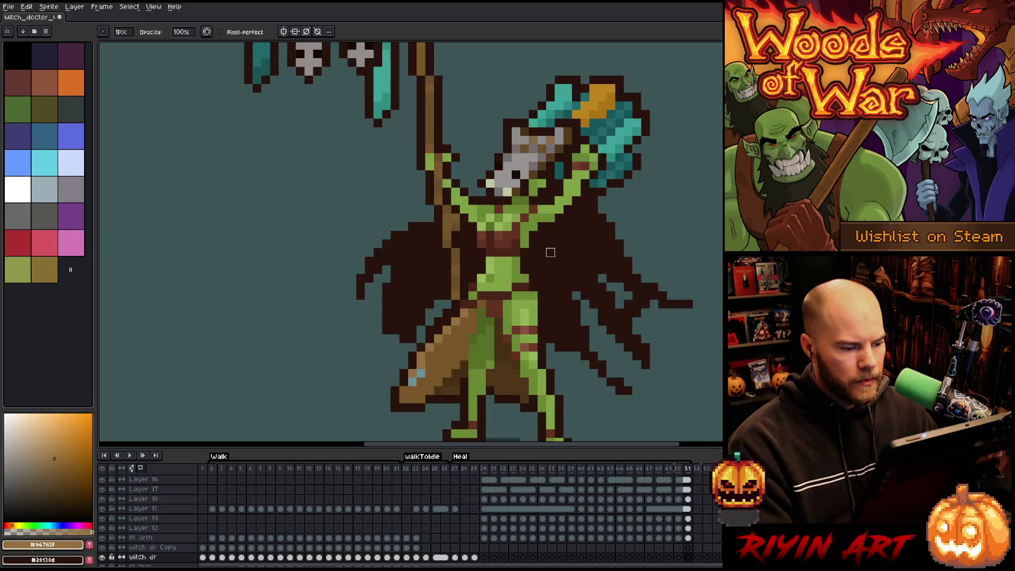
key("Left")
key("Left")
key("Right")
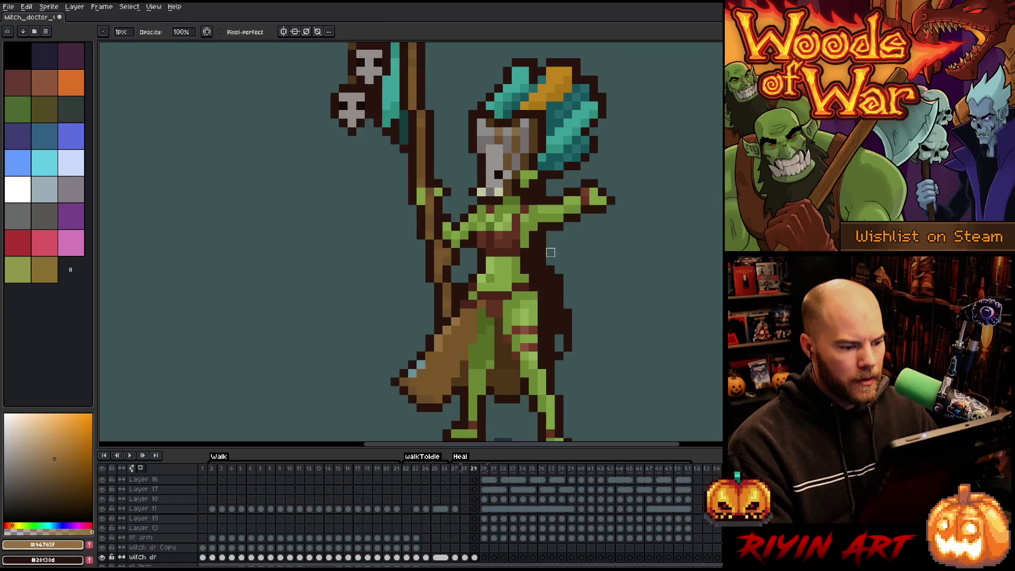
key("Left")
key("Right")
key("Left")
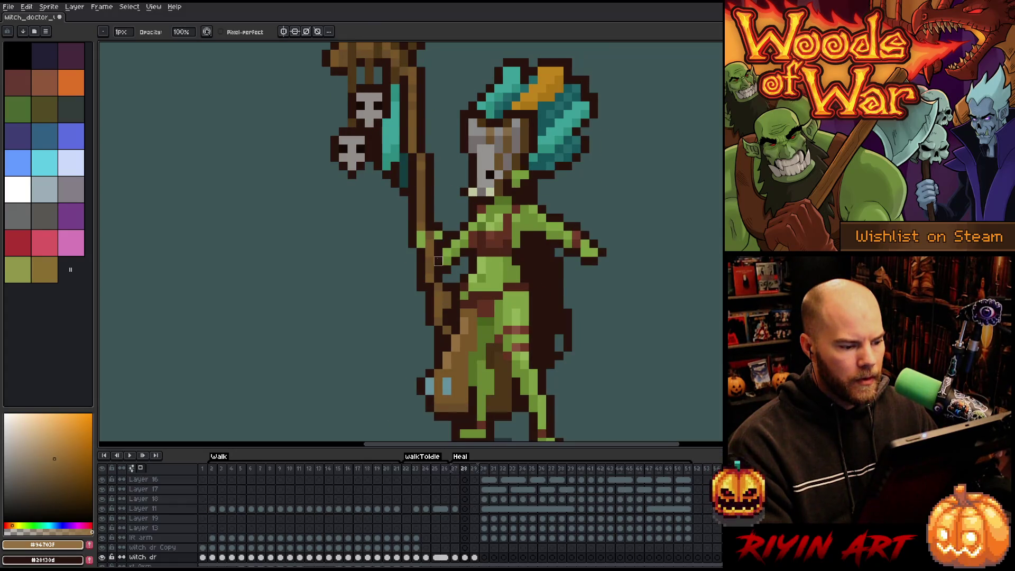
scroll(378, 298, "down", 2)
key("Right")
scroll(379, 302, "down", 1)
key("Left")
key("Left")
scroll(379, 302, "up", 2)
scroll(375, 302, "down", 1)
scroll(373, 303, "up", 1)
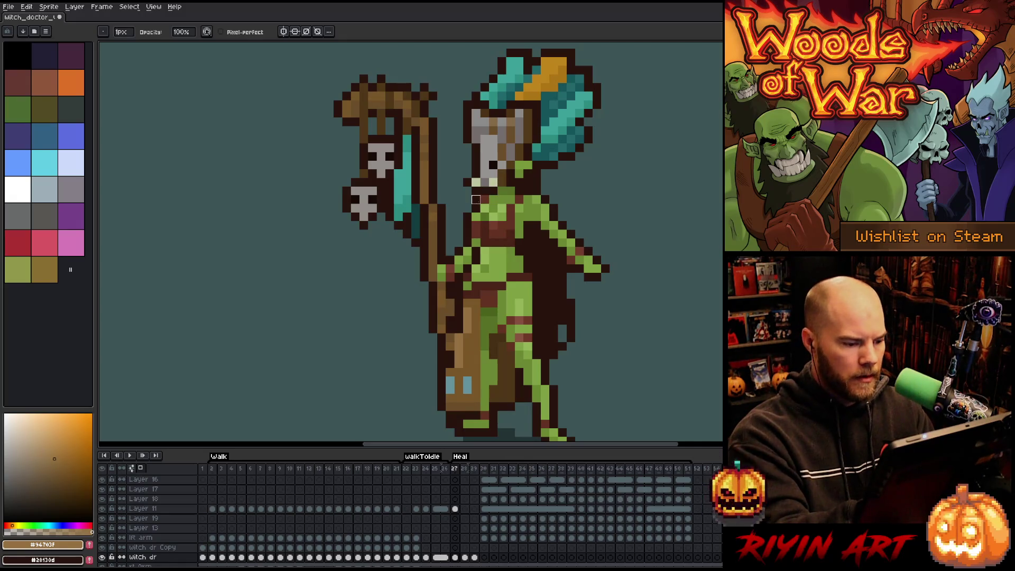
key("Right")
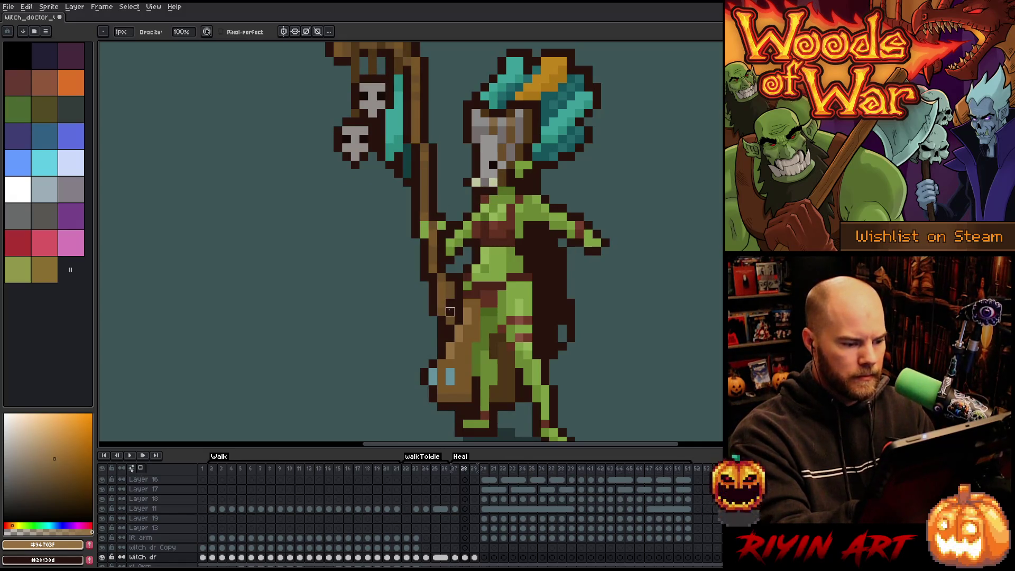
left_click(450, 329, "ctrl")
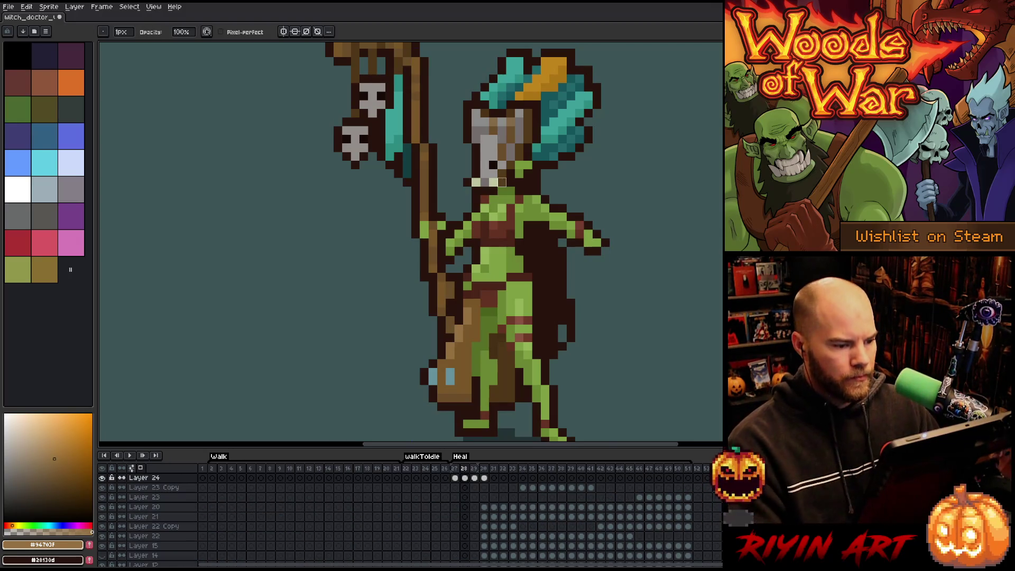
scroll(502, 182, "down", 2)
scroll(462, 285, "up", 2)
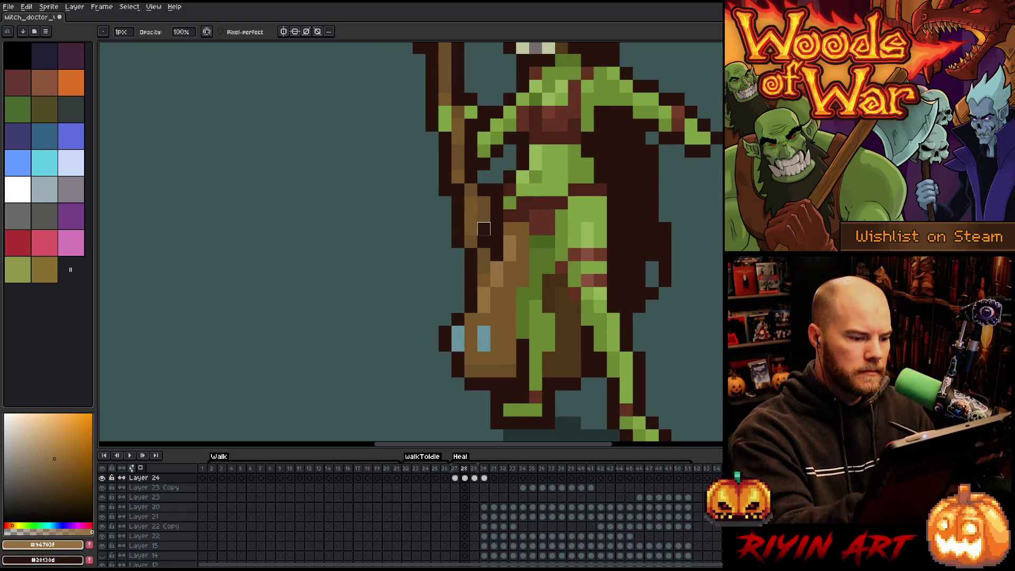
key("Left")
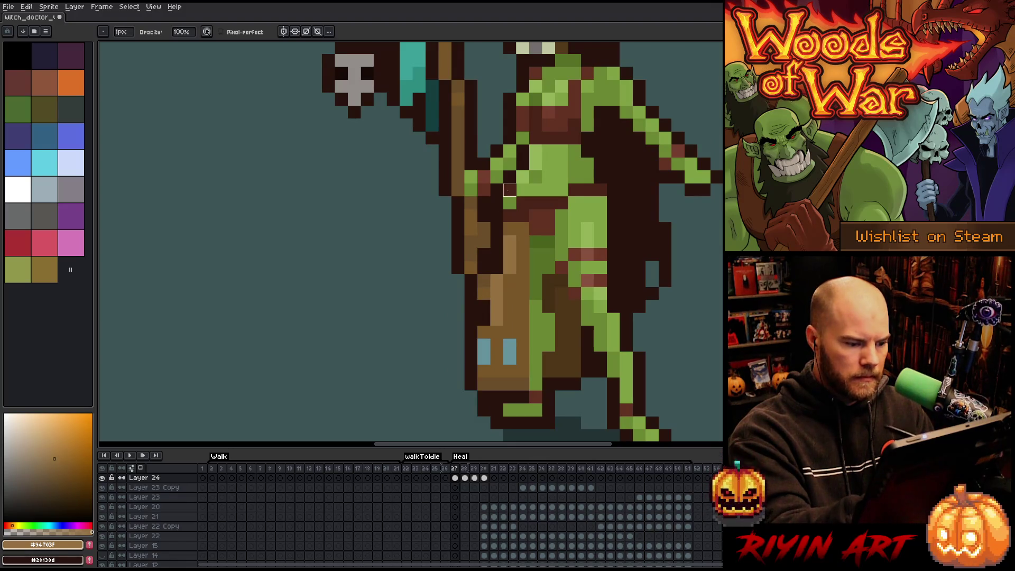
left_click(484, 313, "ctrl")
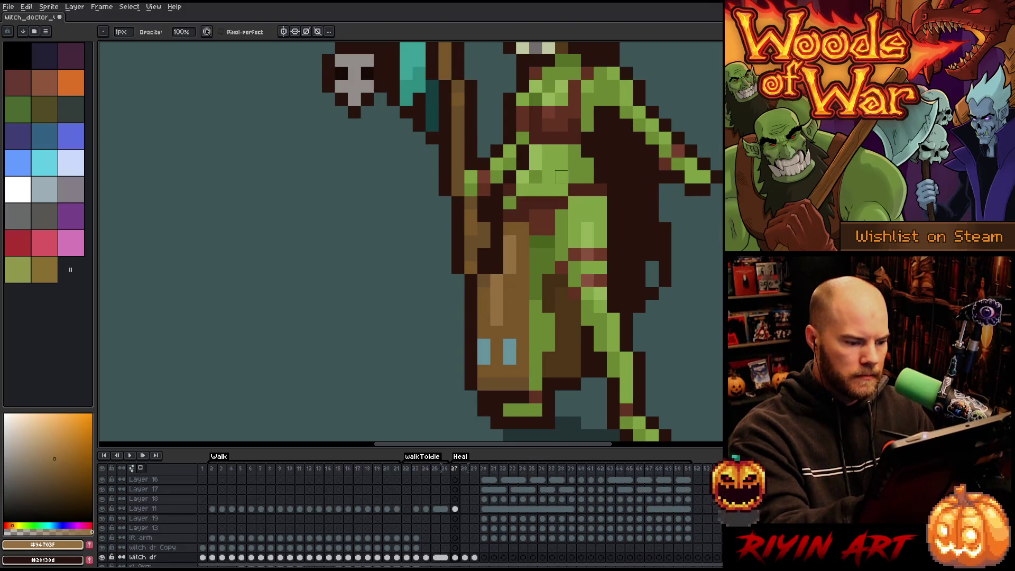
scroll(541, 226, "down", 5)
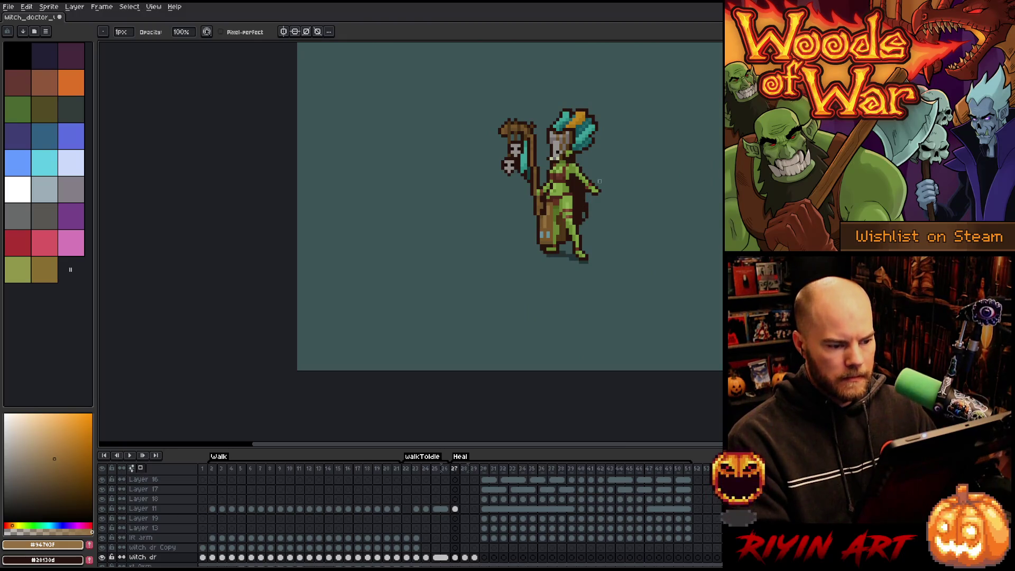
key("Left")
key("Right")
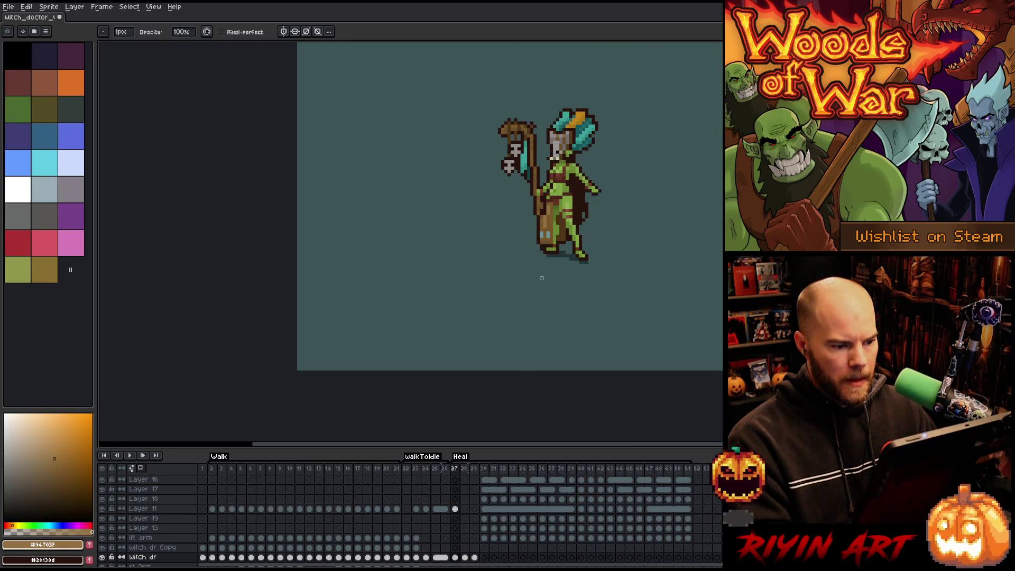
key("Return")
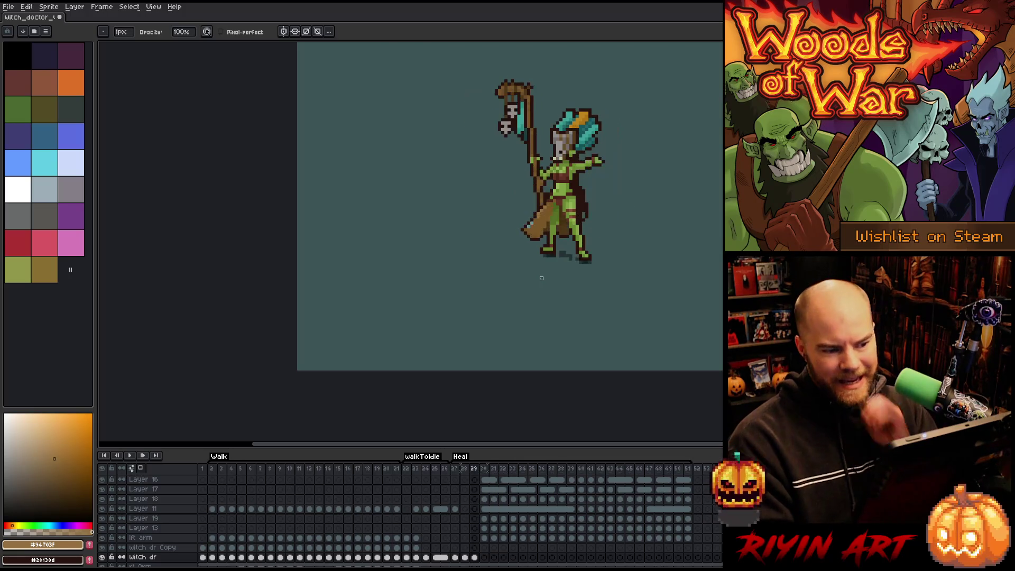
key("Left")
key("Left")
key("Right")
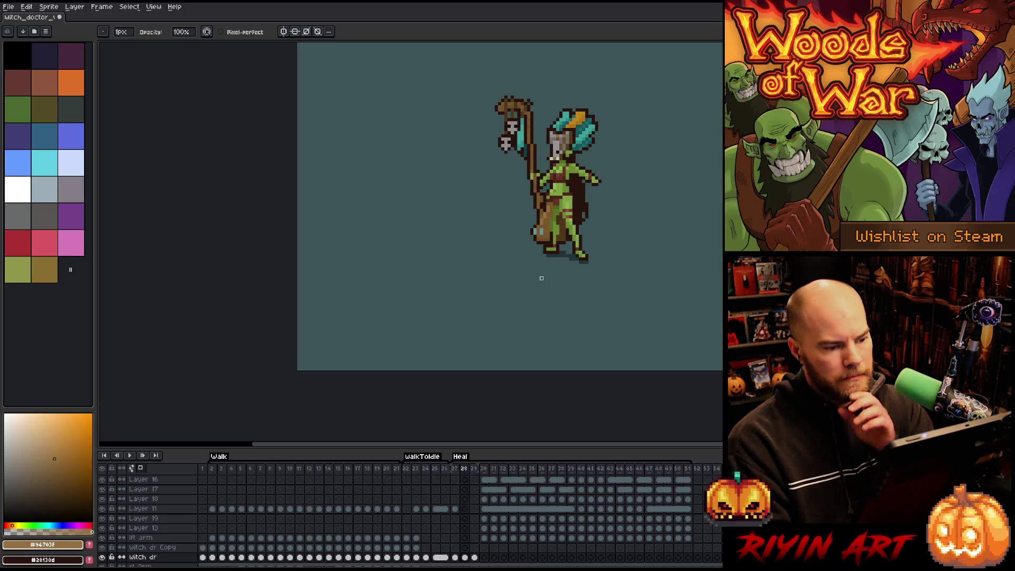
key("Right")
key("Left")
scroll(542, 274, "up", 2)
scroll(545, 222, "down", 3)
scroll(541, 221, "up", 3)
scroll(540, 221, "up", 2)
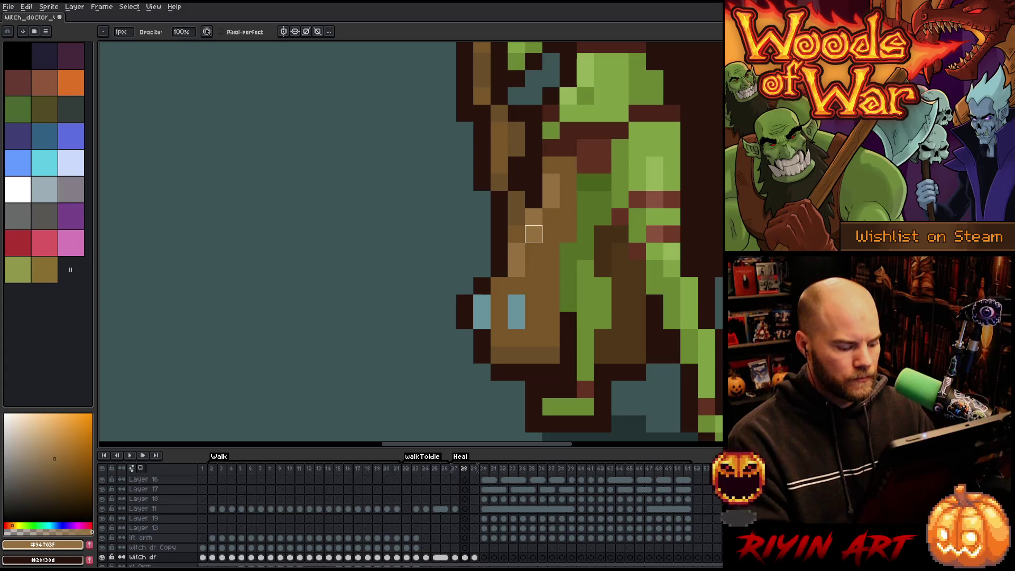
On frame 27, make the witch dr layer active and restore a staff pixel to dark brown.
key("v")
key("Left")
left_click(535, 249)
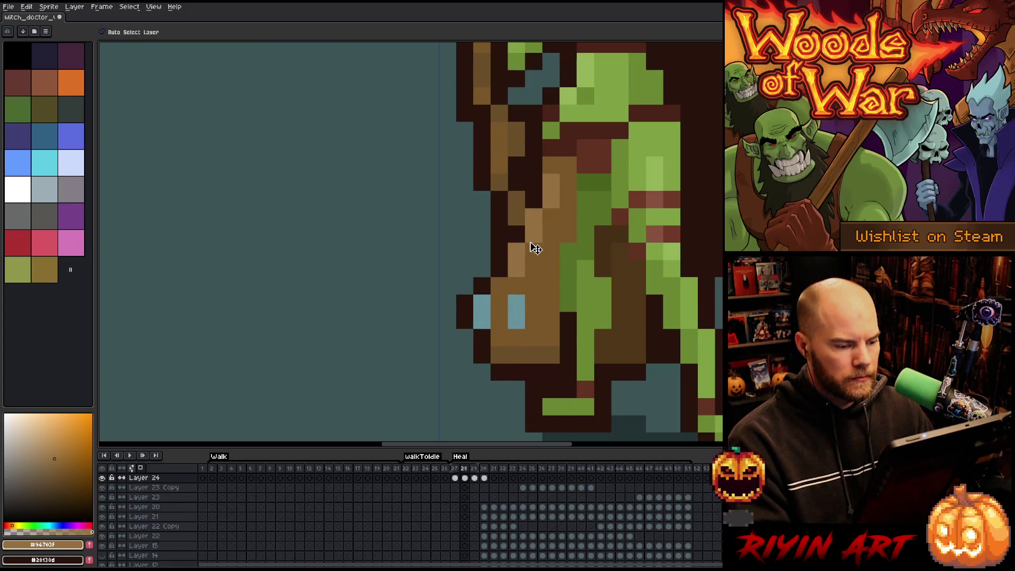
left_click(536, 249)
key("ctrl+z")
Step through the Heal frames, comparing frames 28 and 29 and settling on frame 29.
key("b")
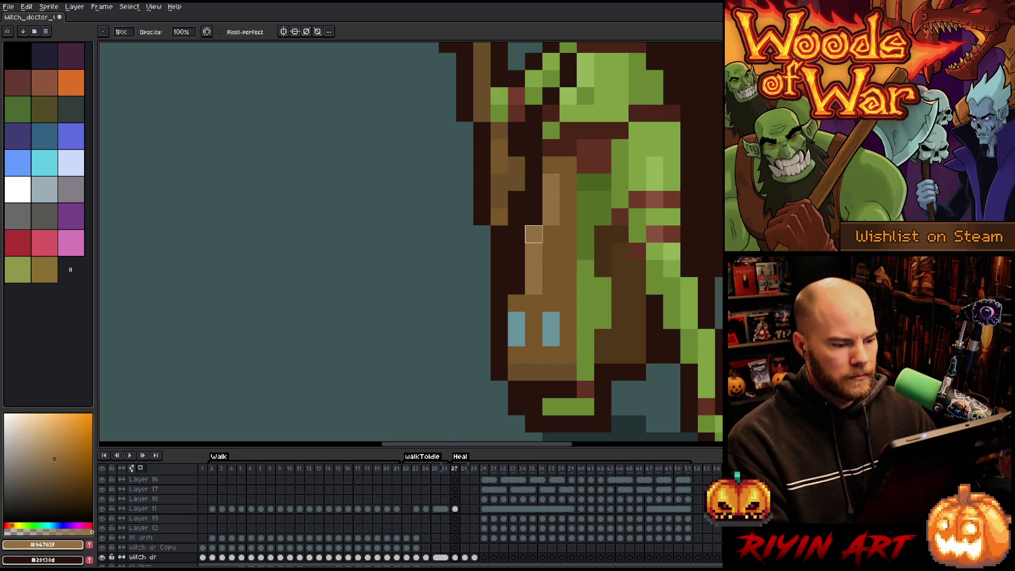
scroll(536, 248, "down", 3)
key("Right")
key("Right")
key("Right")
key("Left")
key("Left")
key("Left")
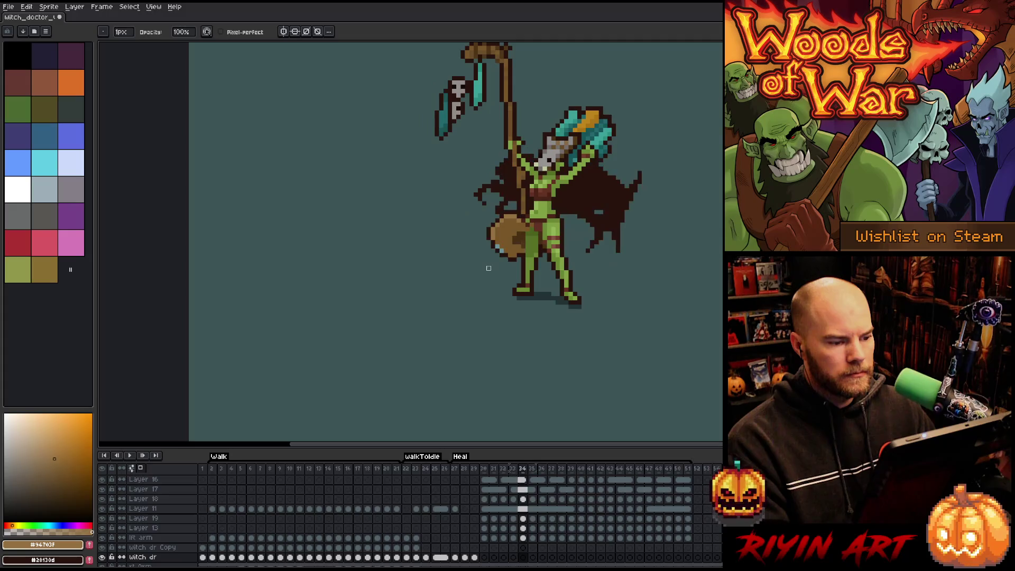
key("Right")
key("Right")
key("Right")
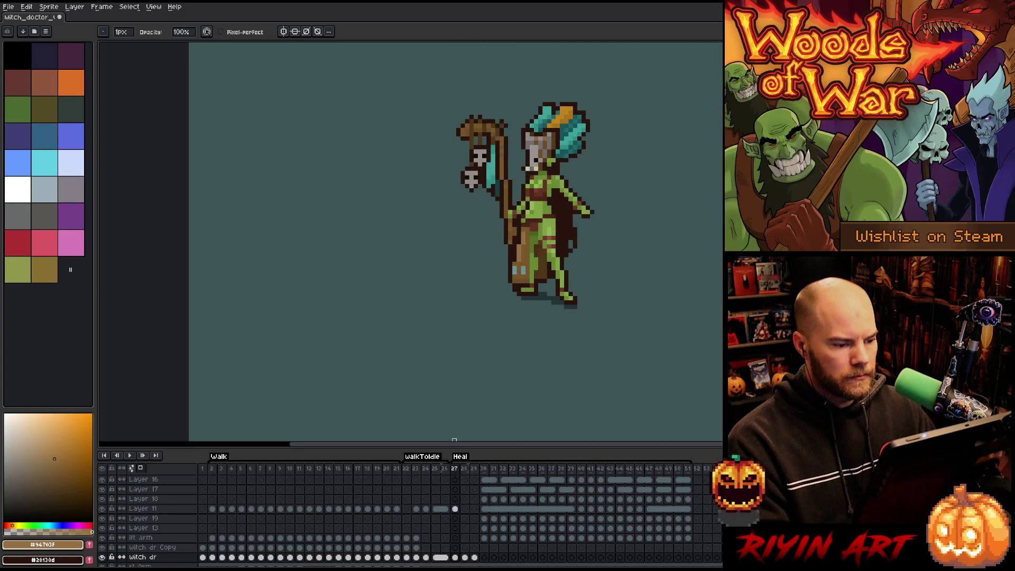
key("Left")
key("Left")
key("Left")
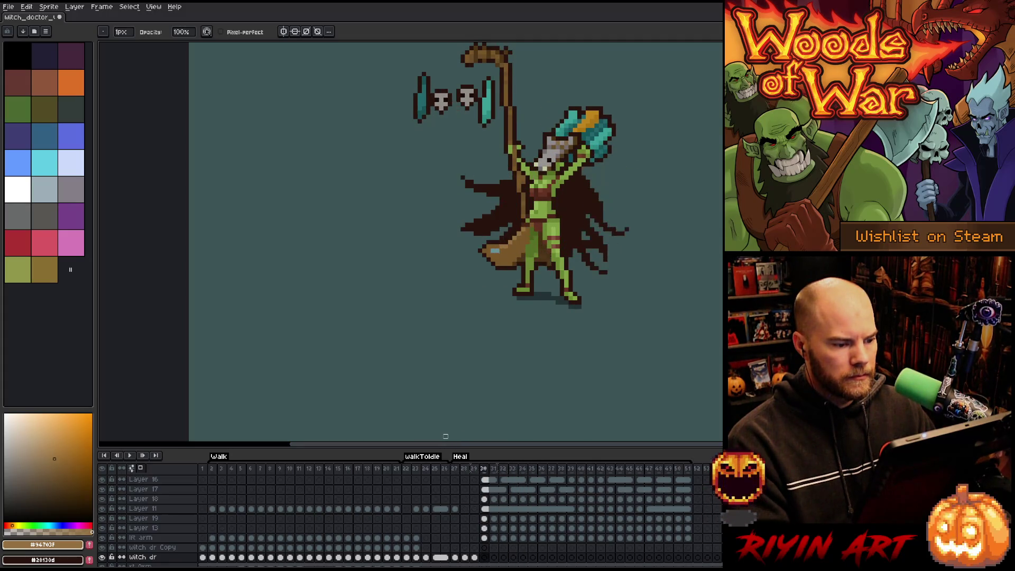
key("Right")
key("Left")
key("Right")
Eyedrop the light blue and add light-blue highlight pixels to the brown staff end in frame 29.
scroll(475, 242, "up", 1)
scroll(476, 242, "up", 1)
left_click(539, 294, "alt")
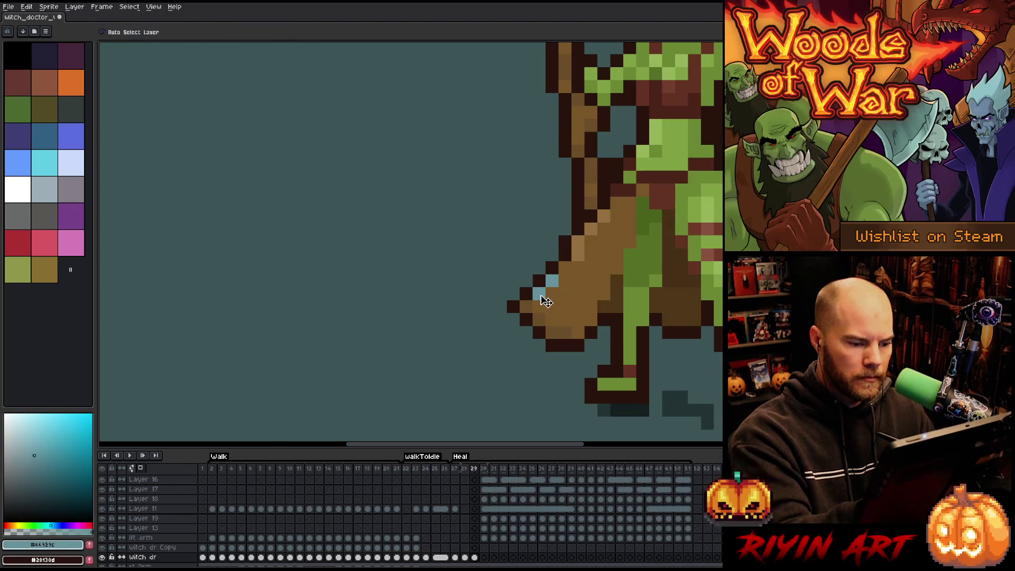
left_click(552, 280, "ctrl")
left_click(552, 307)
left_click(565, 294)
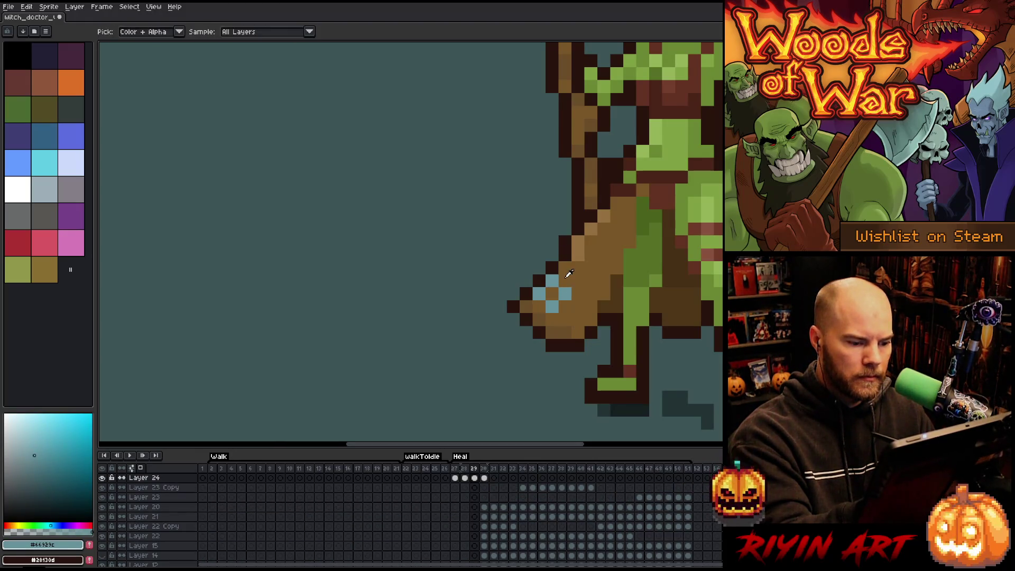
left_click(552, 294, "alt")
Step through frames 28 to 42 to check the highlight, then play the Heal animation.
key("Left")
key("Right")
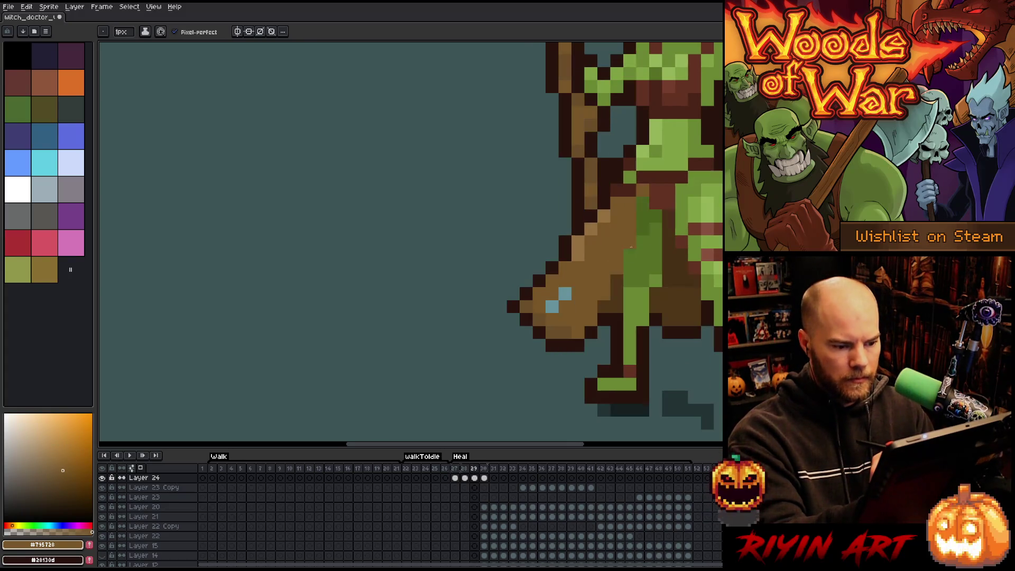
key("Right")
key("Right")
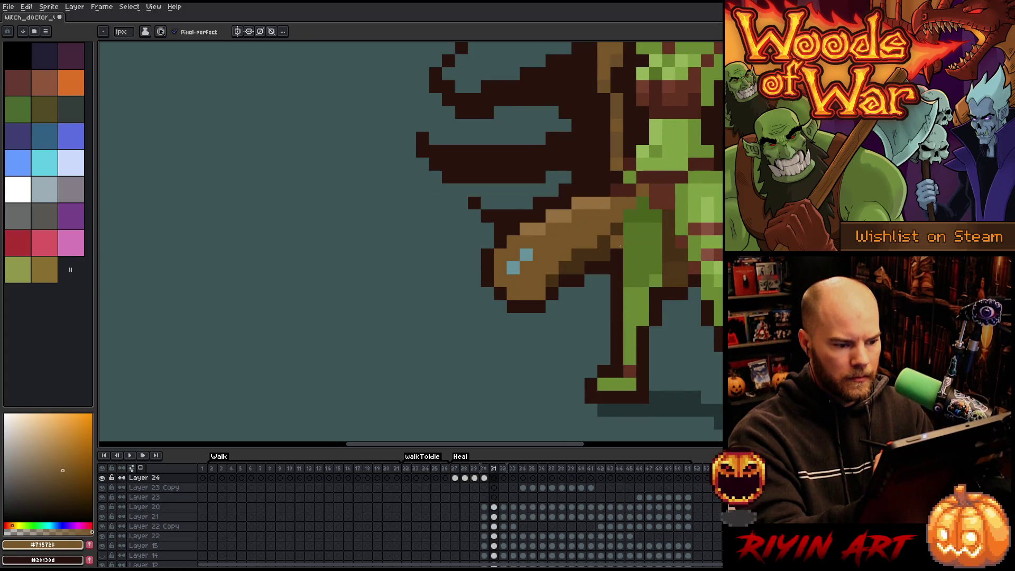
key("Right")
key("Right")
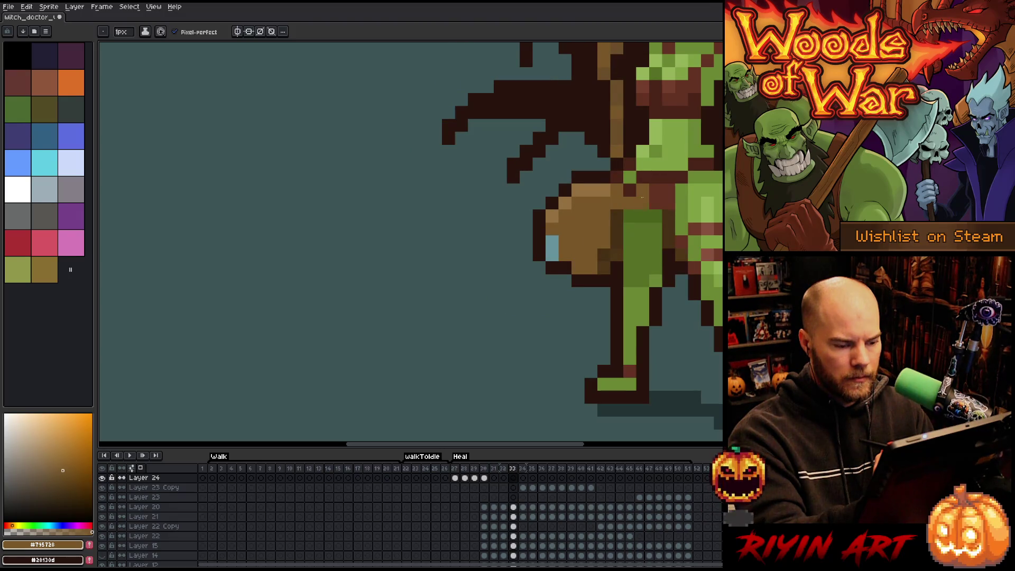
key("Right")
key("Right")
key("Right")
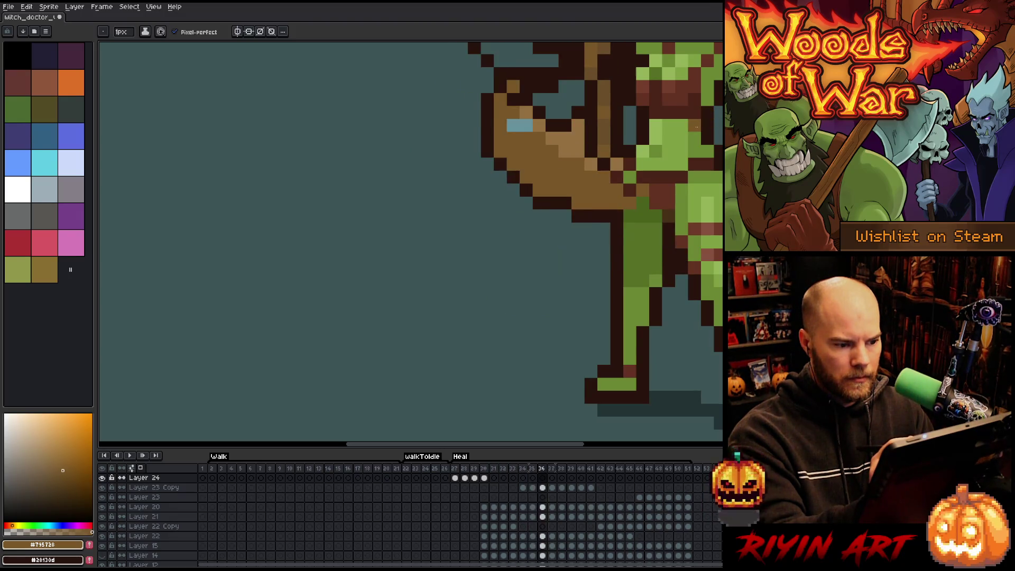
key("Right")
key("Right")
key("Right")
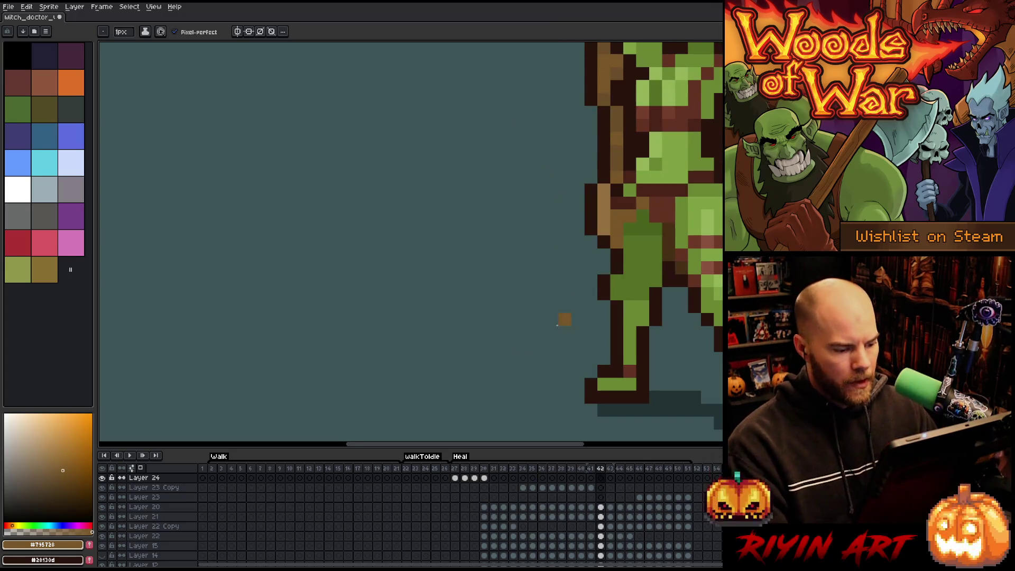
key("Return")
scroll(475, 332, "down", 3)
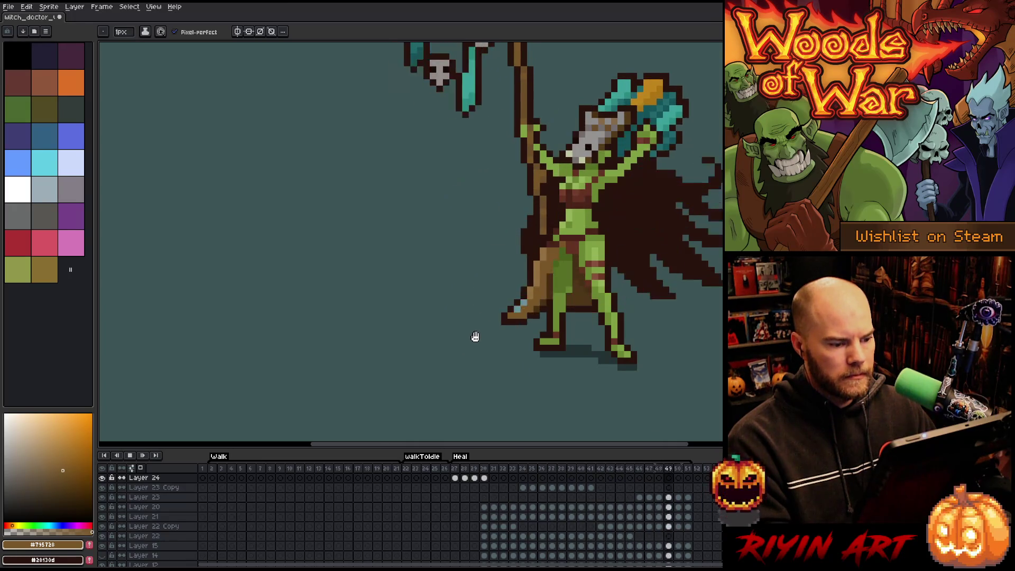
Stop playback on the Layer 24 cel at frame 27 and zoom in on the sprite.
scroll(461, 335, "down", 2)
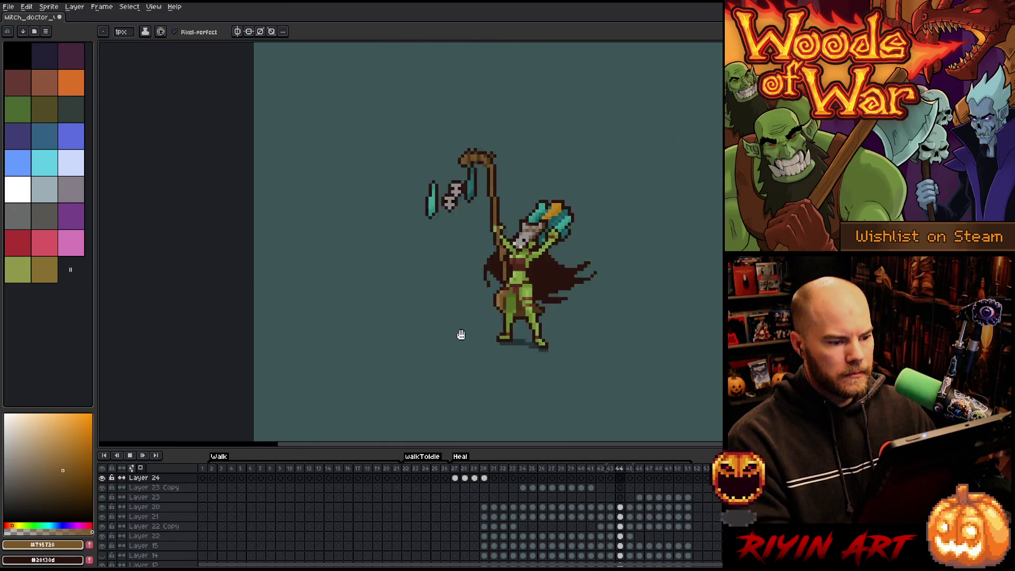
scroll(461, 335, "down", 1)
scroll(452, 296, "up", 1)
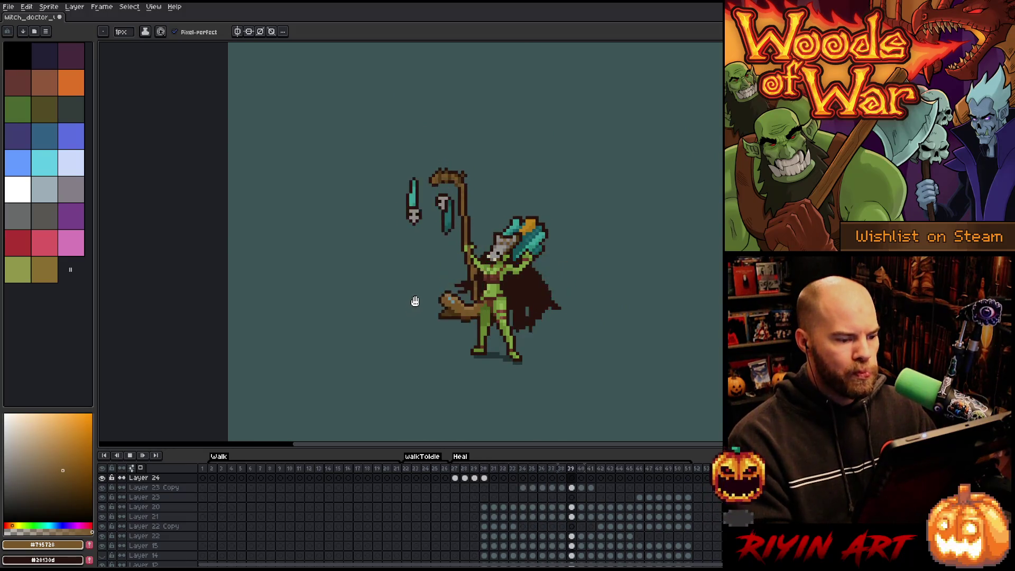
left_click(455, 478)
scroll(418, 252, "up", 2)
scroll(416, 254, "down", 2)
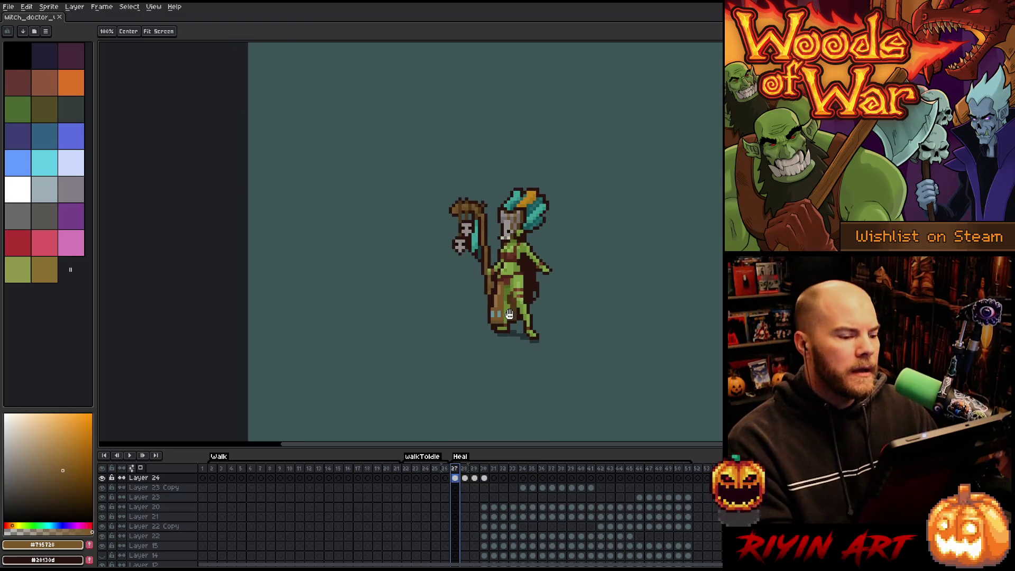
scroll(469, 318, "up", 3)
scroll(569, 262, "down", 1)
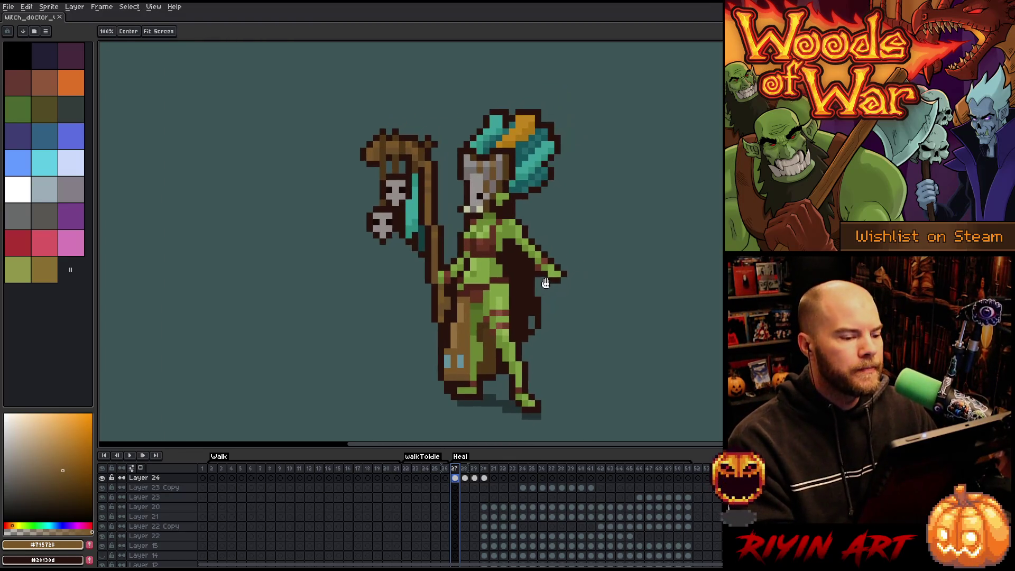
scroll(504, 279, "up", 1)
key("space")
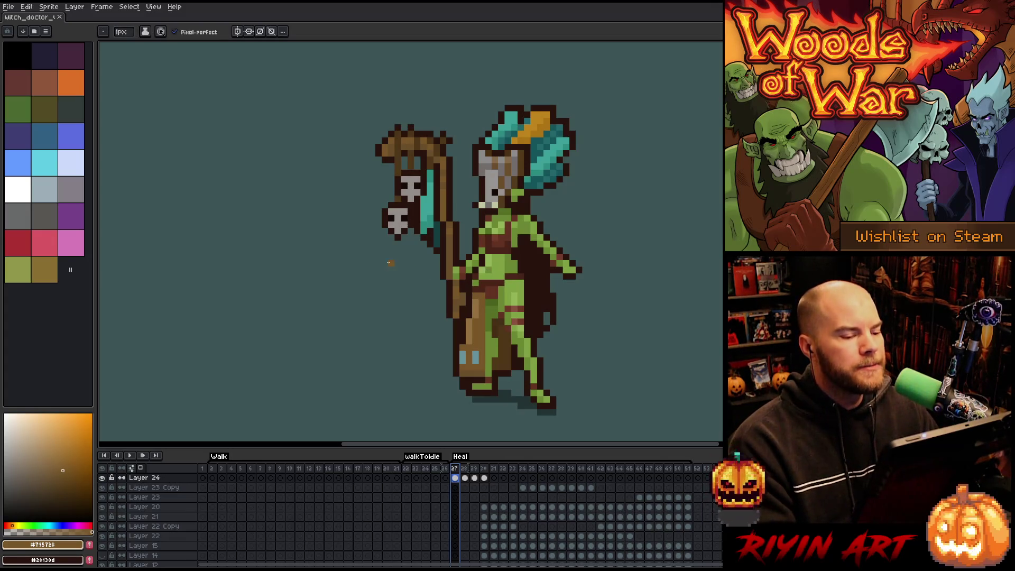
scroll(390, 263, "down", 2)
scroll(391, 253, "up", 2)
scroll(417, 279, "down", 2)
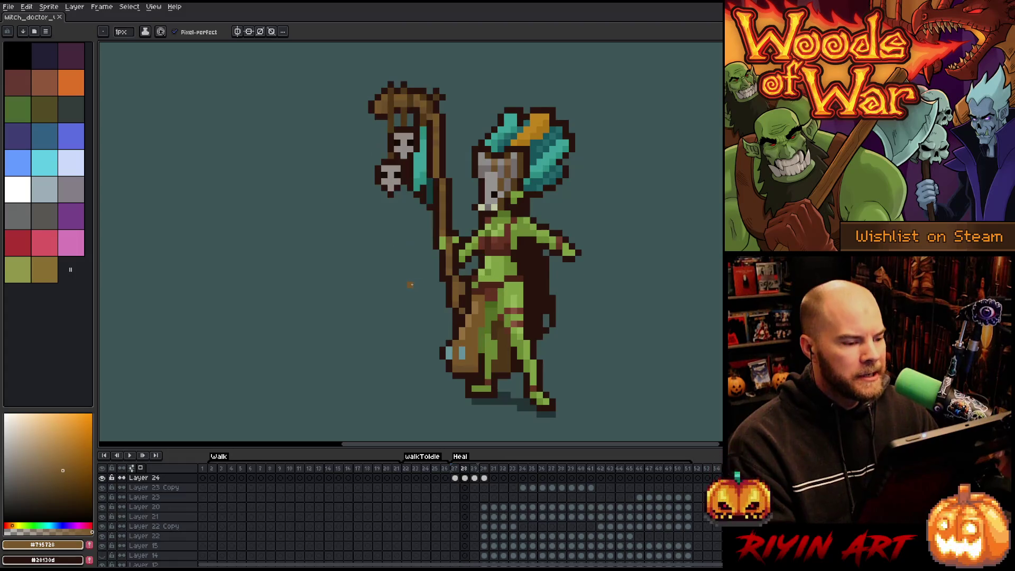
scroll(410, 284, "up", 2)
Step through Heal frames 29 to 33, panning the canvas, and jump back to frame 30.
key("Right")
key("Right")
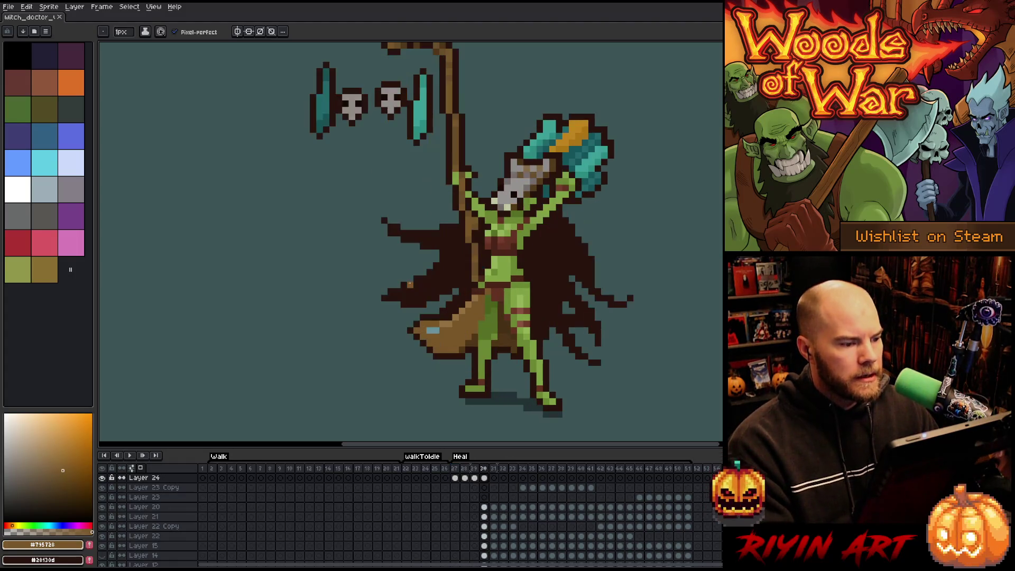
scroll(402, 254, "down", 2)
key("Left")
key("Right")
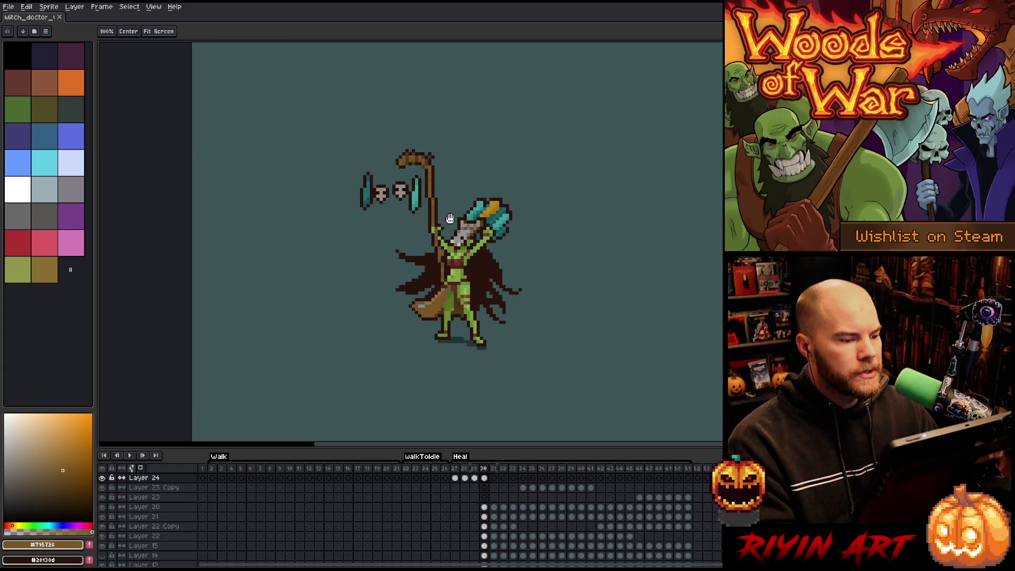
scroll(418, 244, "up", 1)
scroll(424, 247, "up", 1)
key("h")
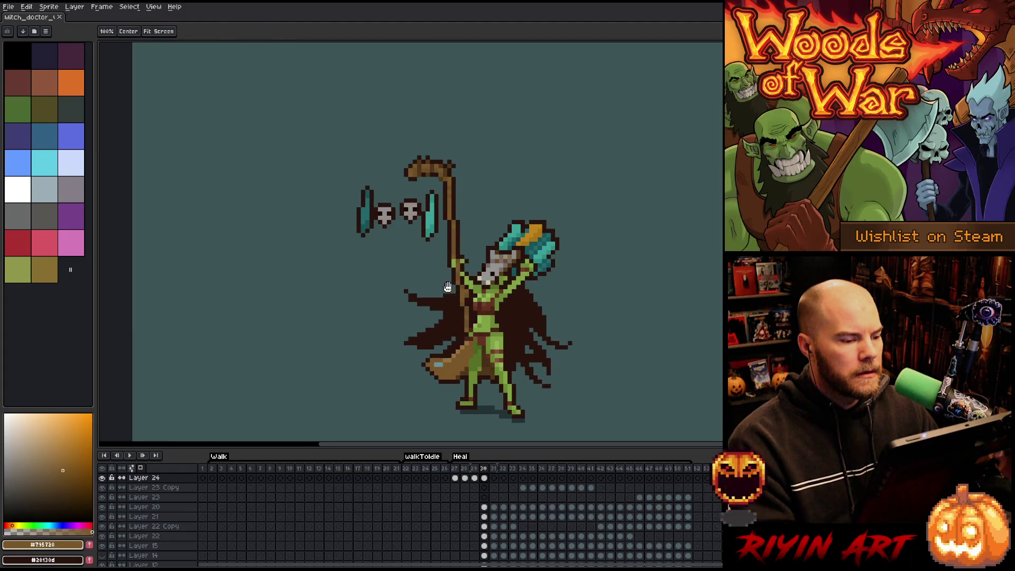
scroll(440, 270, "up", 1)
key("b")
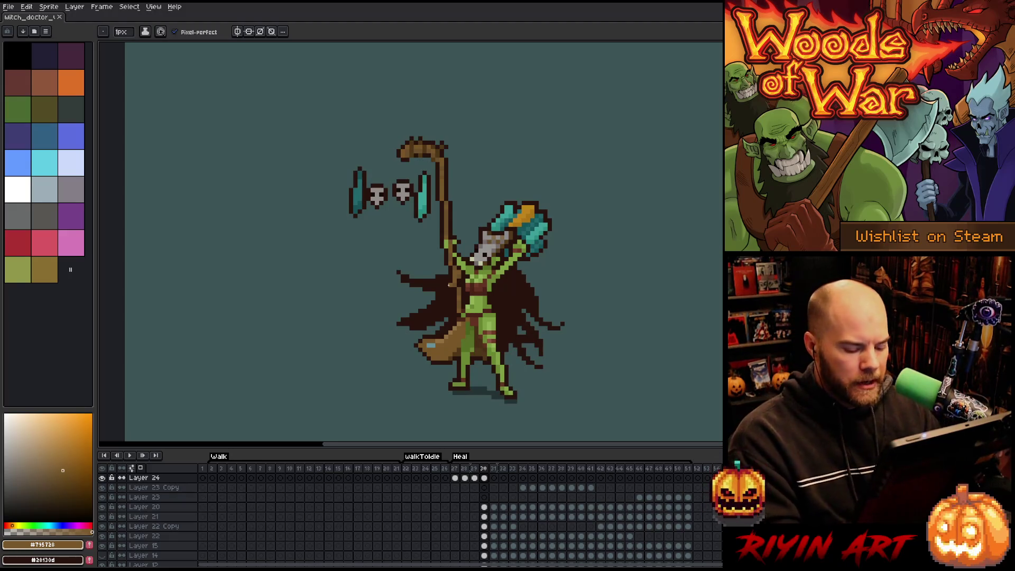
key("Return")
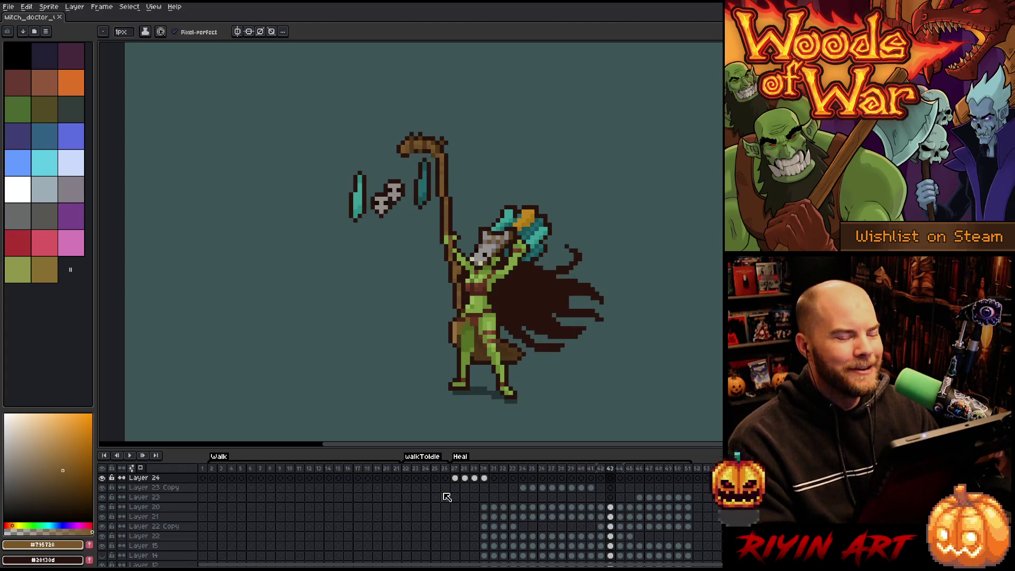
left_click(486, 472)
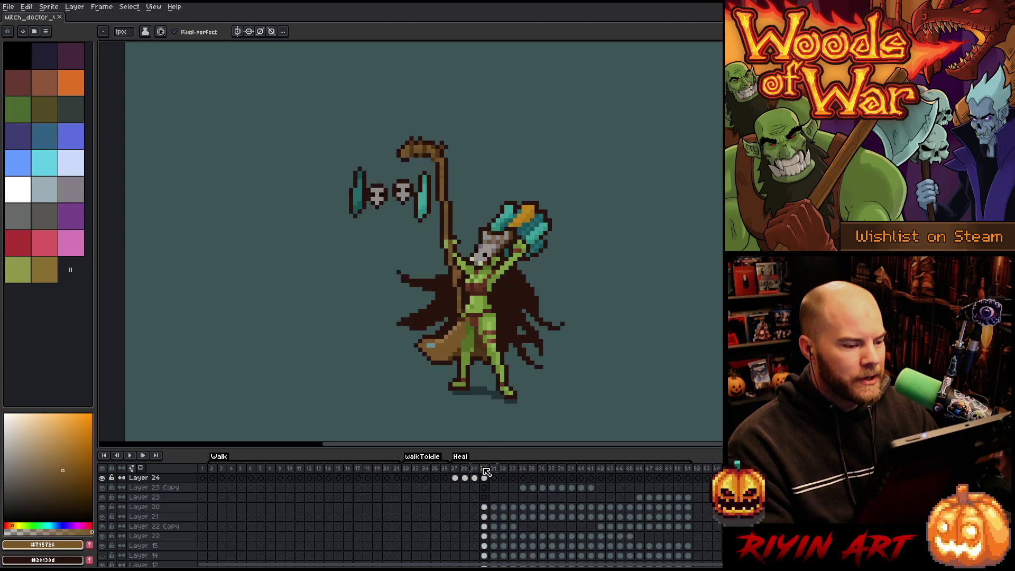
scroll(438, 262, "up", 4)
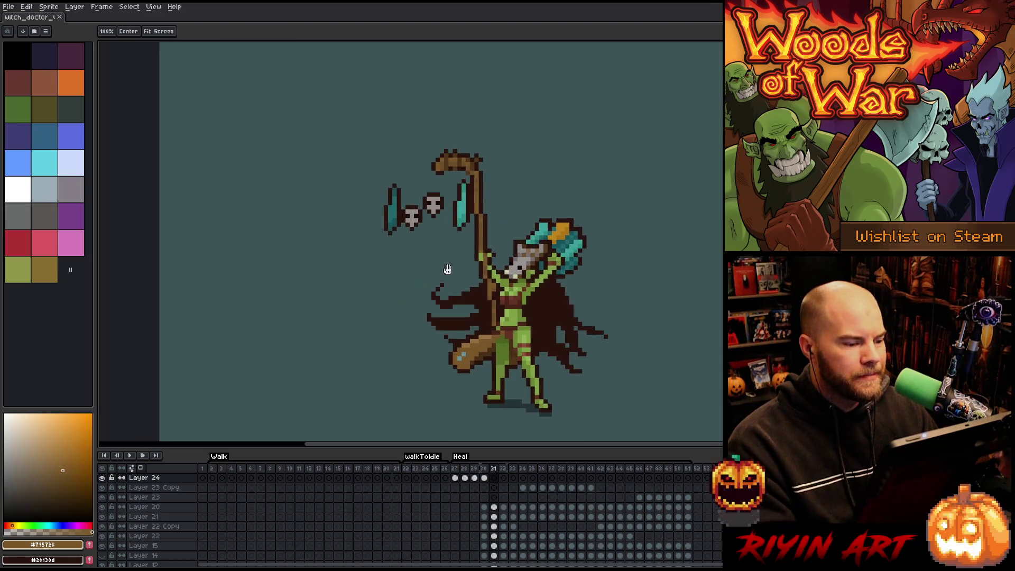
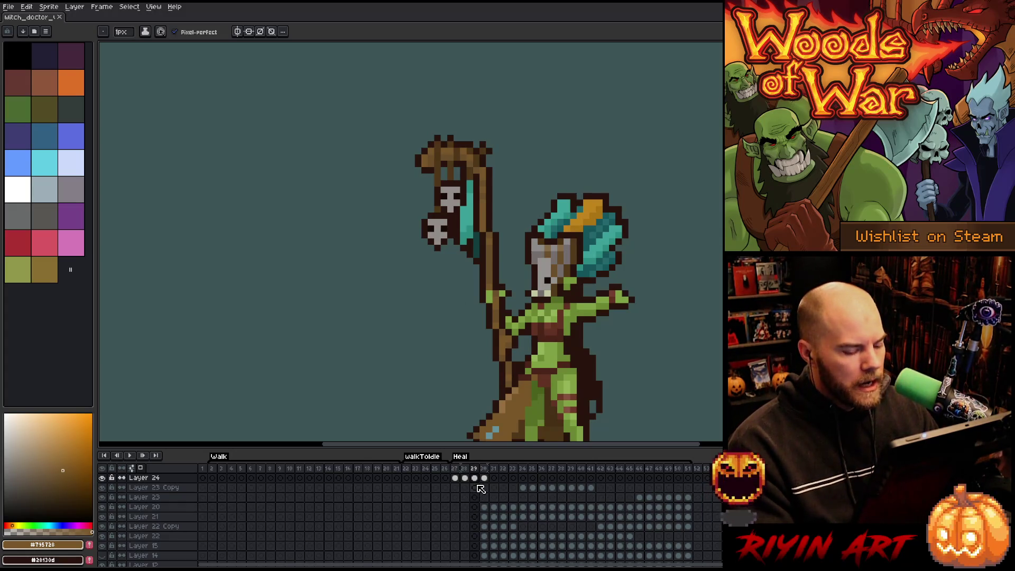
Play the Heal animation, then copy frame 30's skull and charm cels on Layers 20–22 to frame 28.
key("Return")
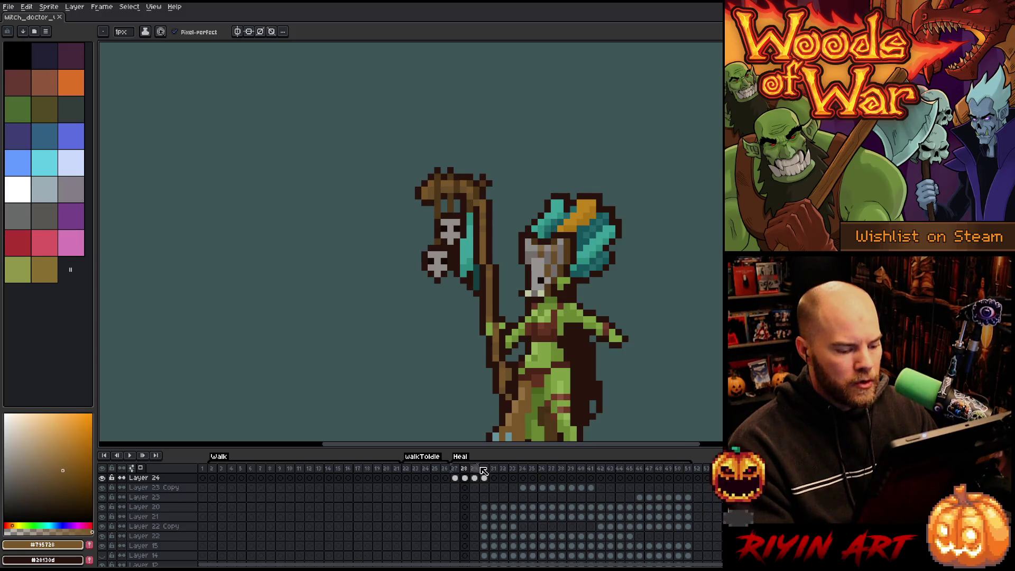
left_click(524, 487)
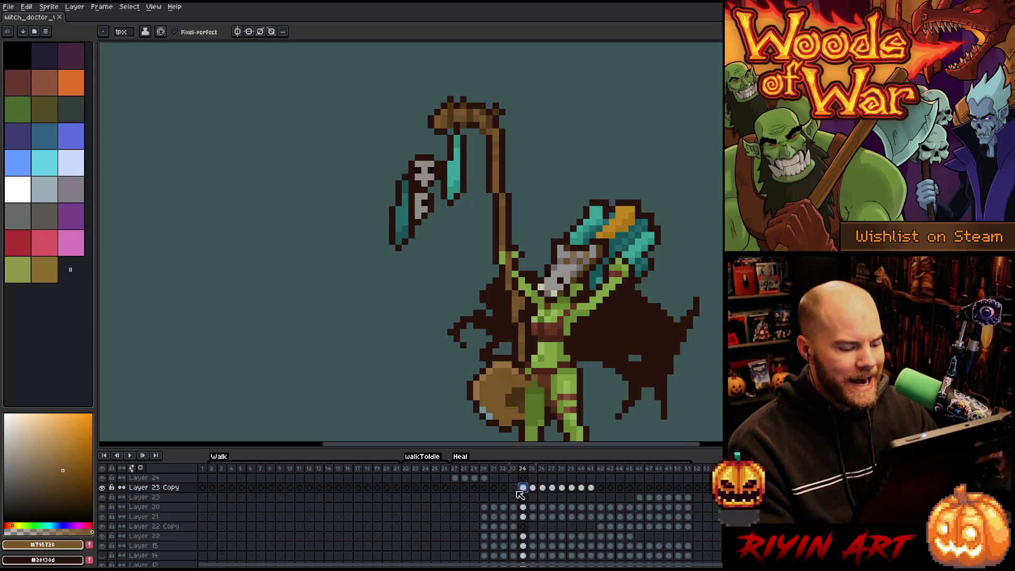
left_click(484, 507)
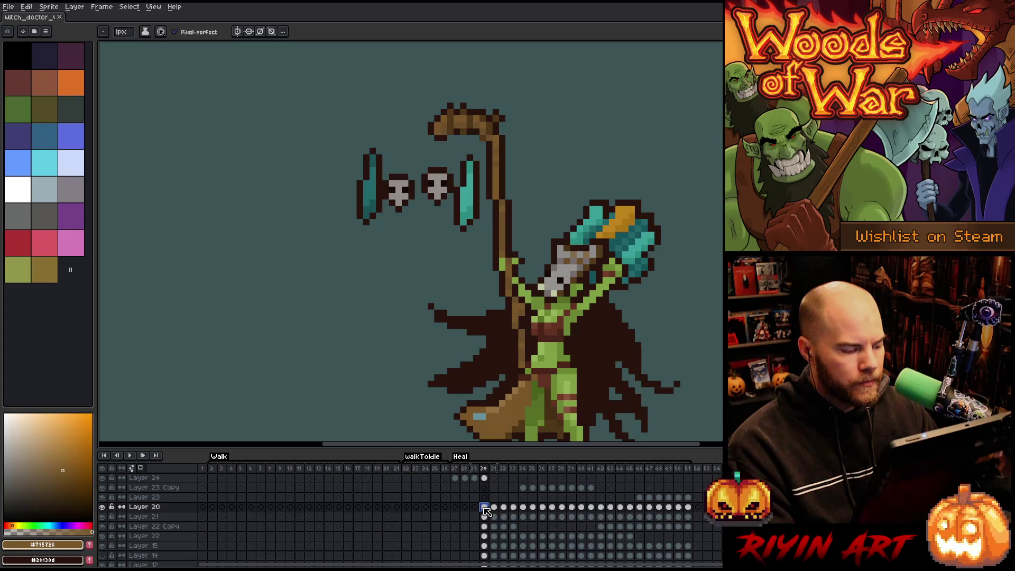
left_click_drag(487, 517, 487, 538)
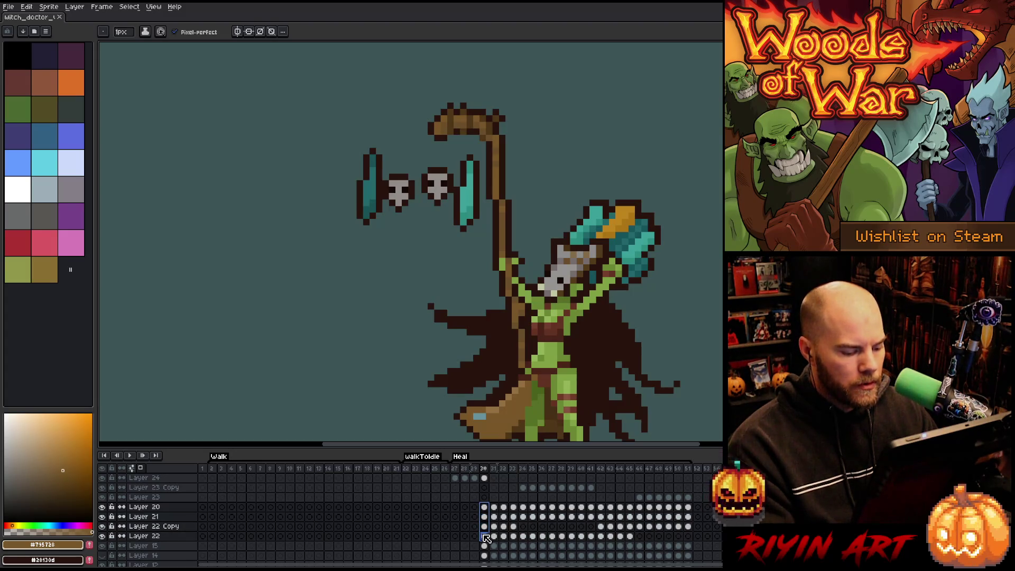
left_click(465, 507)
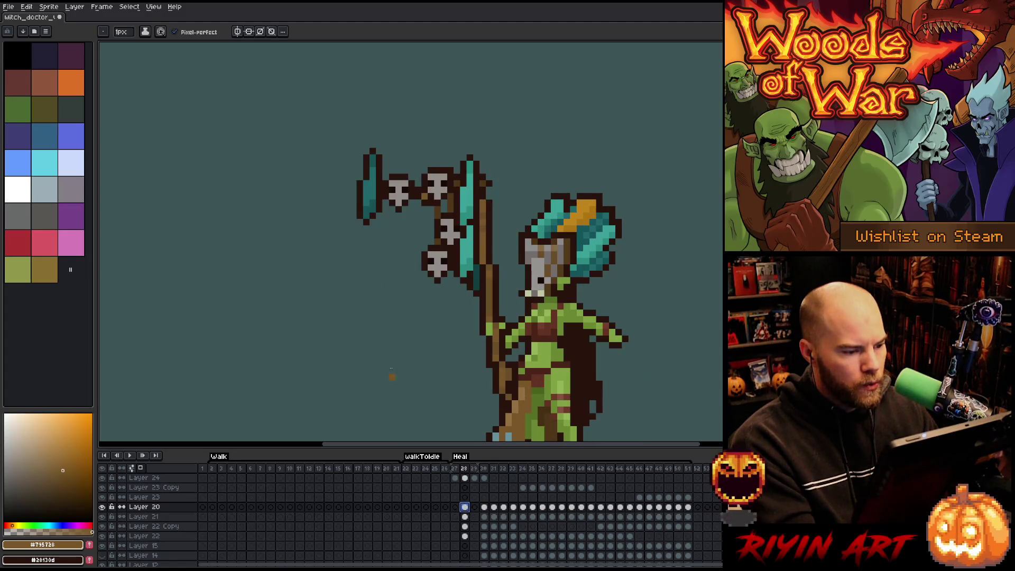
Move the two skulls and the teal strip down beside the staff on frame 28.
key("v")
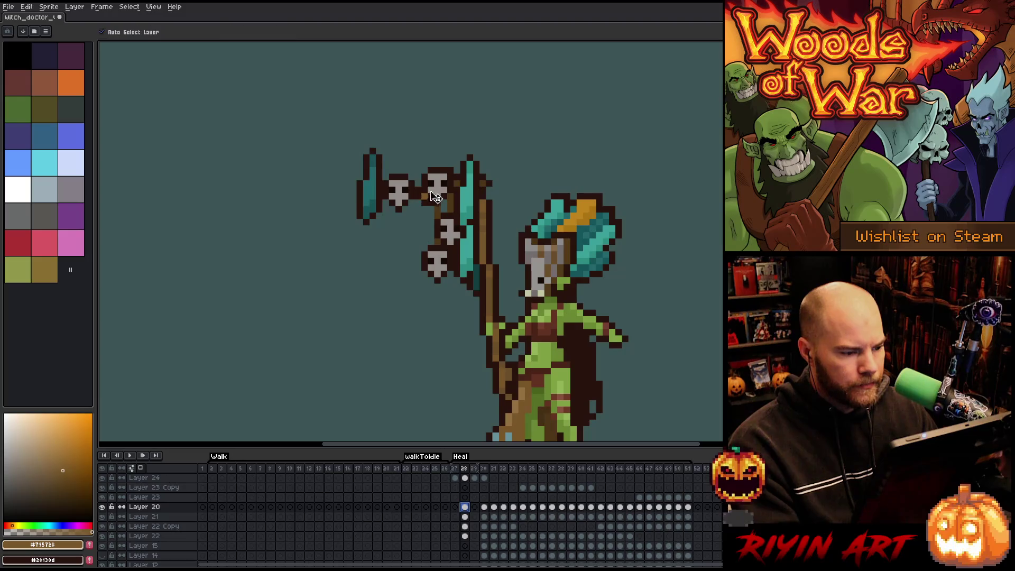
mouse_move(441, 193)
left_mouse_down()
mouse_move(441, 228)
mouse_move(430, 239)
mouse_move(472, 228)
mouse_move(472, 297)
mouse_move(472, 254)
mouse_move(466, 290)
left_mouse_up()
left_click(472, 207)
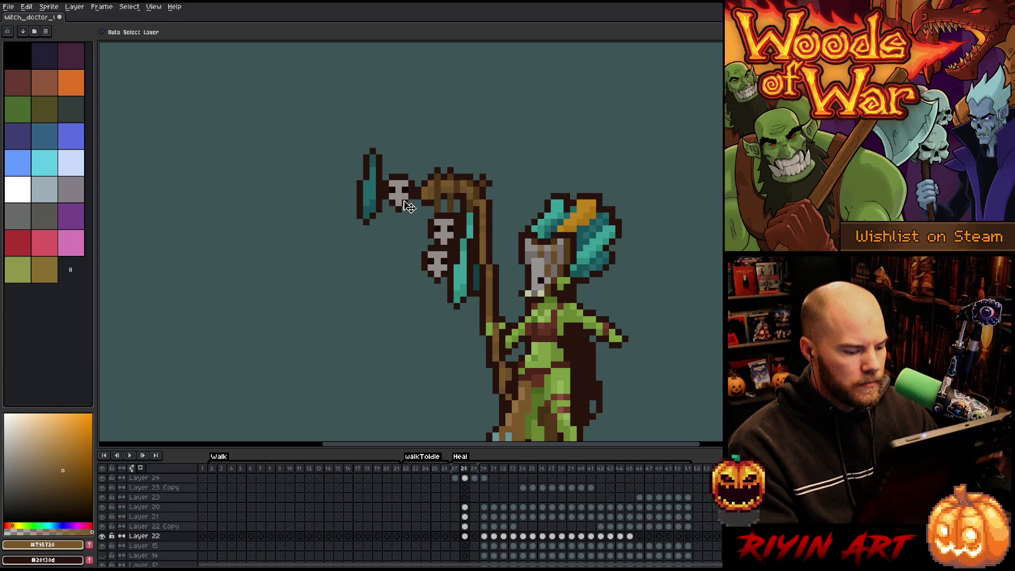
mouse_move(408, 206)
left_mouse_down()
mouse_move(422, 260)
mouse_move(435, 271)
left_mouse_up()
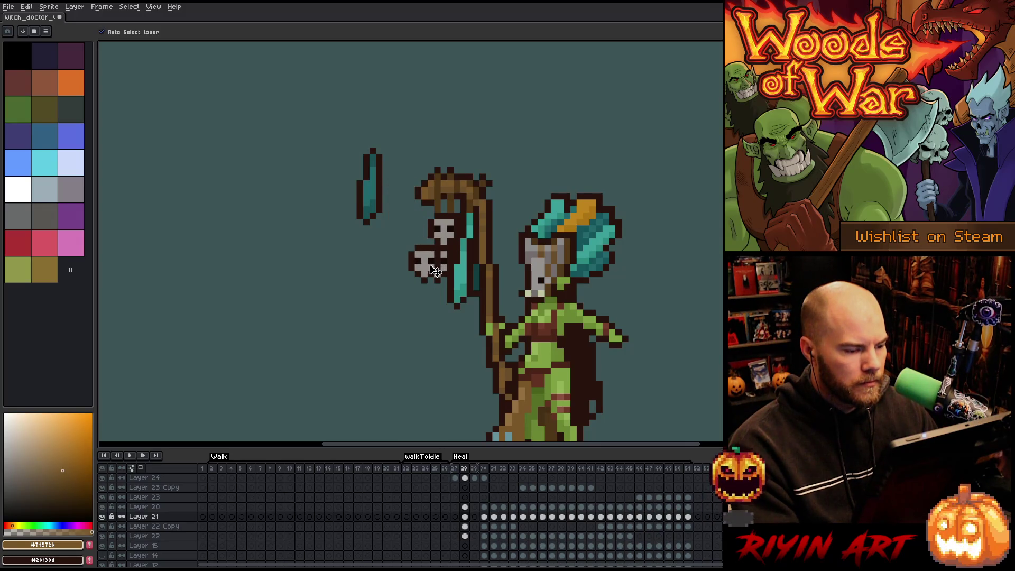
left_click(372, 191)
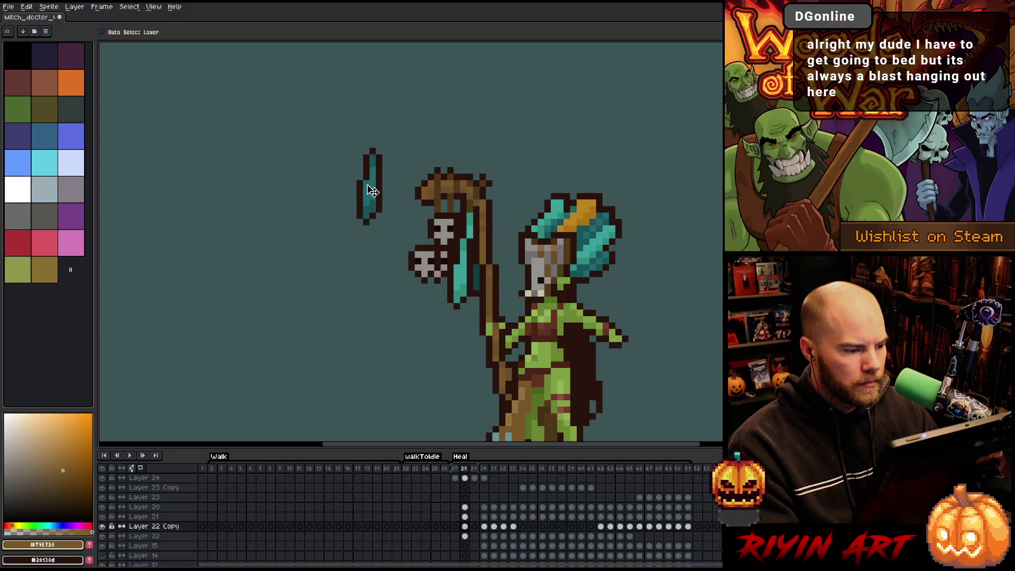
mouse_move(375, 193)
left_mouse_down()
mouse_move(443, 281)
mouse_move(441, 268)
left_mouse_up()
Go to Heal frame 29 and hide the teal background Layer 5.
left_click(474, 468)
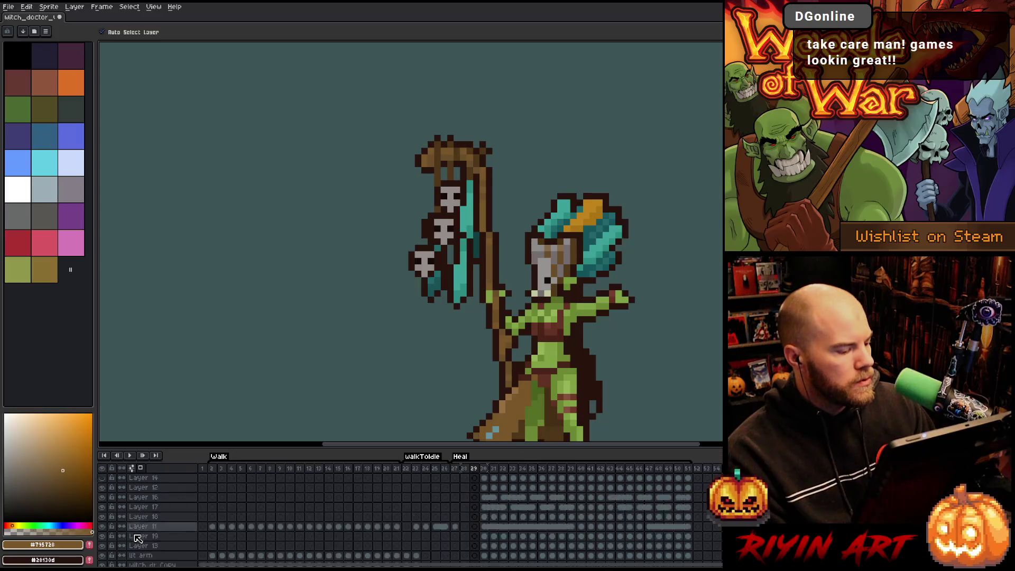
scroll(140, 540, "down", 5)
left_click(103, 552)
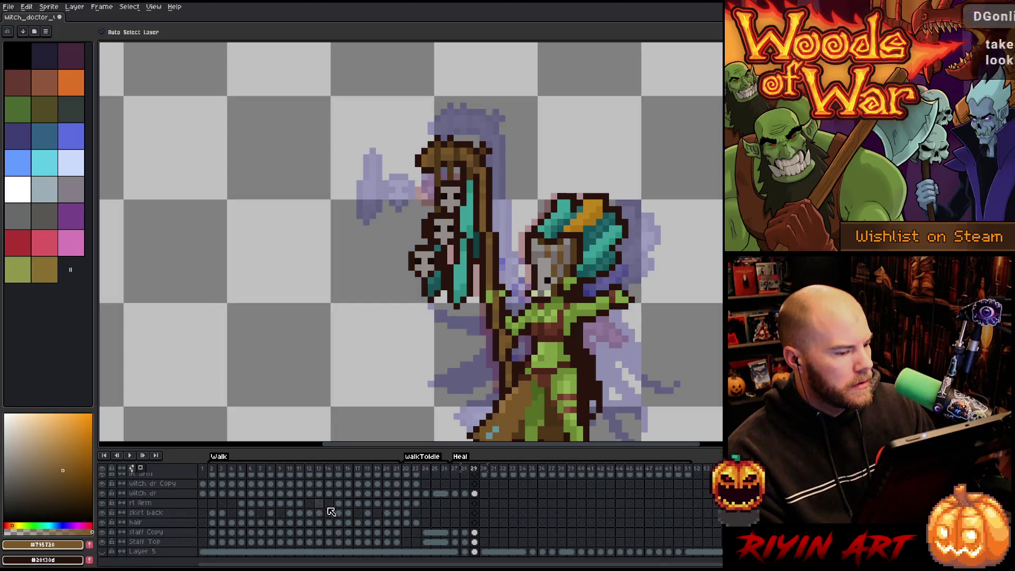
scroll(355, 517, "up", 1)
scroll(355, 518, "up", 5)
left_click(475, 506)
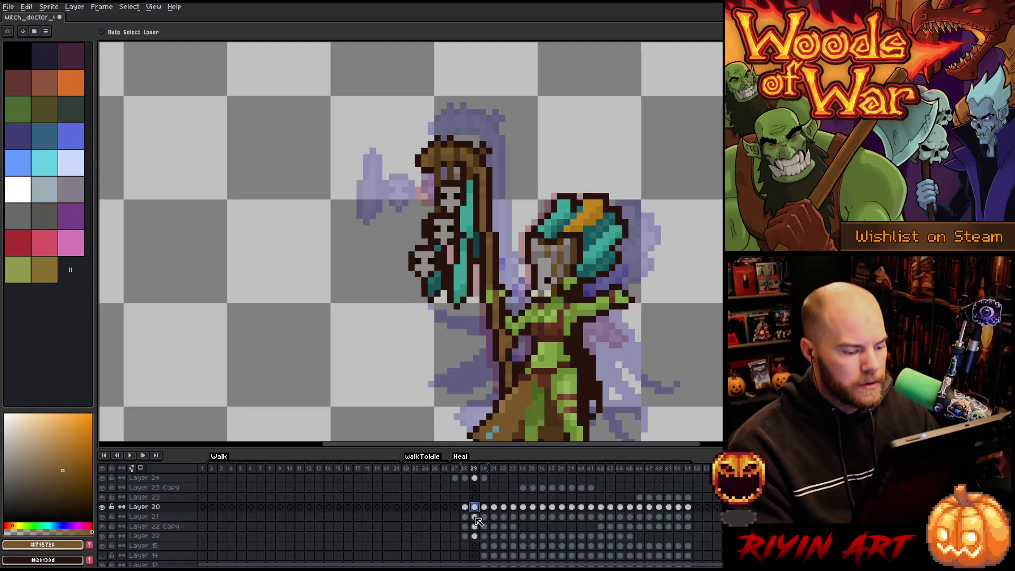
left_click(454, 234)
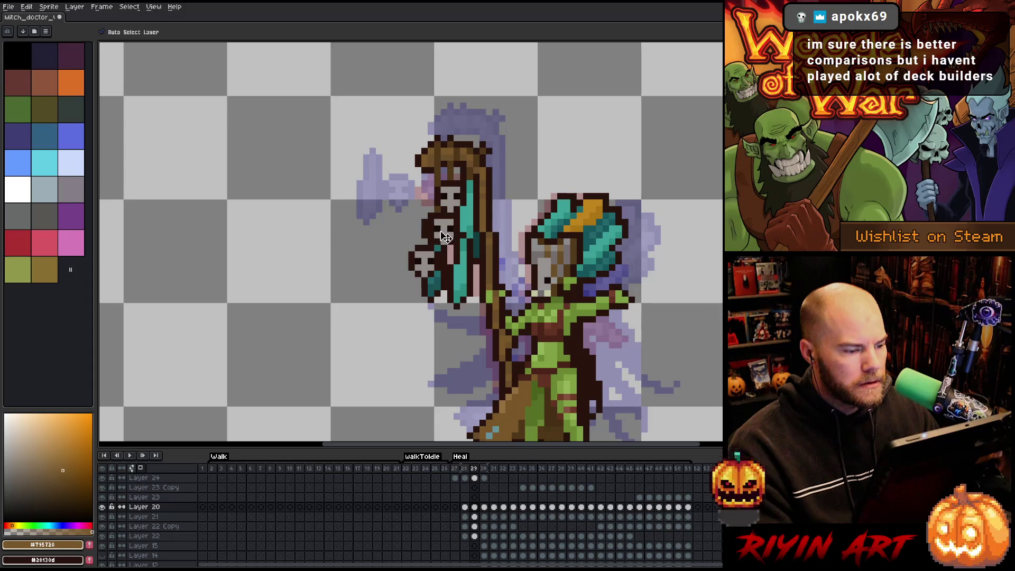
mouse_move(440, 218)
left_mouse_down()
mouse_move(424, 210)
mouse_move(447, 209)
left_mouse_up()
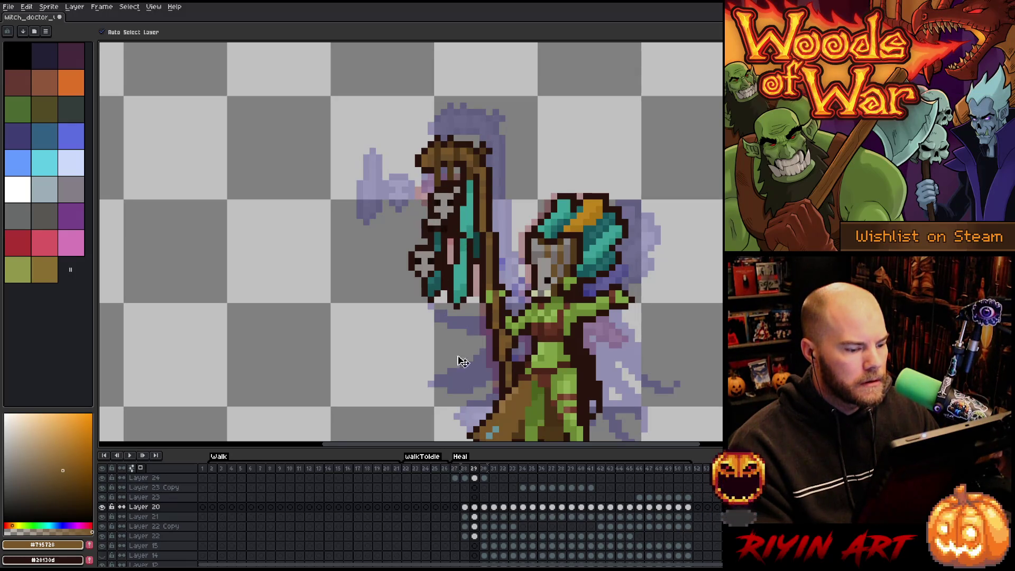
left_click(474, 517)
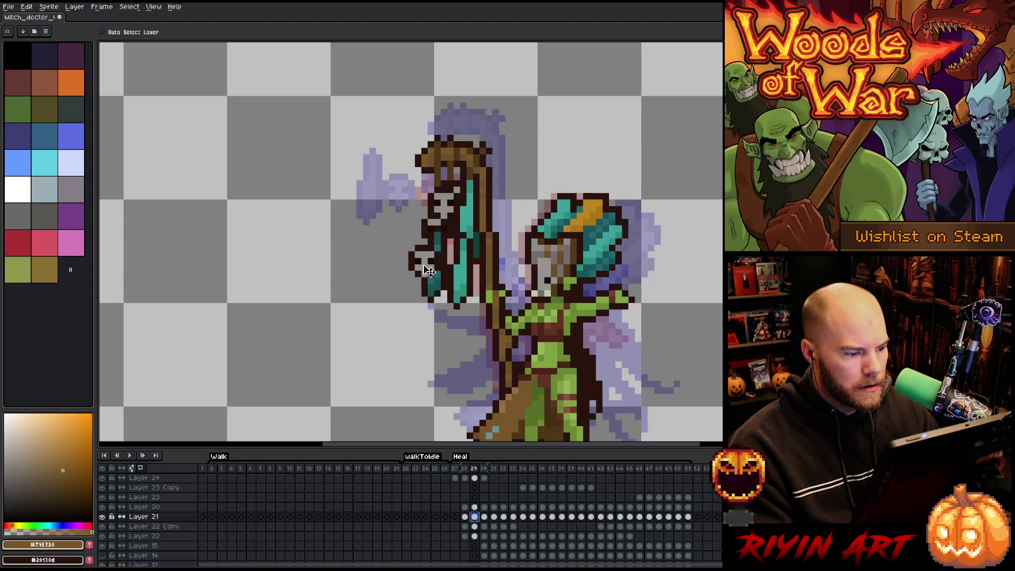
mouse_move(423, 263)
left_mouse_down()
mouse_move(414, 220)
mouse_move(417, 228)
left_mouse_up()
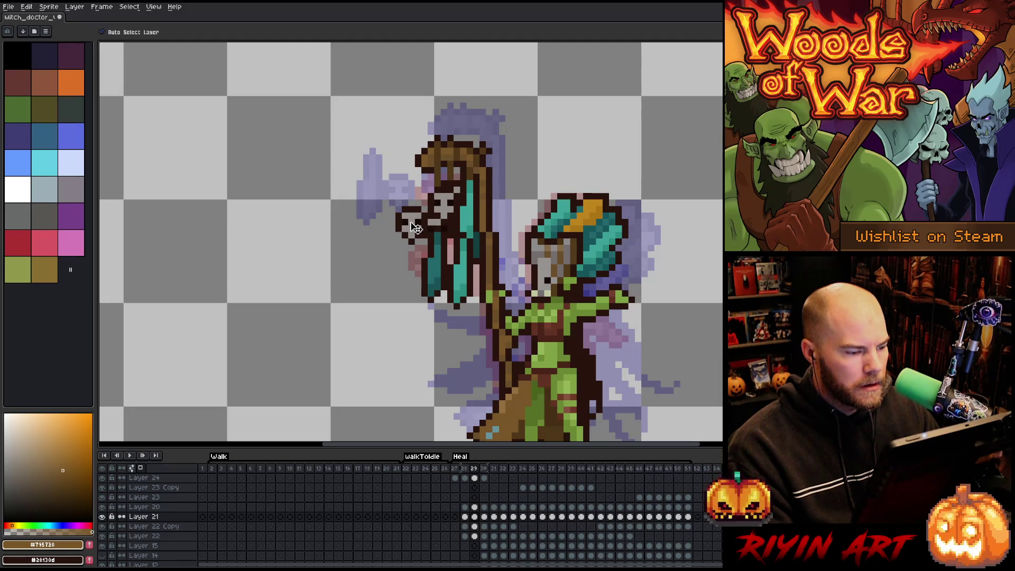
left_click(437, 283)
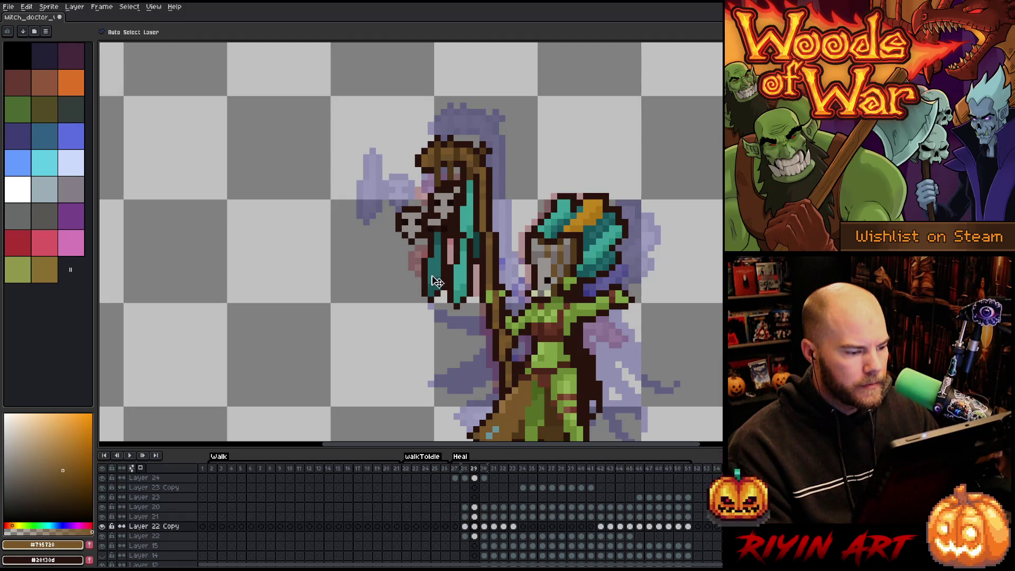
left_click_drag(437, 283, 406, 249)
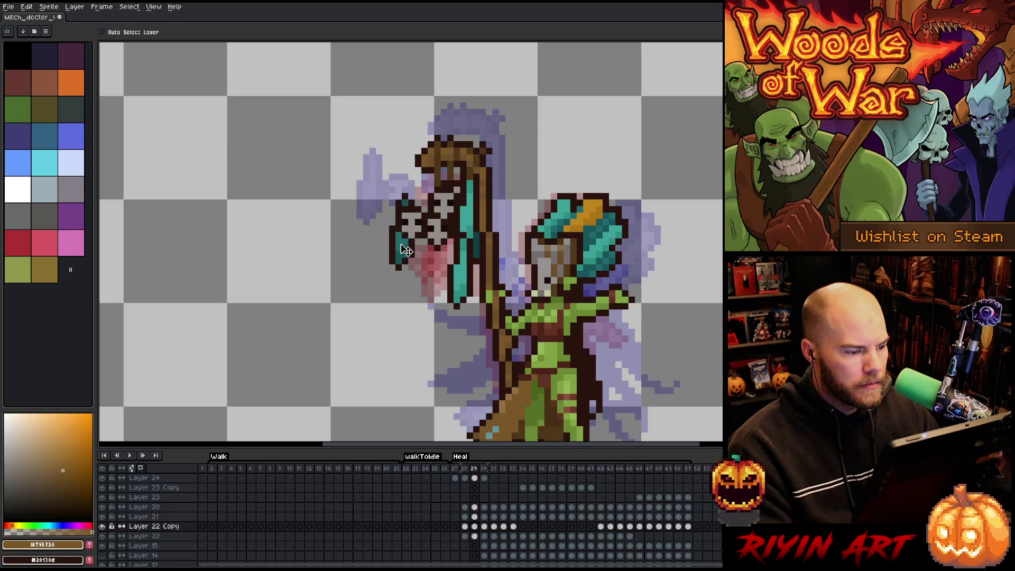
left_click_drag(463, 279, 464, 244)
key("ctrl+z")
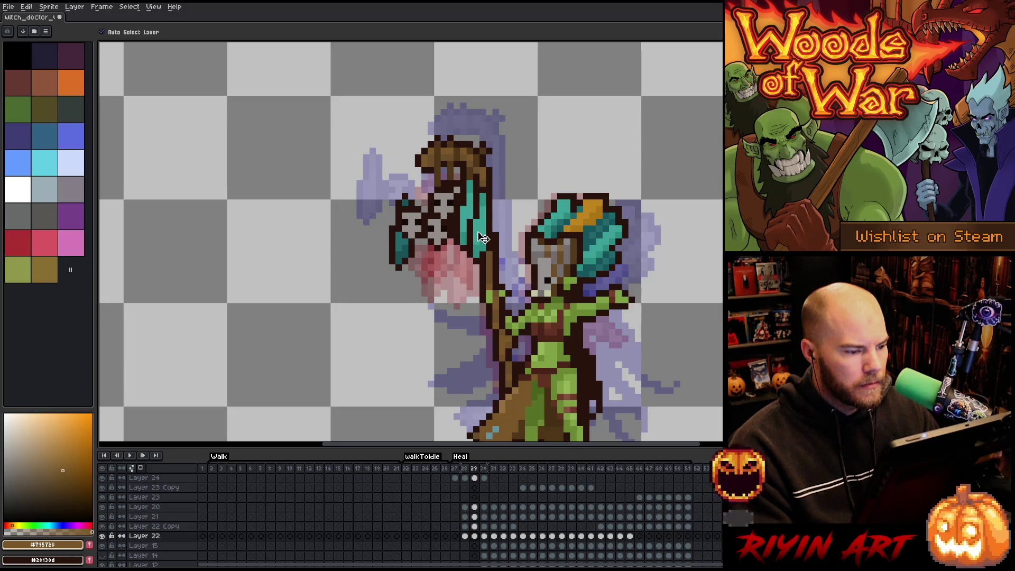
key("ctrl+y")
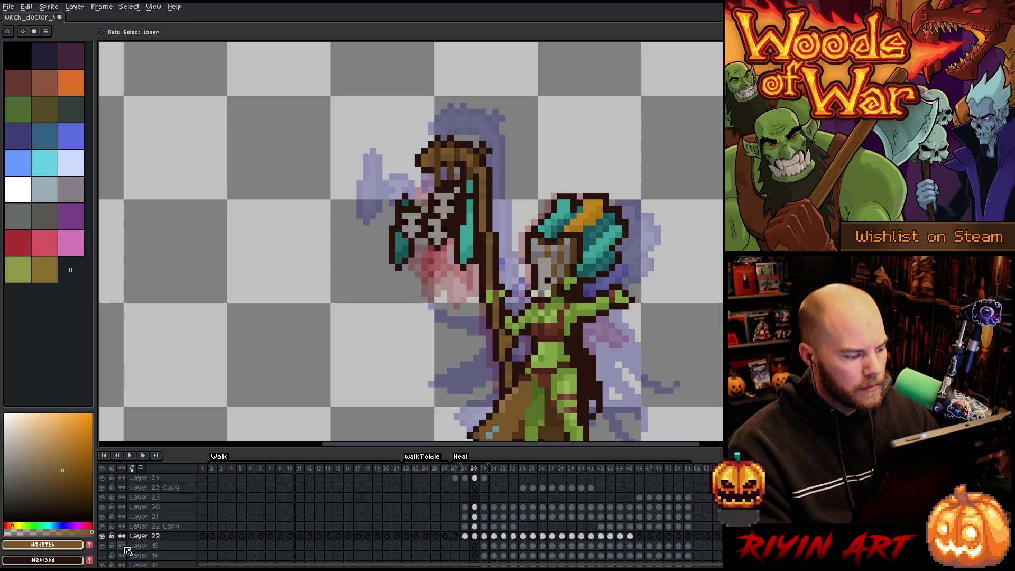
left_click(104, 537)
left_click(103, 536)
key("Right")
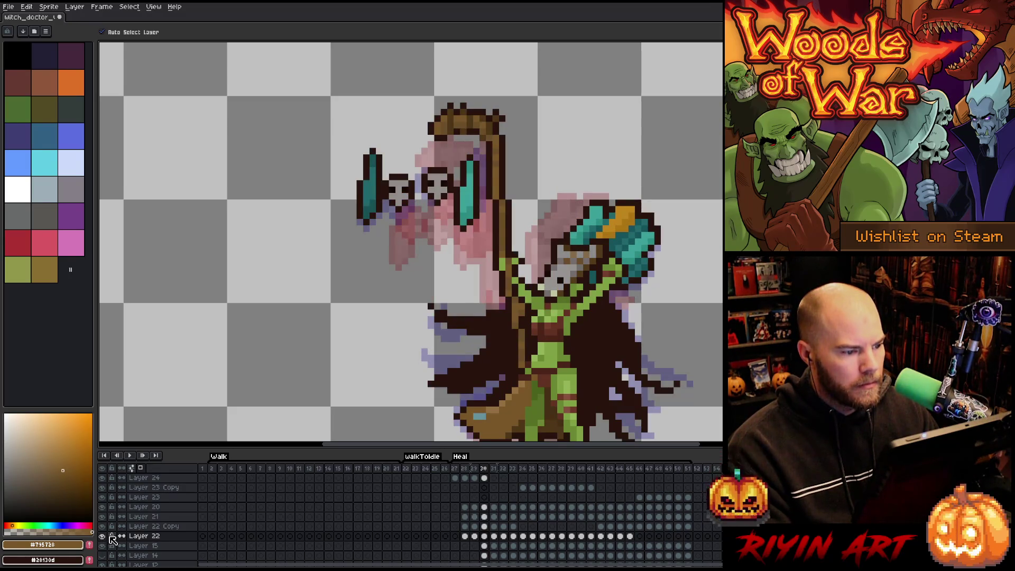
key("Left")
key("Right")
key("Right")
key("Right")
key("Right")
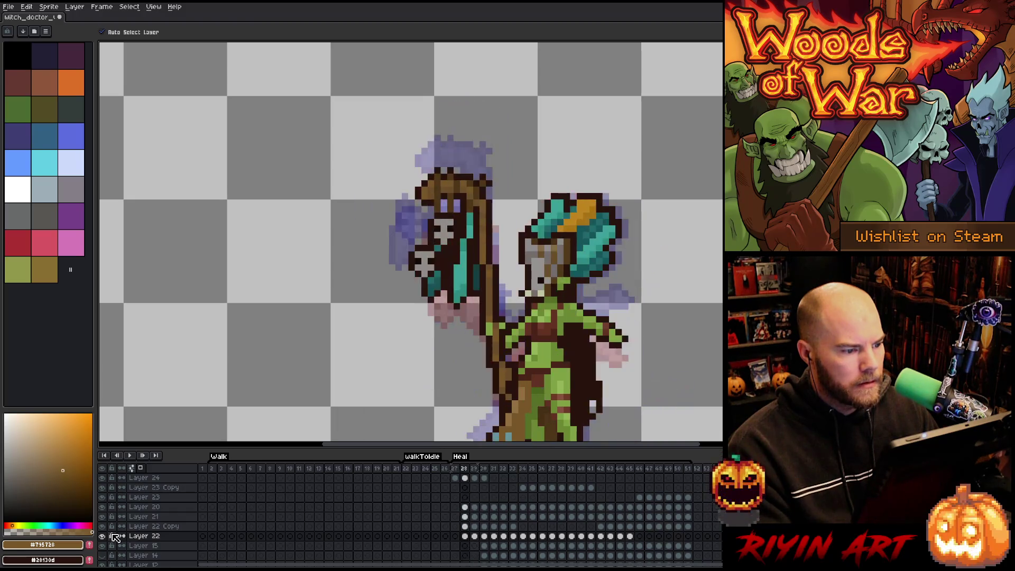
key("Left")
key("Left")
key("Left")
key("Right")
key("Right")
key("Right")
key("Left")
key("Left")
key("Left")
key("Left")
key("Left")
key("Left")
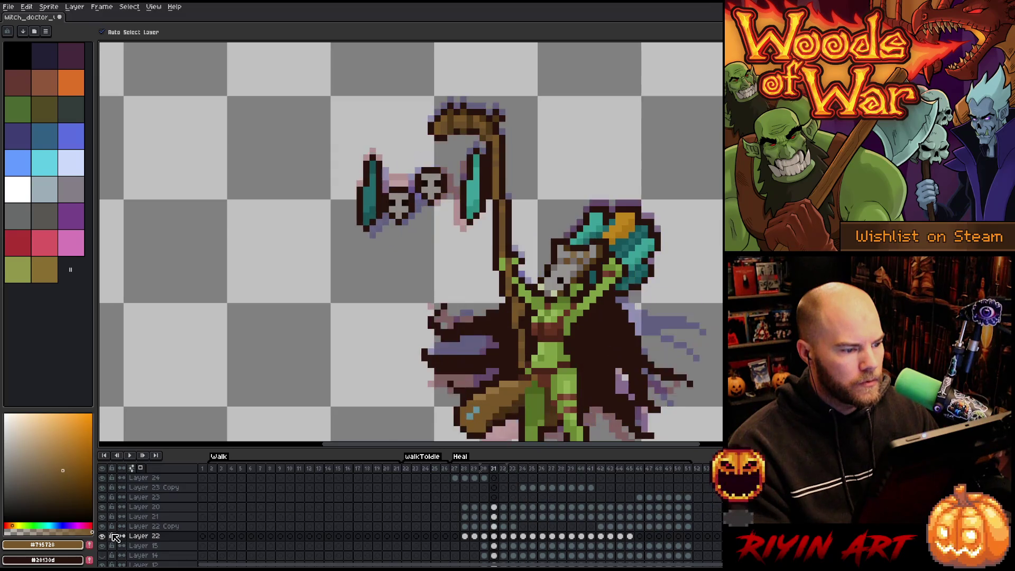
key("Left")
key("Left")
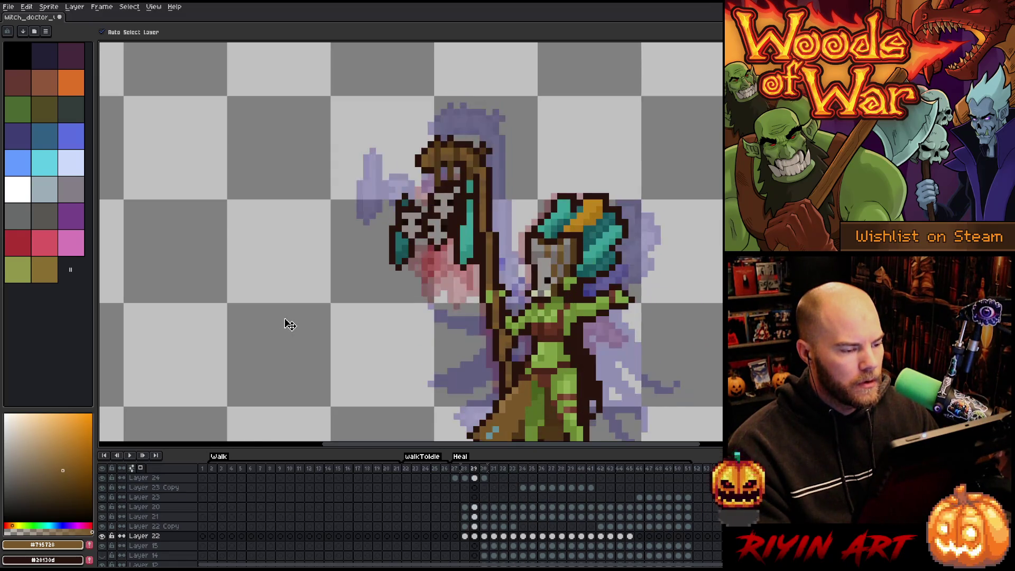
key("Right")
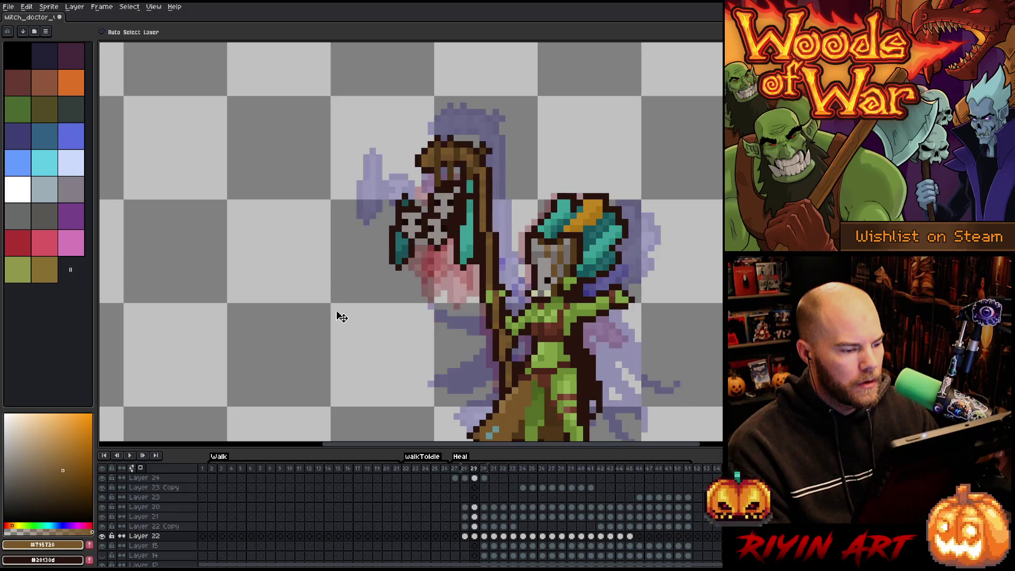
key("Right")
key("Right")
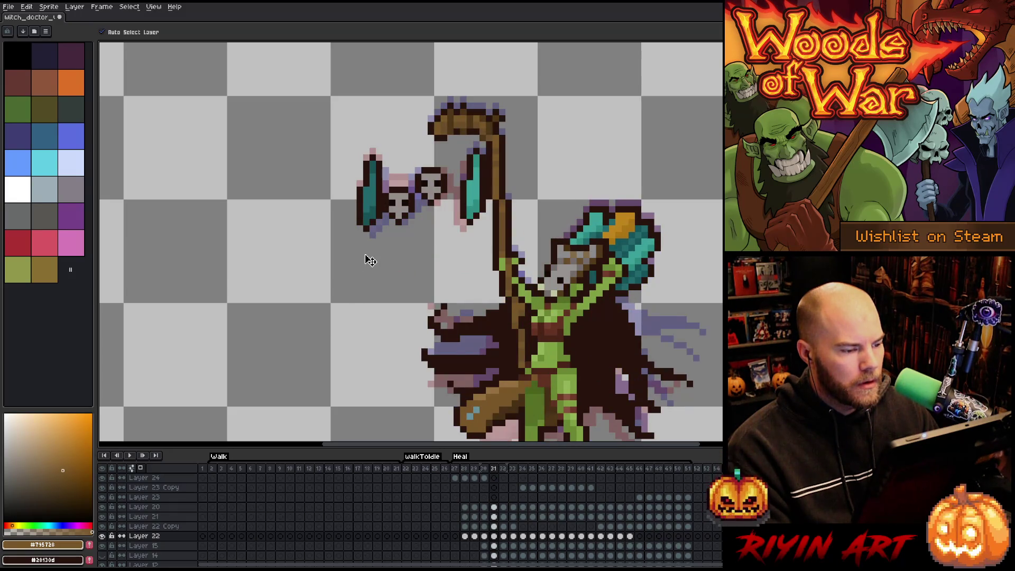
key("Left")
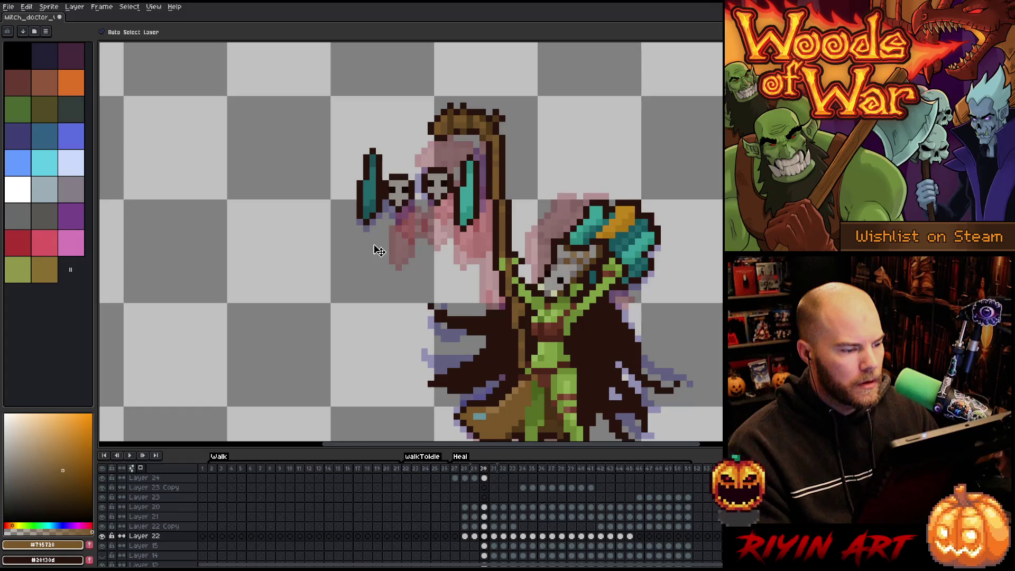
key("Left")
key("Right")
key("Right")
key("Left")
key("Left")
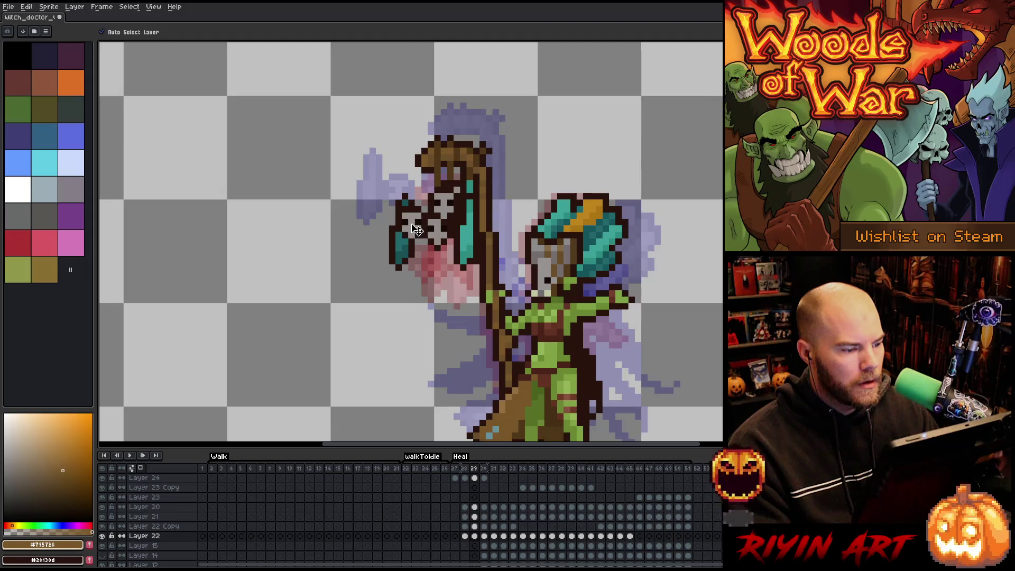
key("Left")
left_click_drag(417, 229, 396, 180)
key("Right")
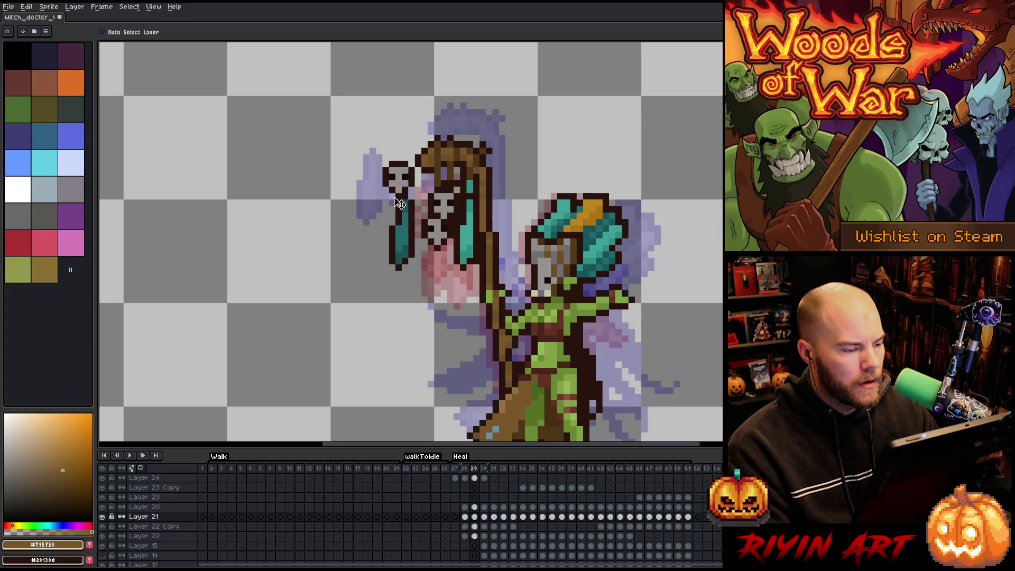
key("Right")
key("Left")
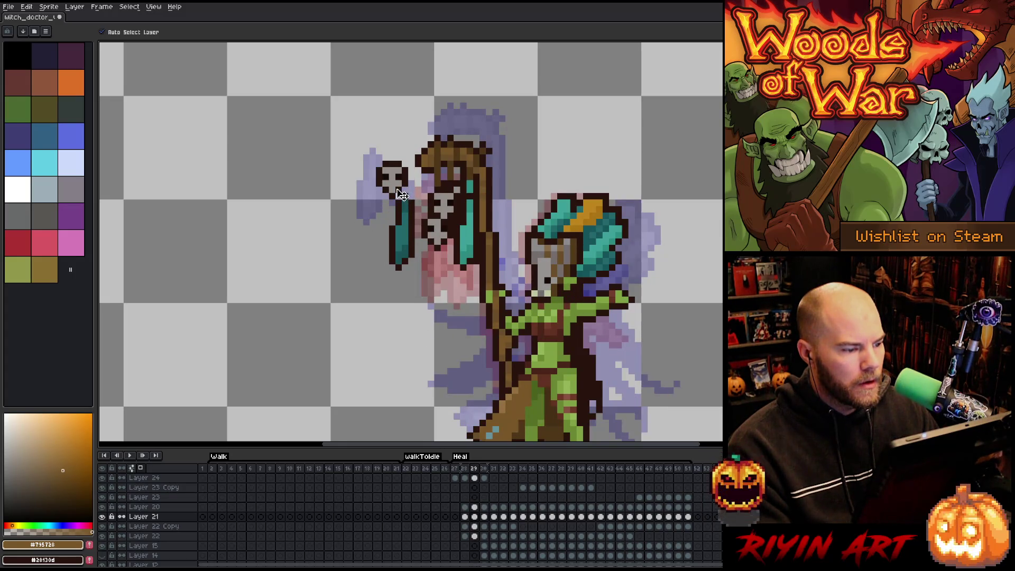
key("Right")
key("Right")
key("Left")
key("Left")
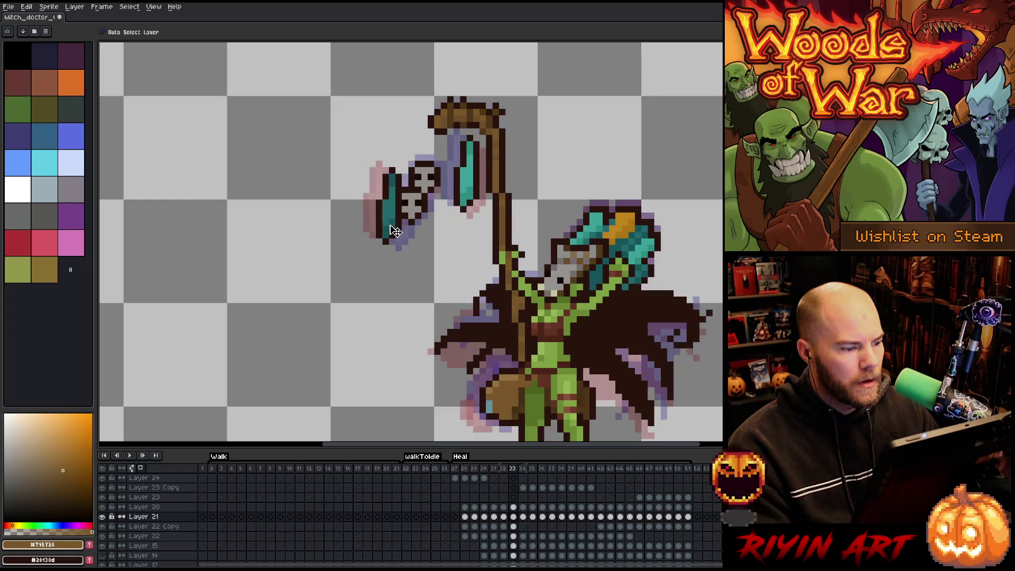
key("Right")
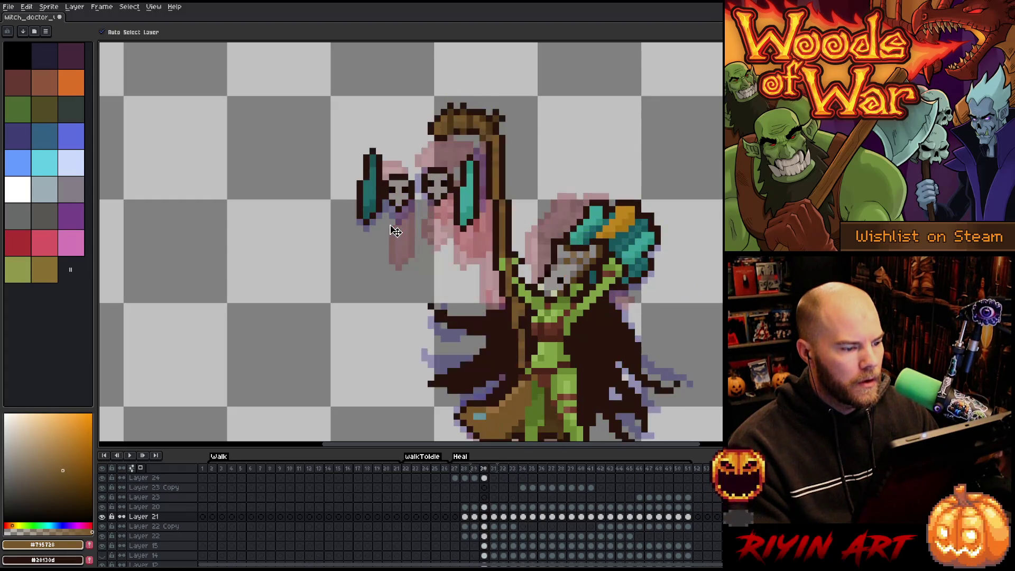
key("Left")
key("Right")
key("Left")
key("Left")
key("Right")
key("Left")
key("Left")
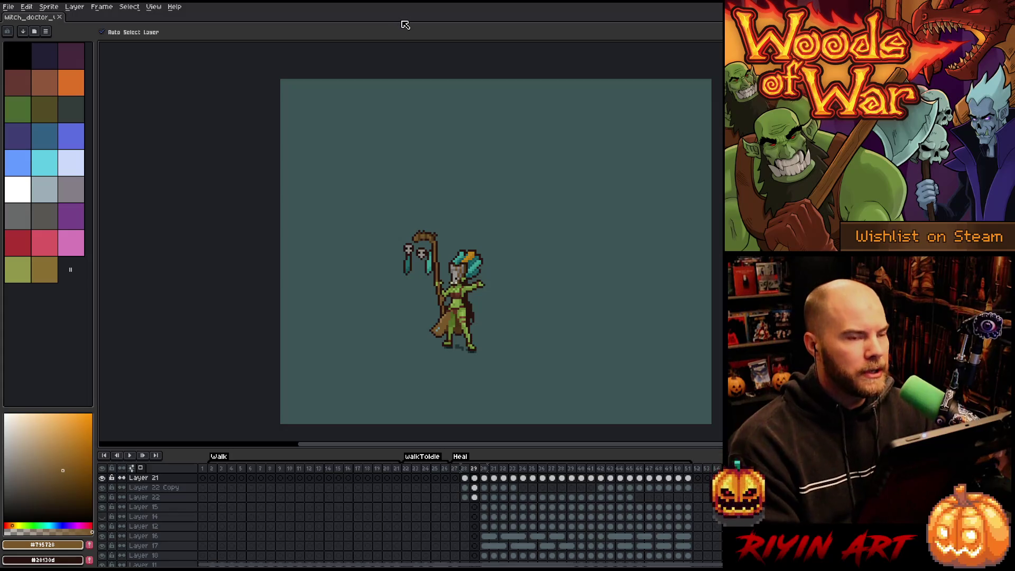
scroll(417, 296, "up", 2)
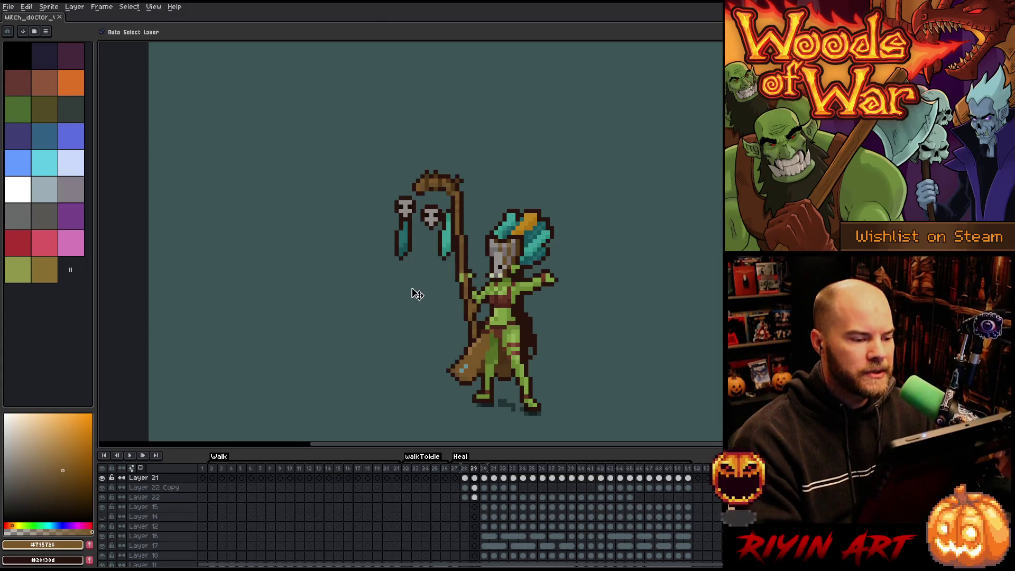
left_click(457, 471)
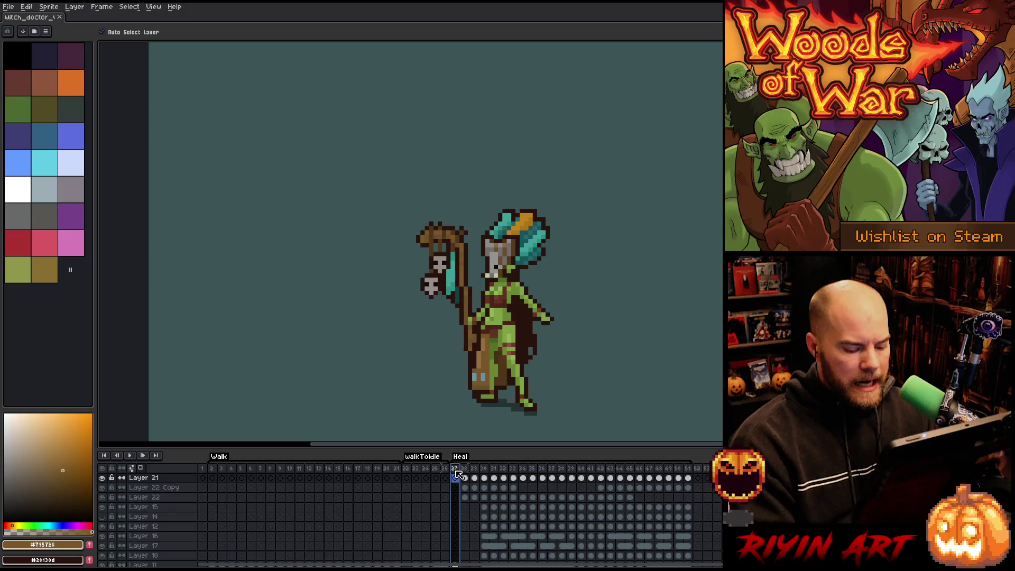
key("Return")
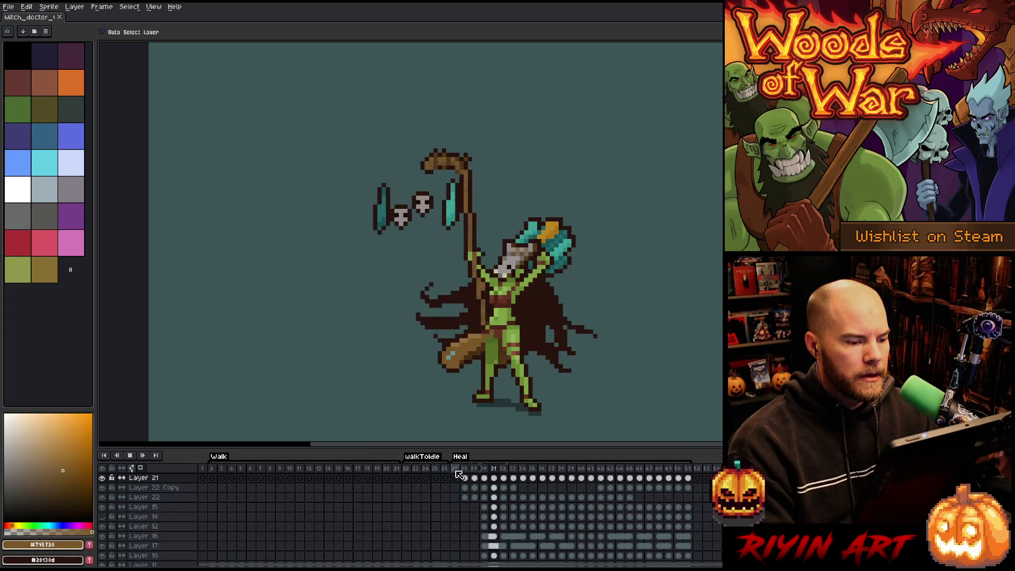
key("Return")
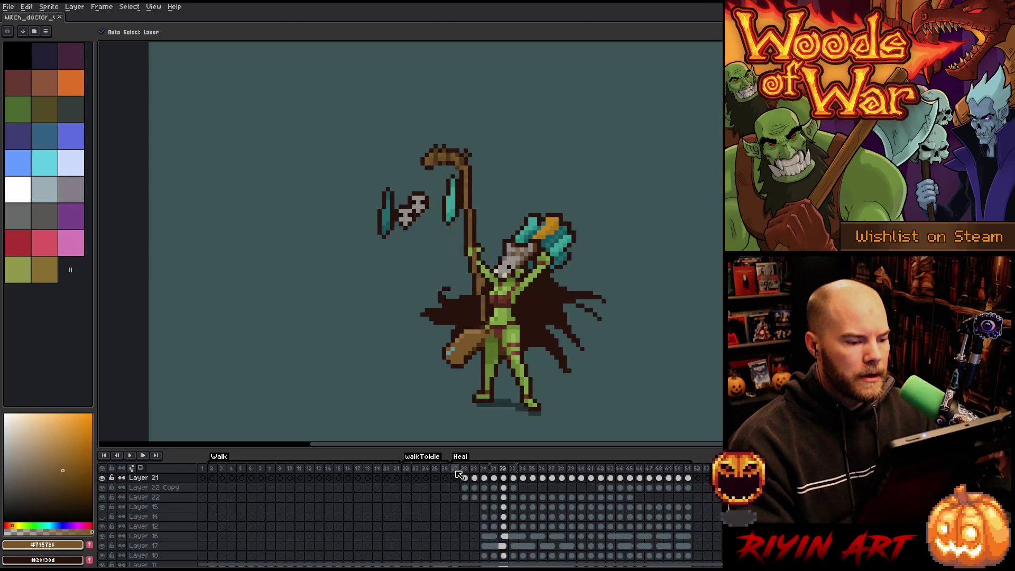
key("Left")
key("Left")
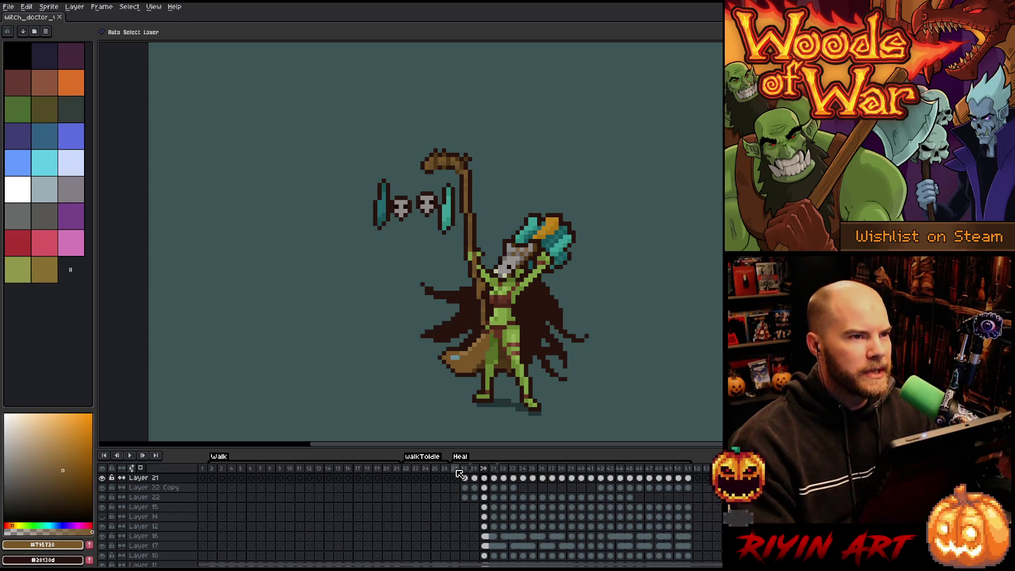
key("Left")
key("Right")
key("Left")
key("Right")
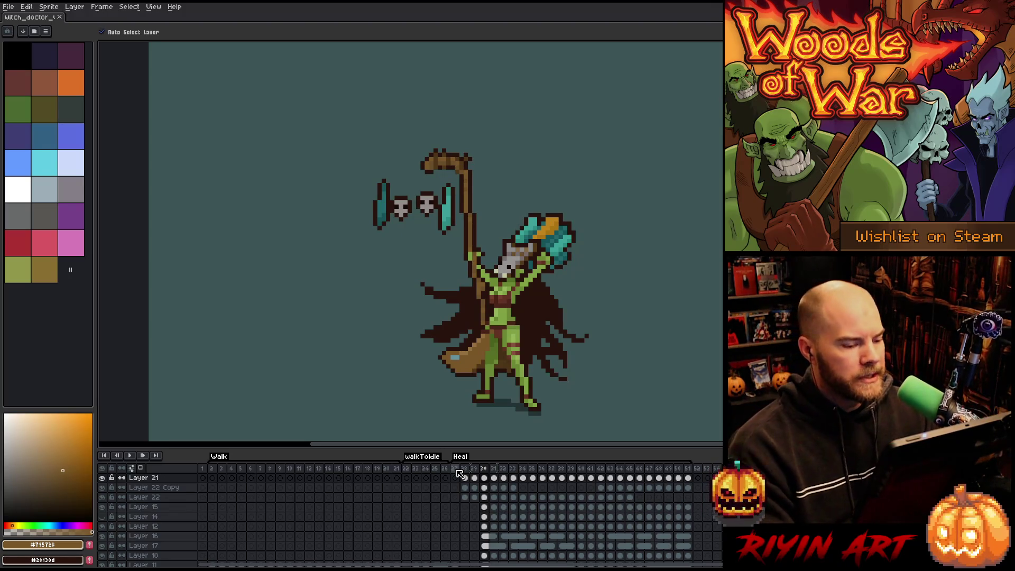
key("Left")
key("Right")
key("Left")
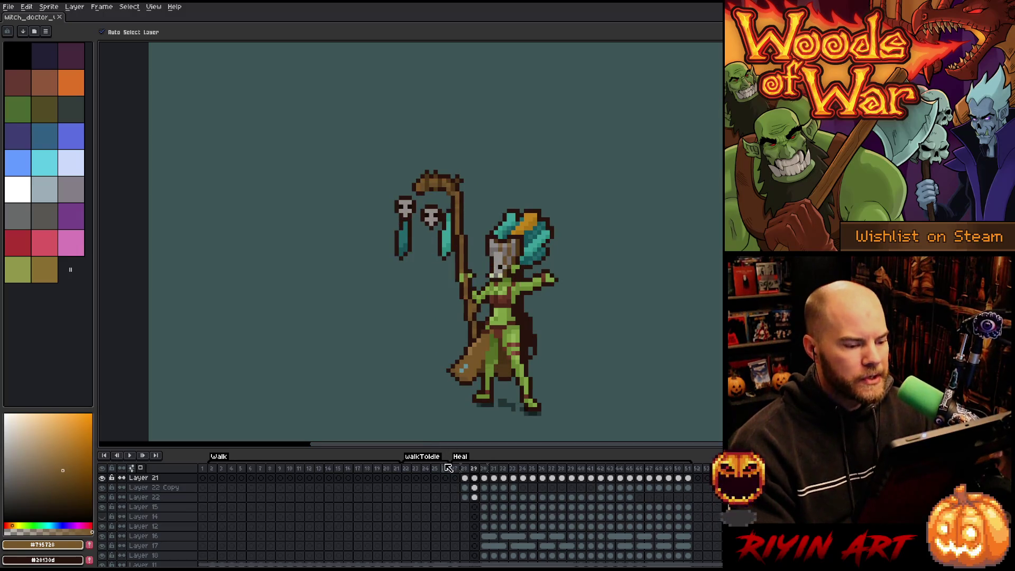
key("Right")
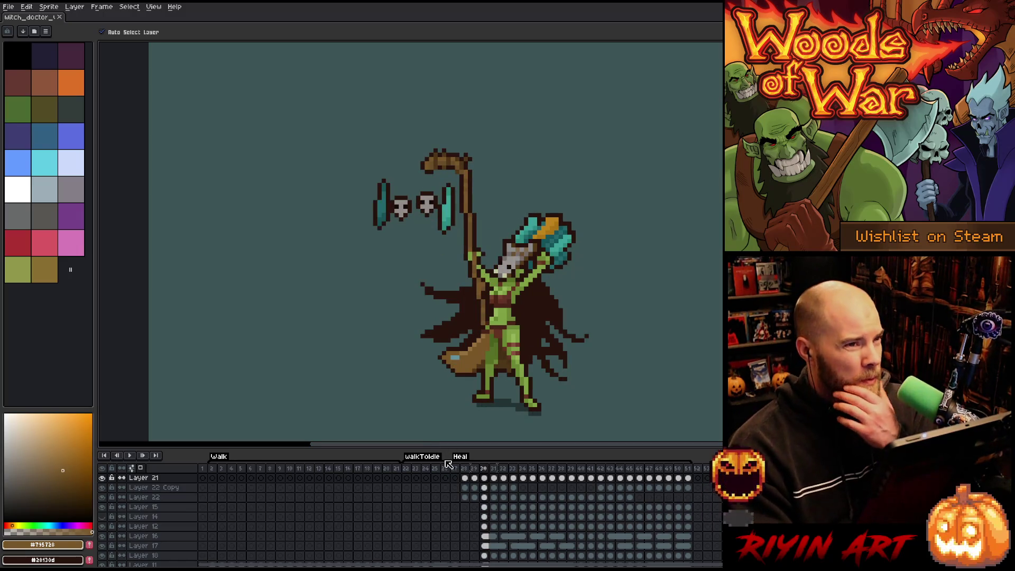
key("Right")
key("Right")
key("Right")
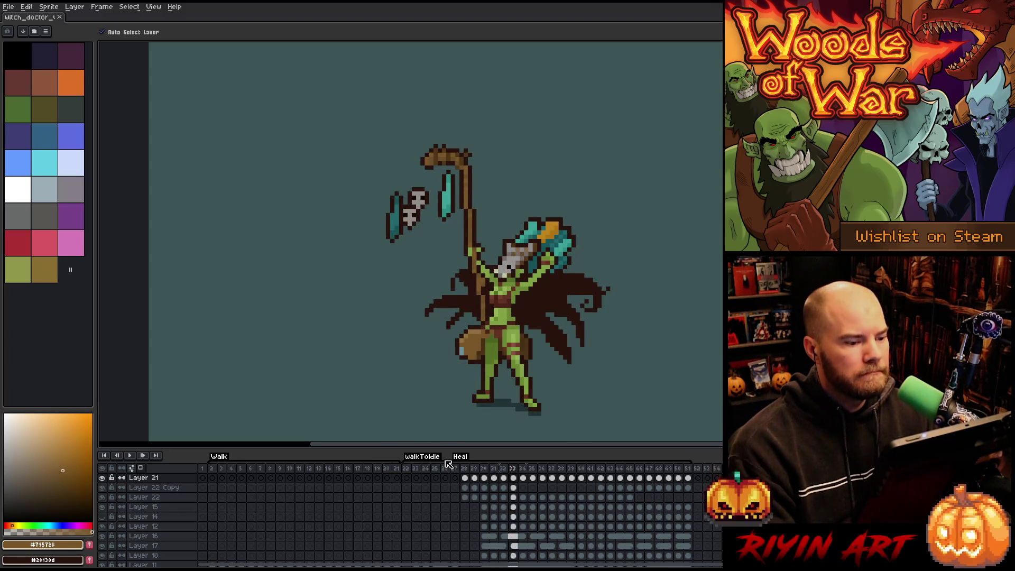
key("Left")
key("Left")
key("Left")
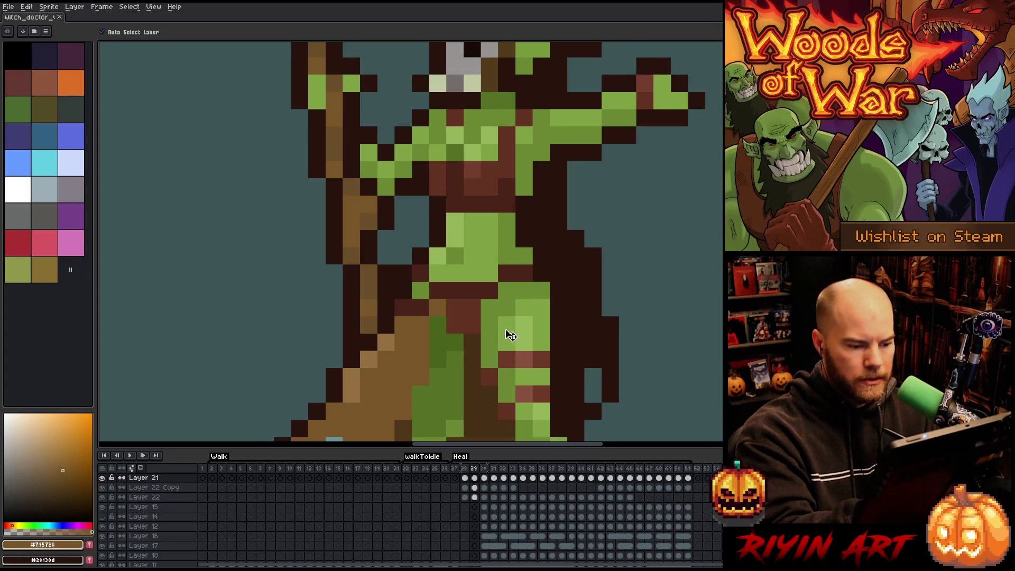
Select Layer 24 with the Pencil, sample the darker leg green, then step through frames 27–31.
left_click(511, 334)
key("b")
left_click(512, 318, "alt")
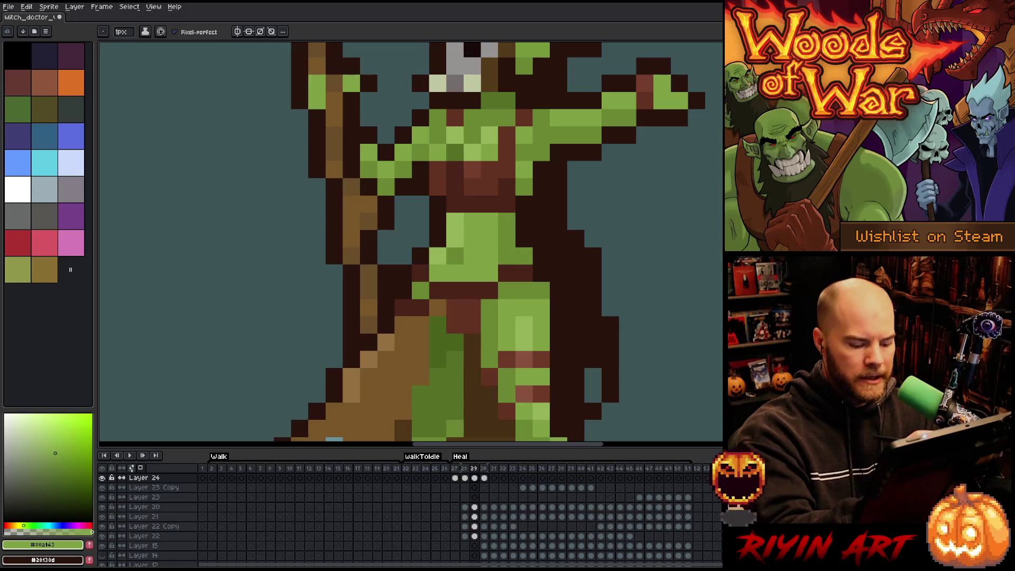
left_click(519, 285, "alt")
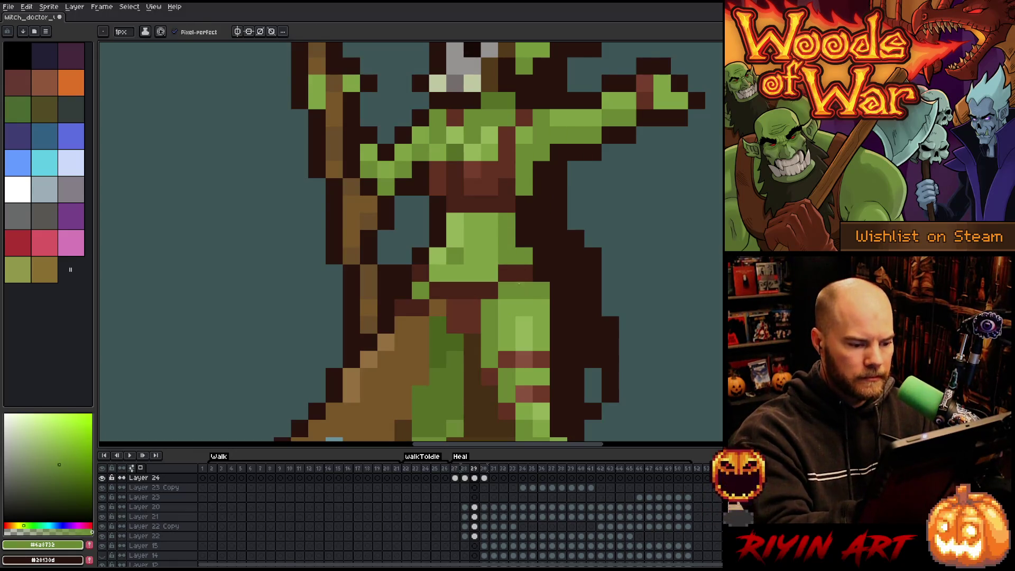
key("comma")
key("comma")
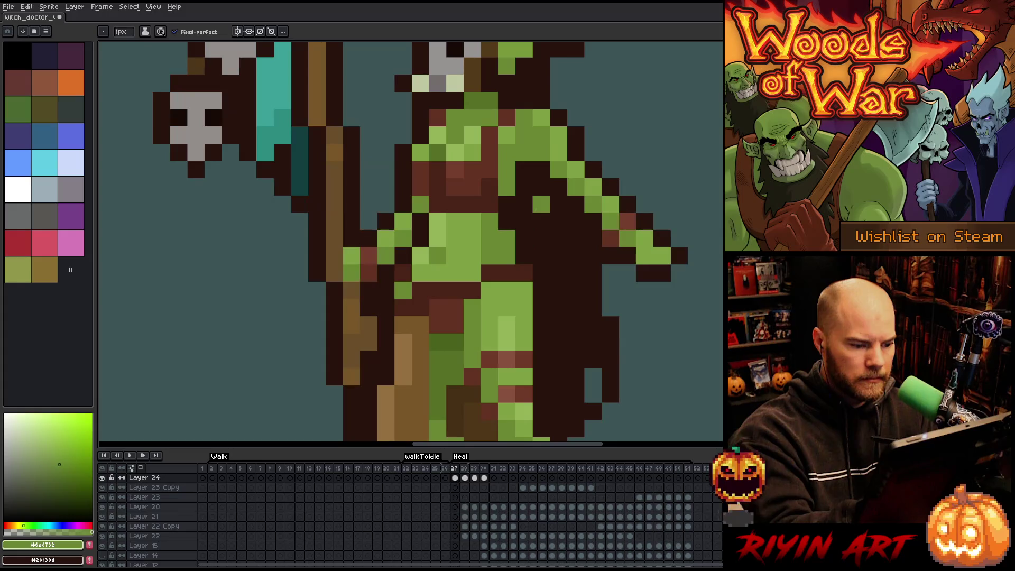
key("comma")
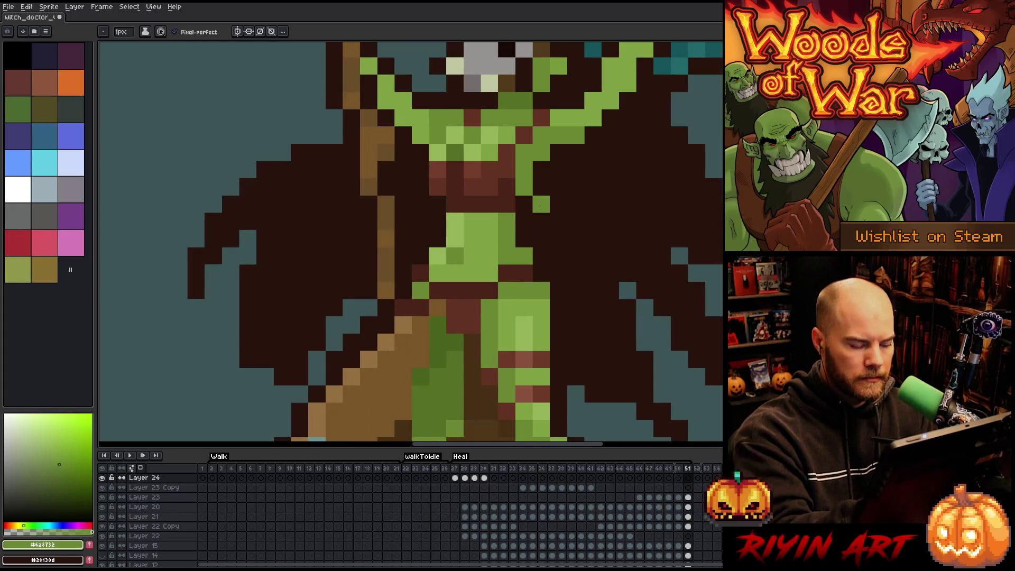
key("period")
key("period")
key("period")
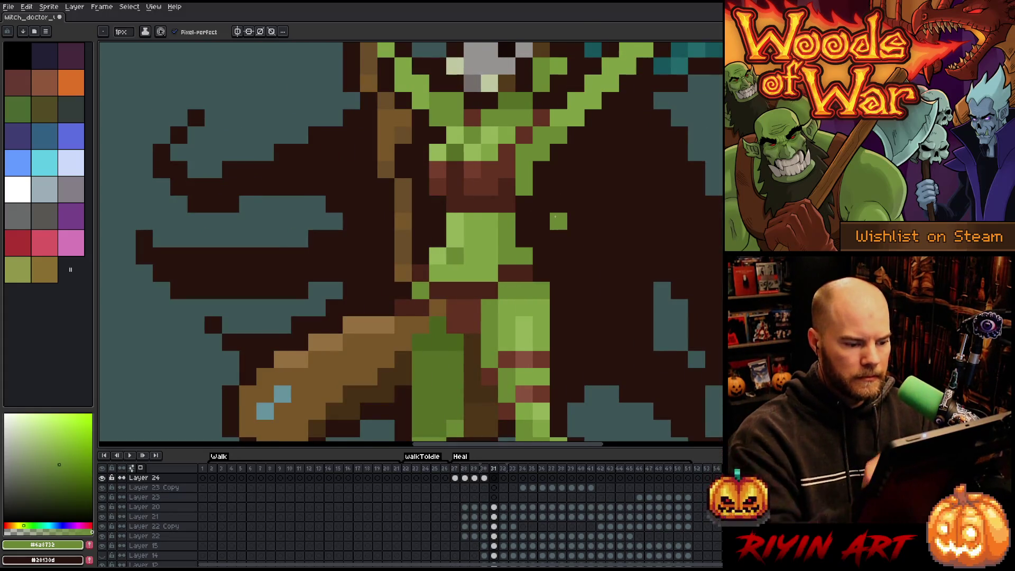
scroll(555, 216, "down", 5)
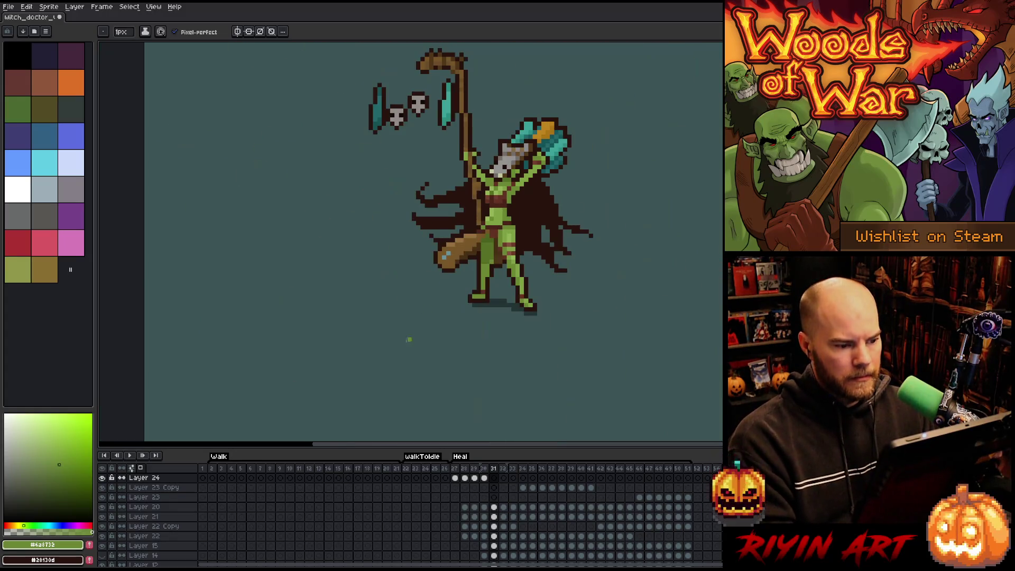
left_click(214, 469)
key("Return")
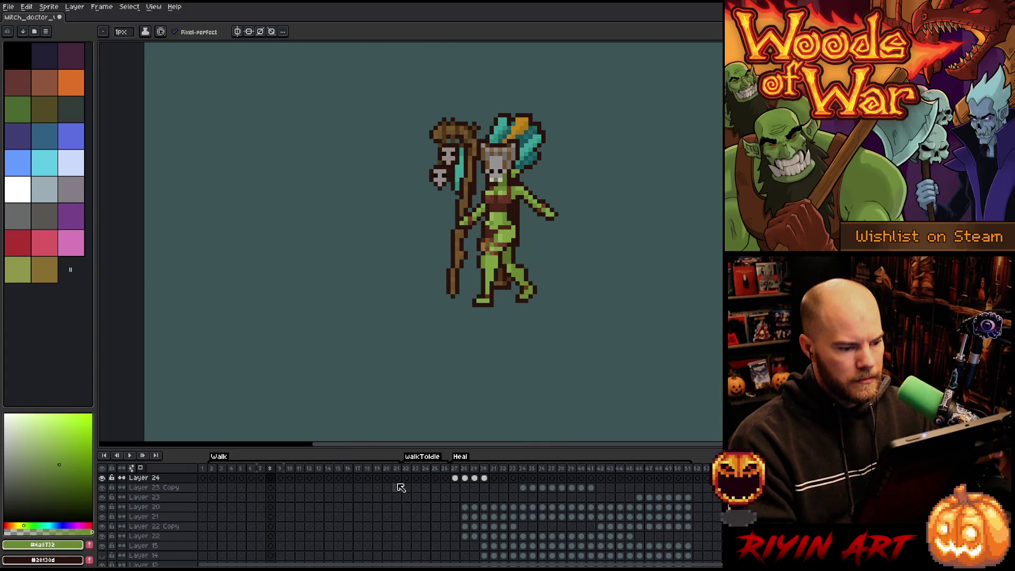
key("Return")
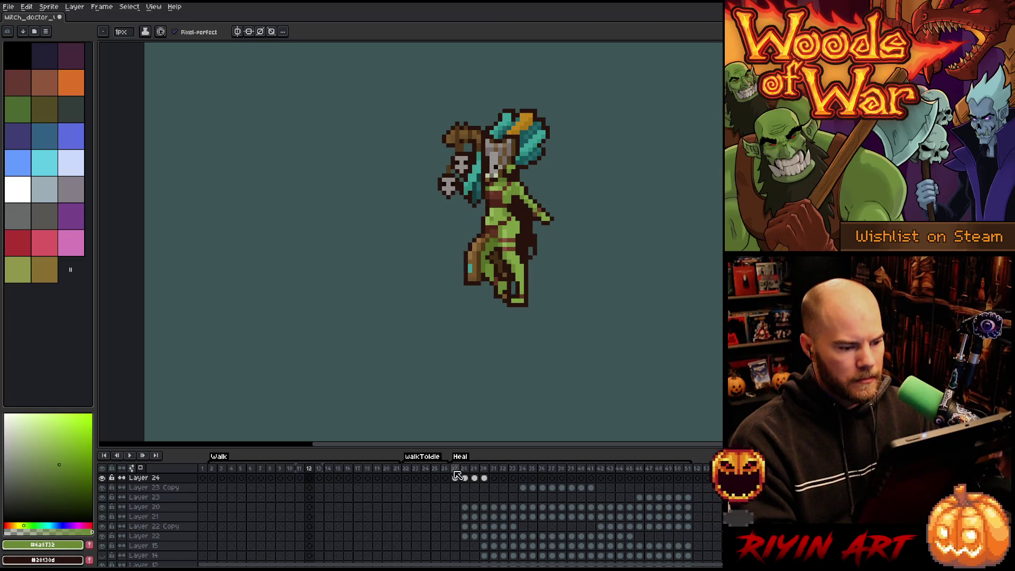
left_click(456, 477)
key("Return")
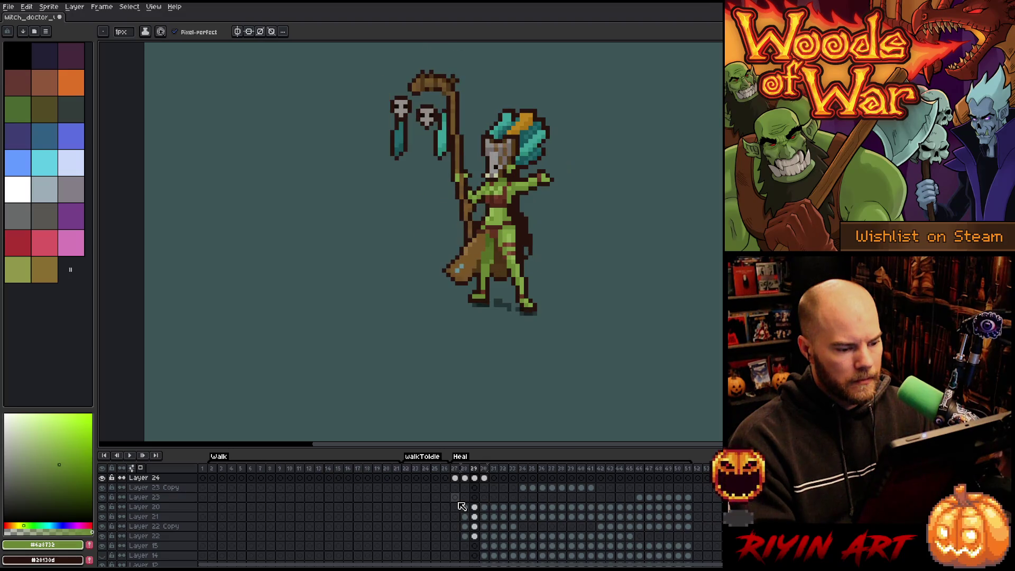
Delete the stray shadow under the left foot and select the area by the right foot.
scroll(509, 333, "up", 4)
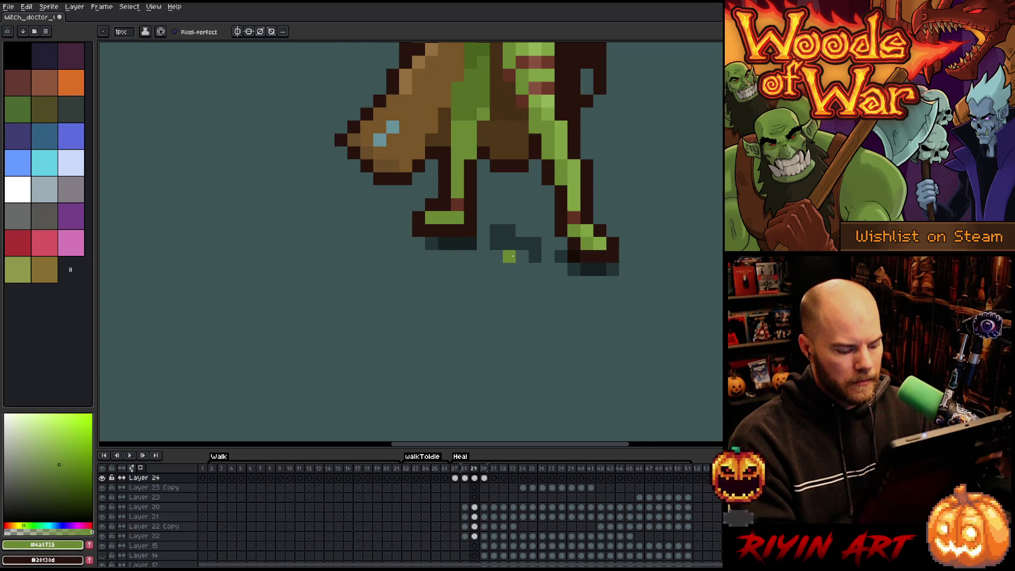
key("m")
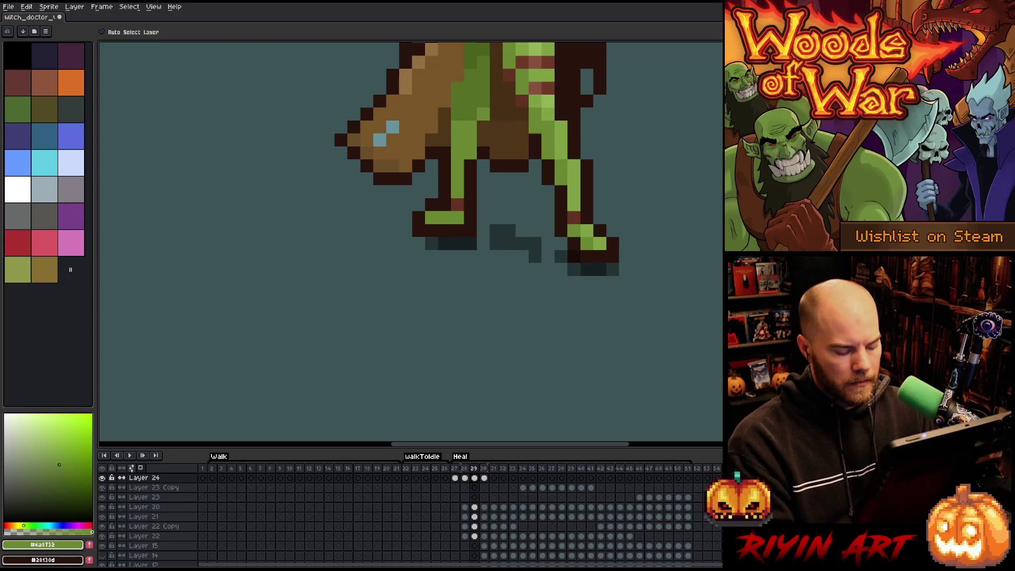
left_click_drag(489, 223, 544, 278)
left_click_drag(424, 236, 479, 265)
key("Delete")
left_click_drag(621, 262, 552, 329)
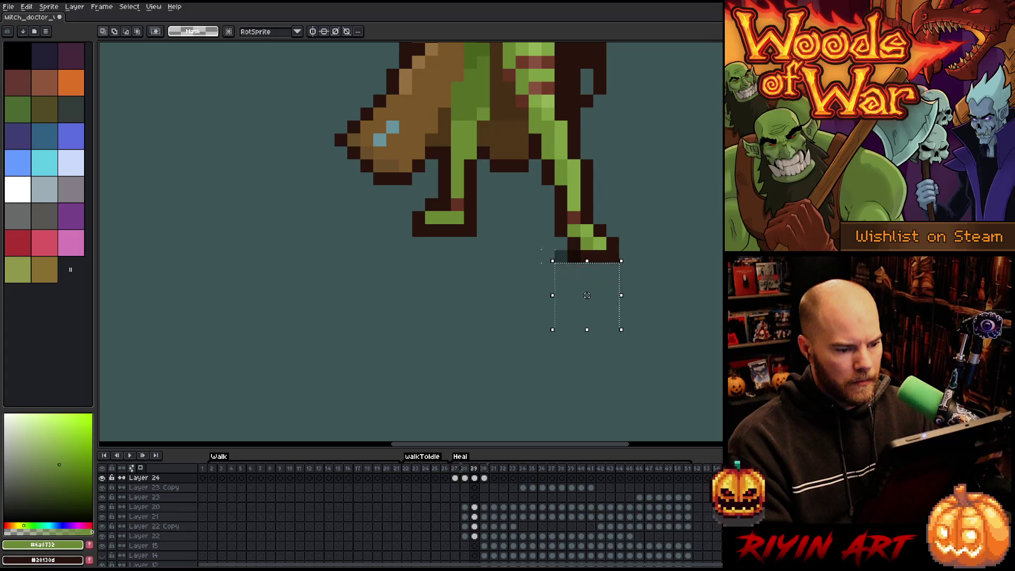
left_click_drag(582, 248, 527, 278)
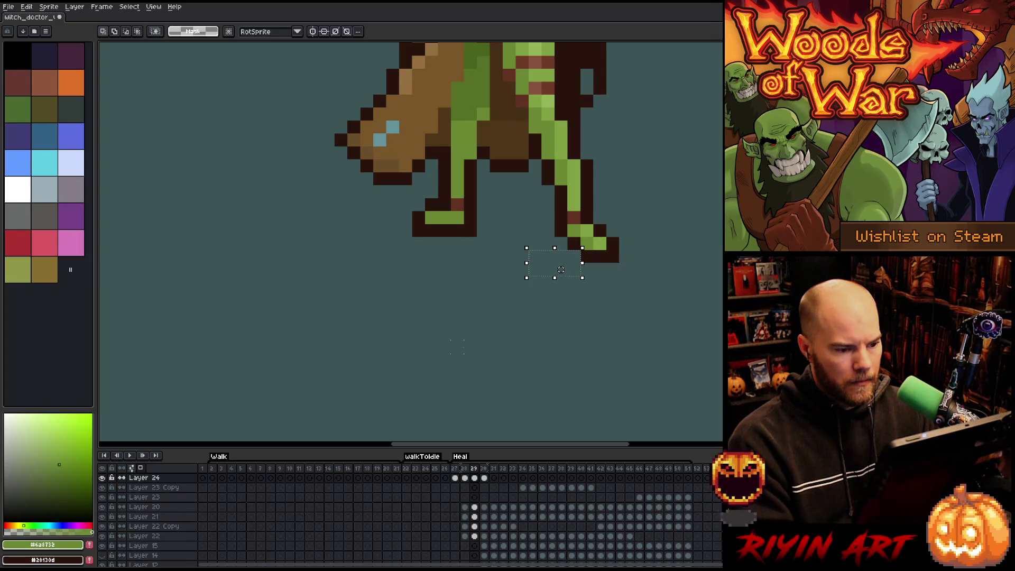
Copy frame 30's dark shadow under both feet onto frame 29 and commit it.
key("Left")
key("Right")
key("Right")
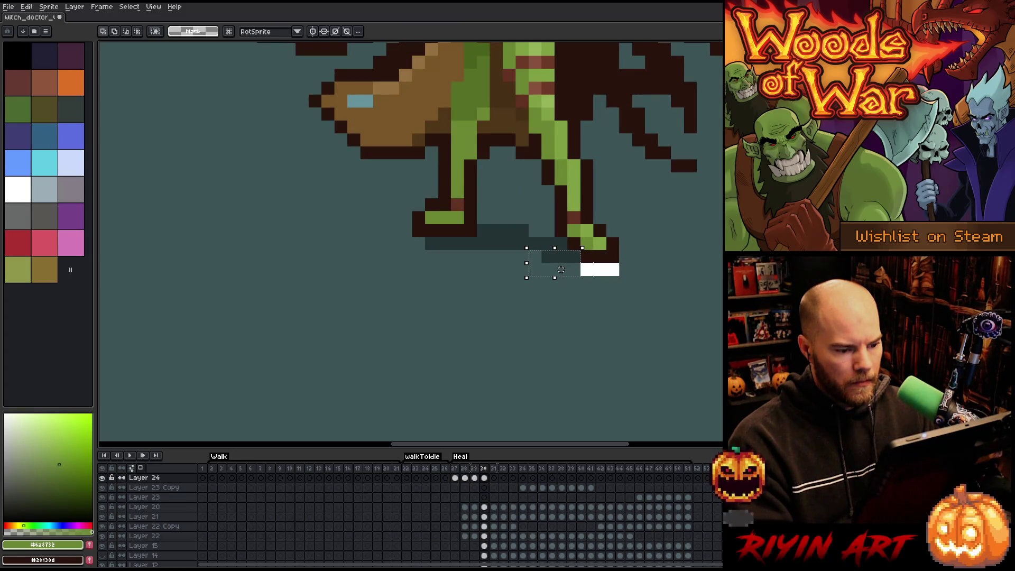
left_click_drag(619, 276, 539, 247)
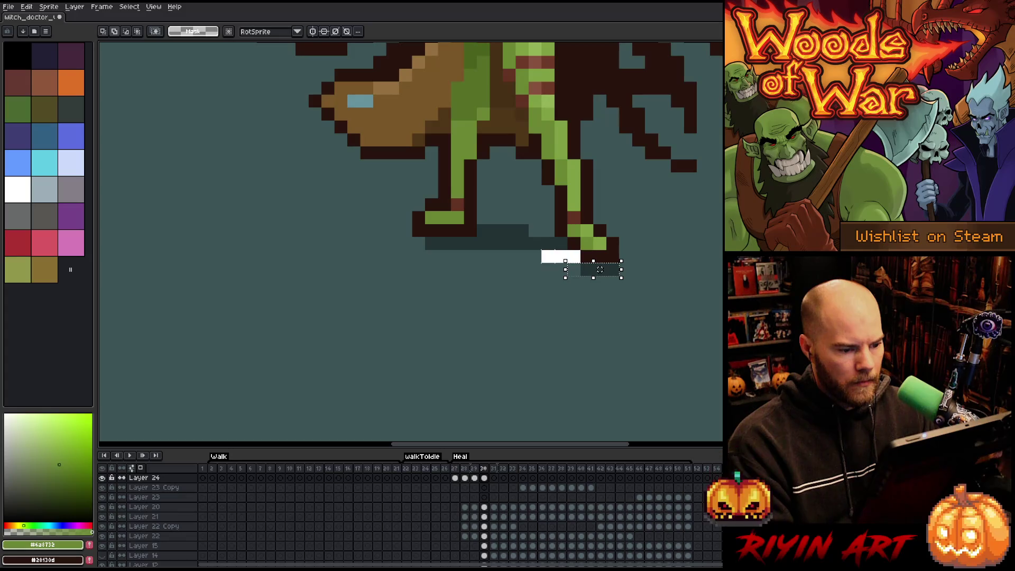
left_click_drag(478, 224, 527, 236)
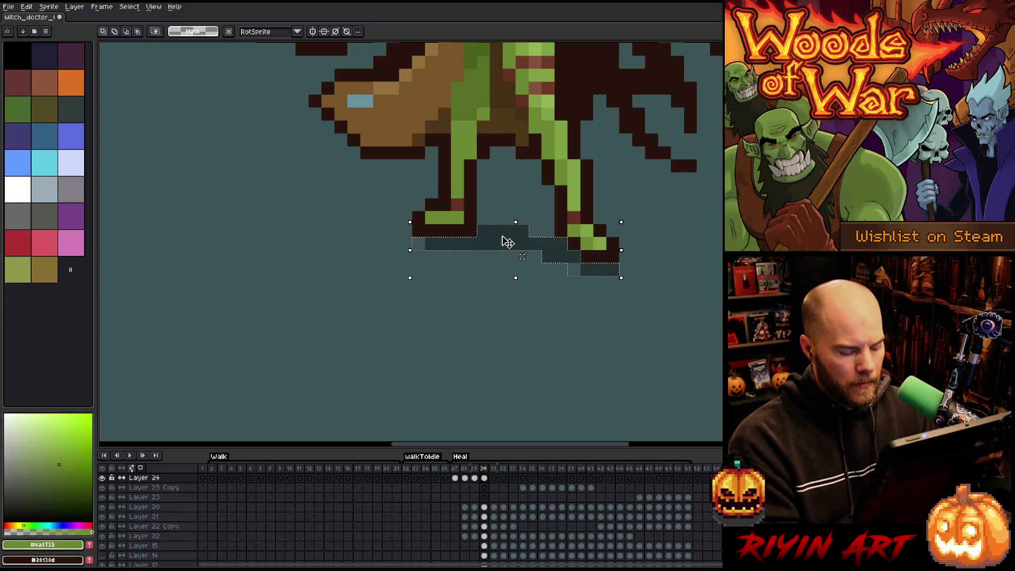
left_click(502, 247, "ctrl")
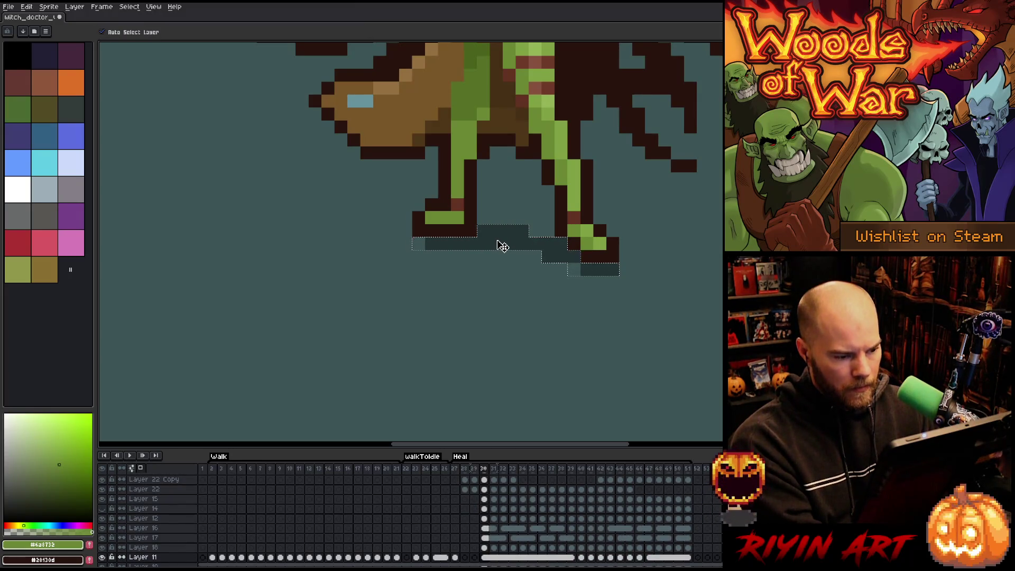
key("comma")
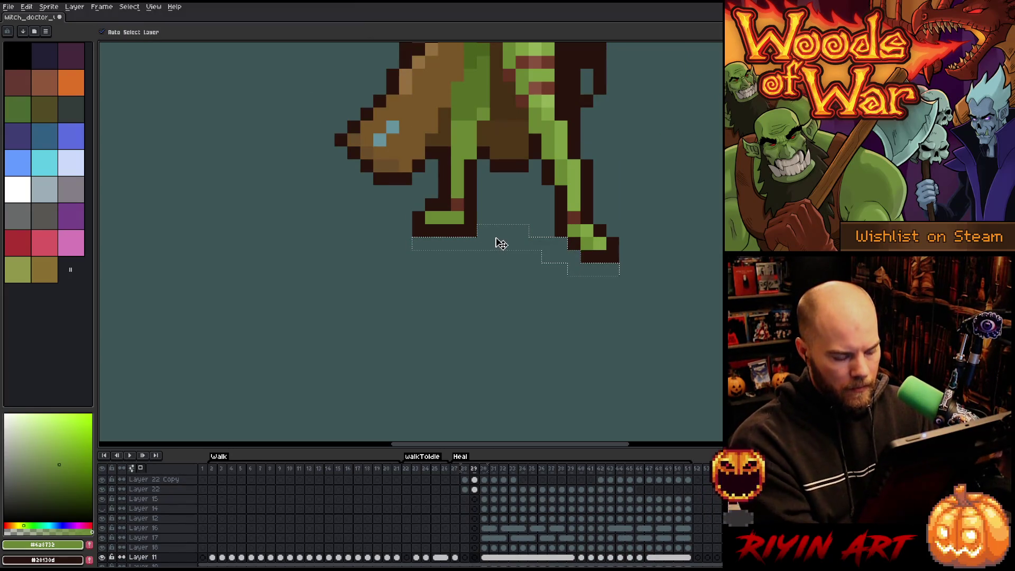
left_click(501, 243)
key("ctrl+d")
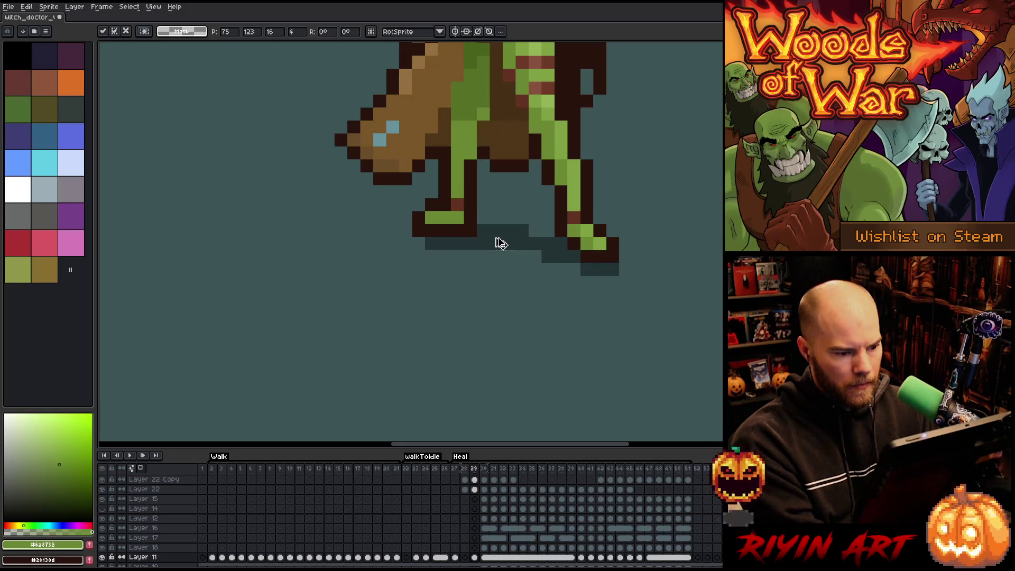
Step through the Heal frames to check the new shadow.
key("comma")
key("period")
key("period")
key("period")
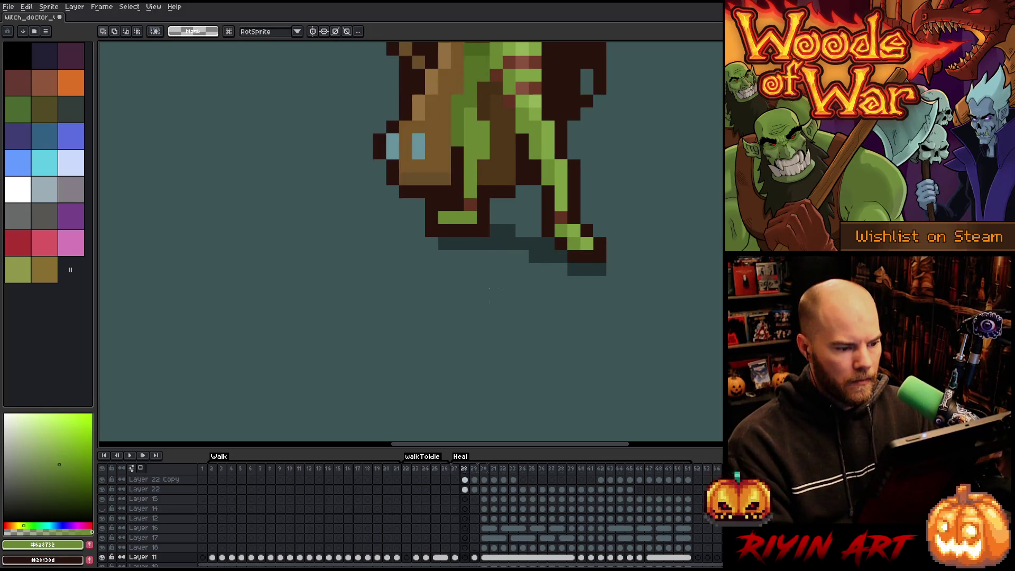
scroll(492, 289, "down", 5)
key("period")
key("period")
key("period")
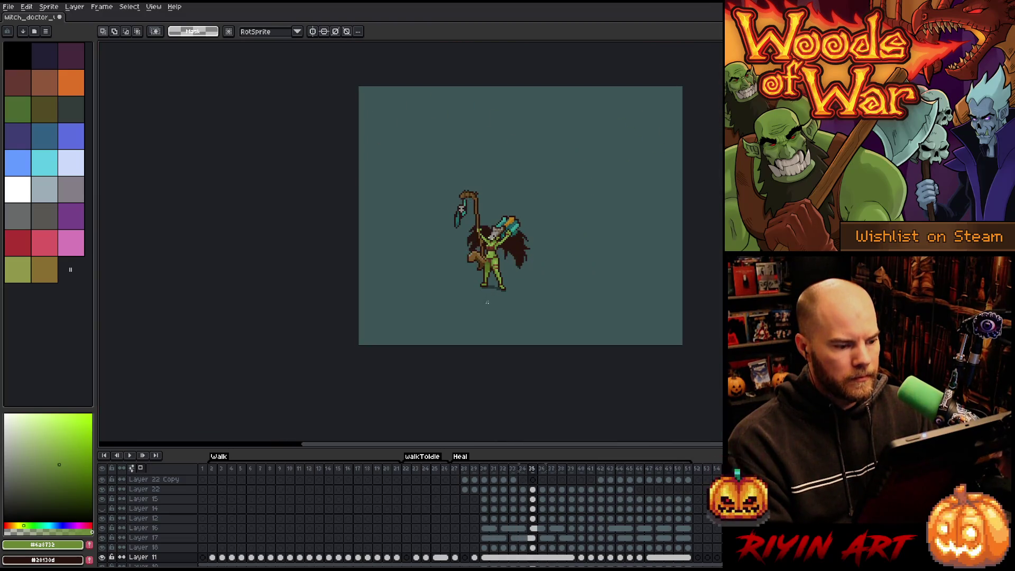
Play the Heal animation from its start, then flip between frames 28 and 29.
scroll(484, 304, "up", 2)
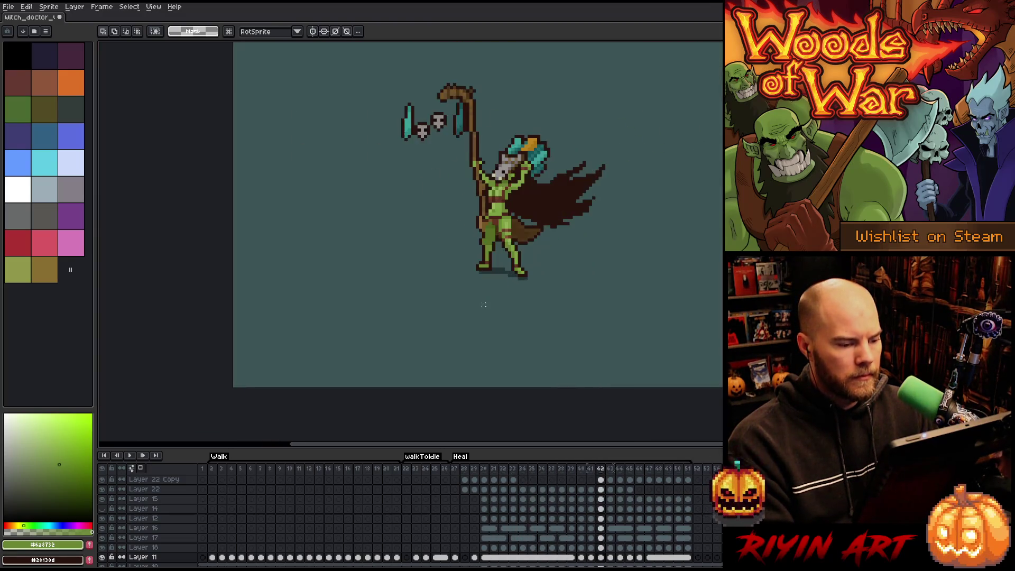
left_click(460, 456)
key("Return")
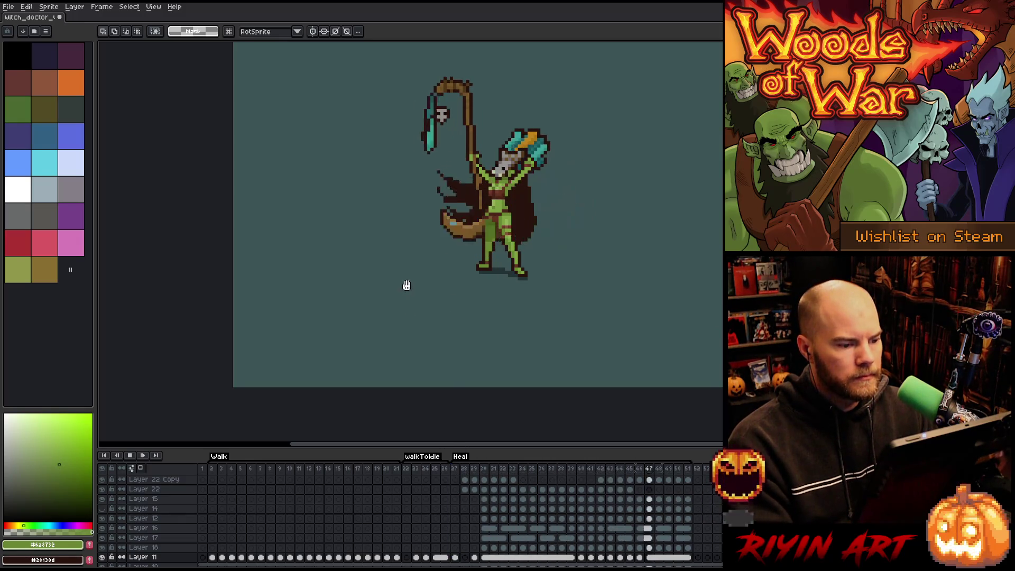
key("Return")
key("Right")
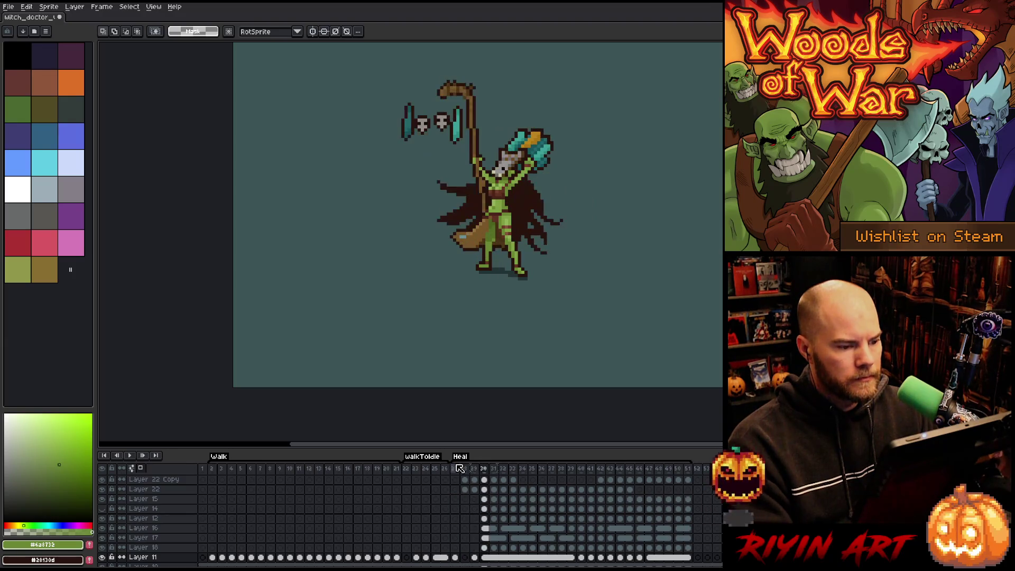
key("Right")
key("Left")
key("Right")
key("Left")
key("Right")
key("Left")
key("Right")
key("Left")
key("Right")
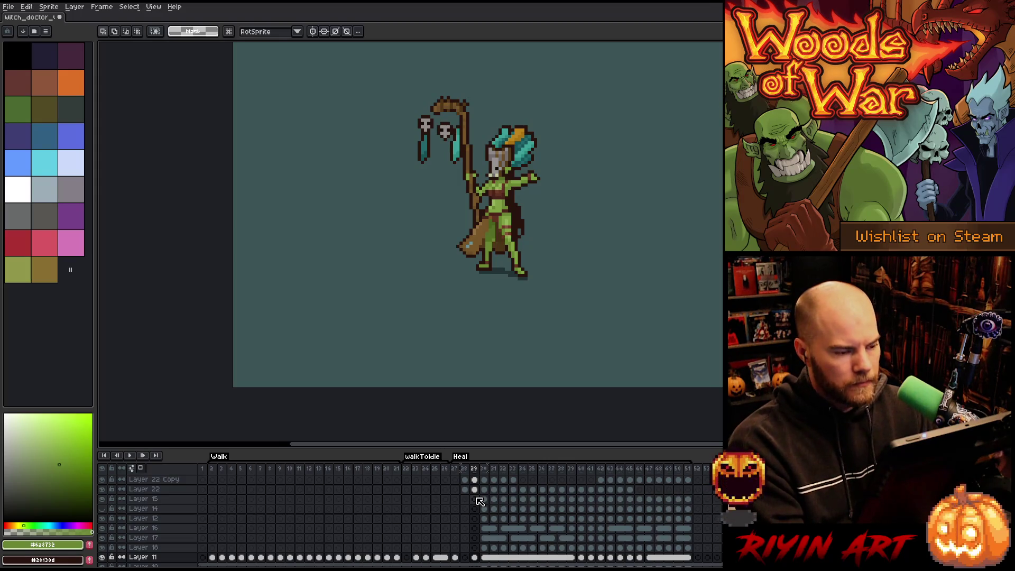
Insert a new frame after frame 29, recentre the sprite and hide background Layer 5.
key("alt+n")
left_click_drag(482, 201, 494, 247)
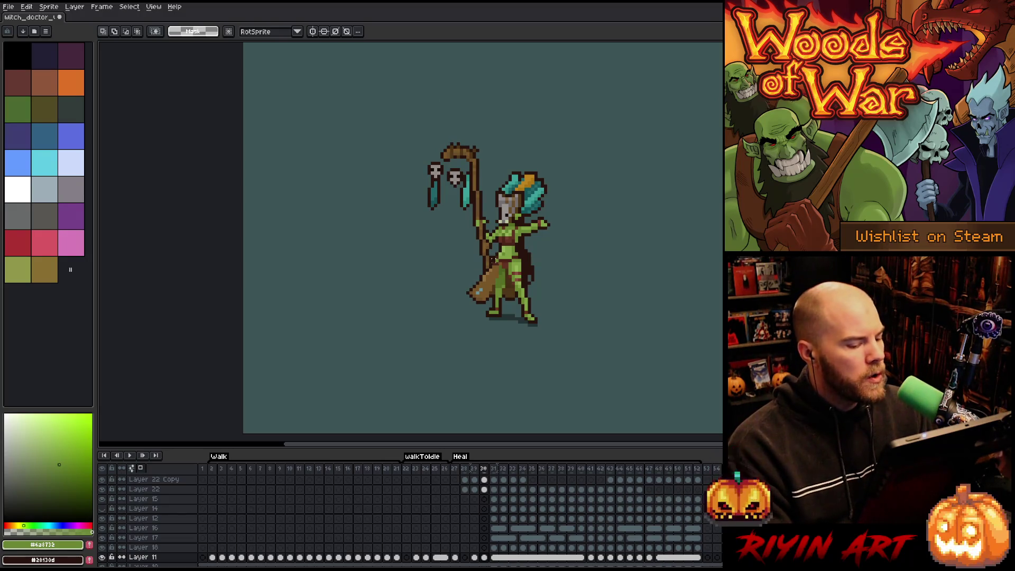
scroll(116, 534, "down", 5)
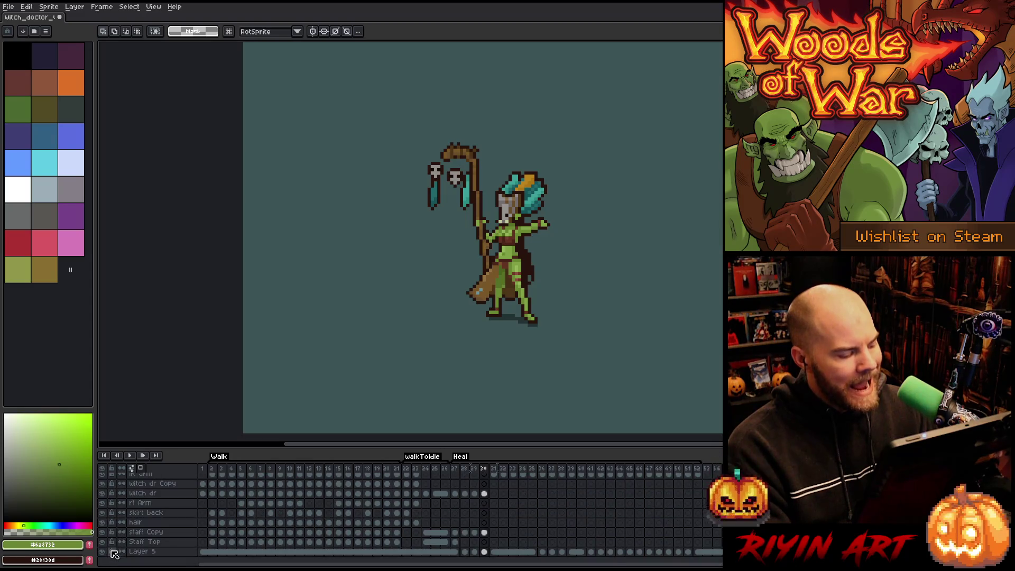
left_click(103, 552)
Return to Heal frame 30 and pick Layer 24 from the green arm with the Move tool.
scroll(556, 222, "up", 4)
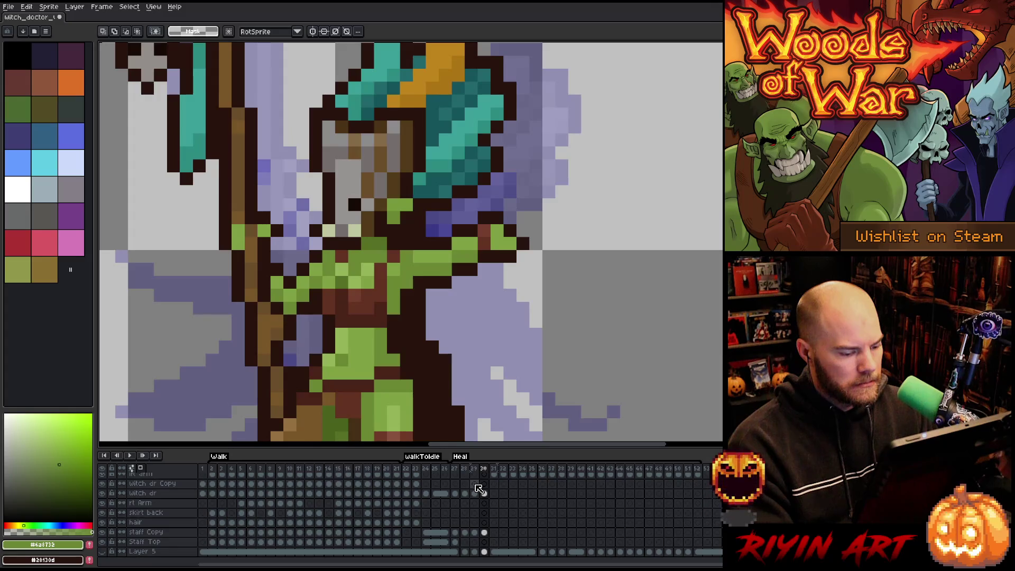
key("Left")
key("Right")
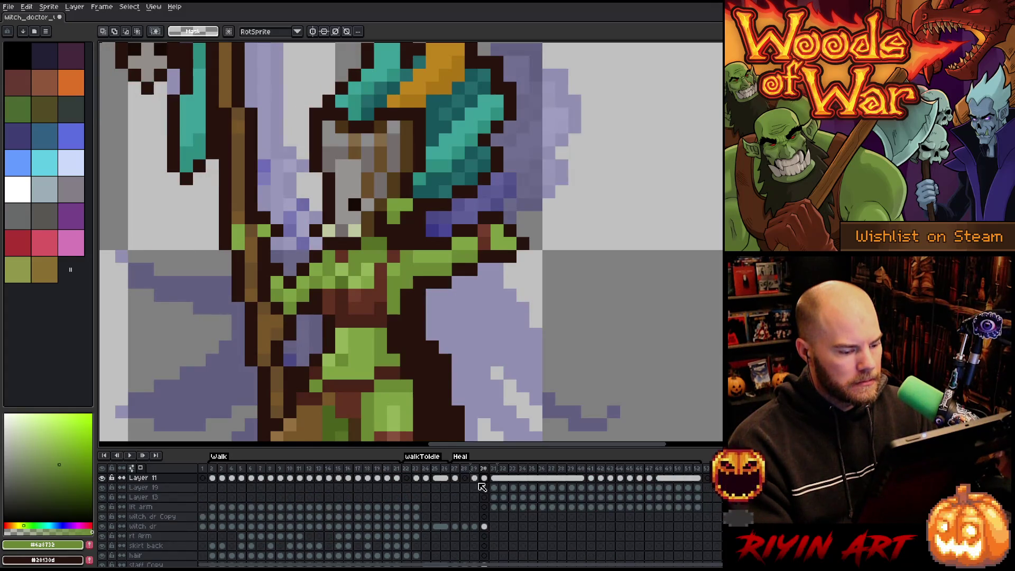
key("v")
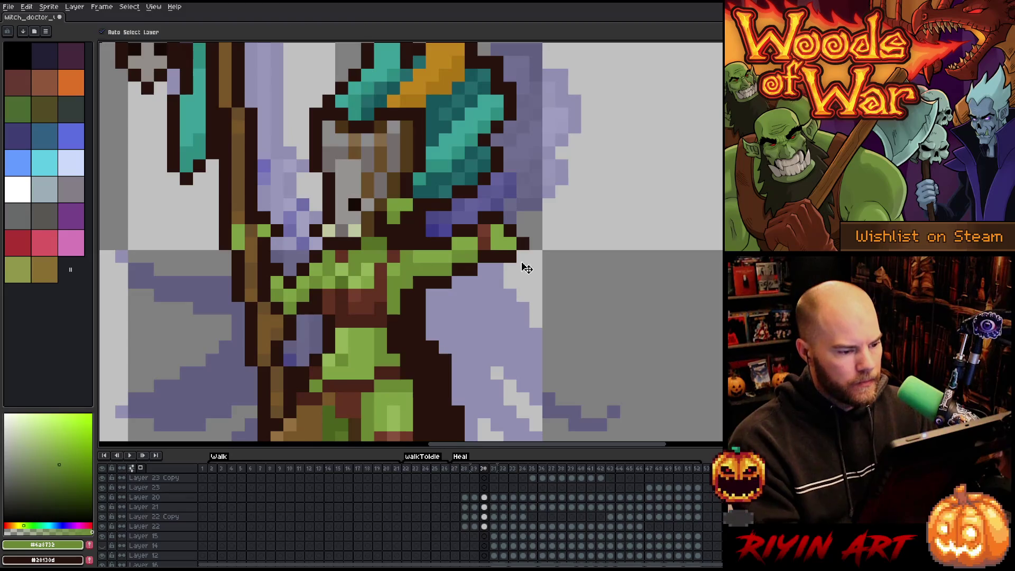
left_click(494, 248)
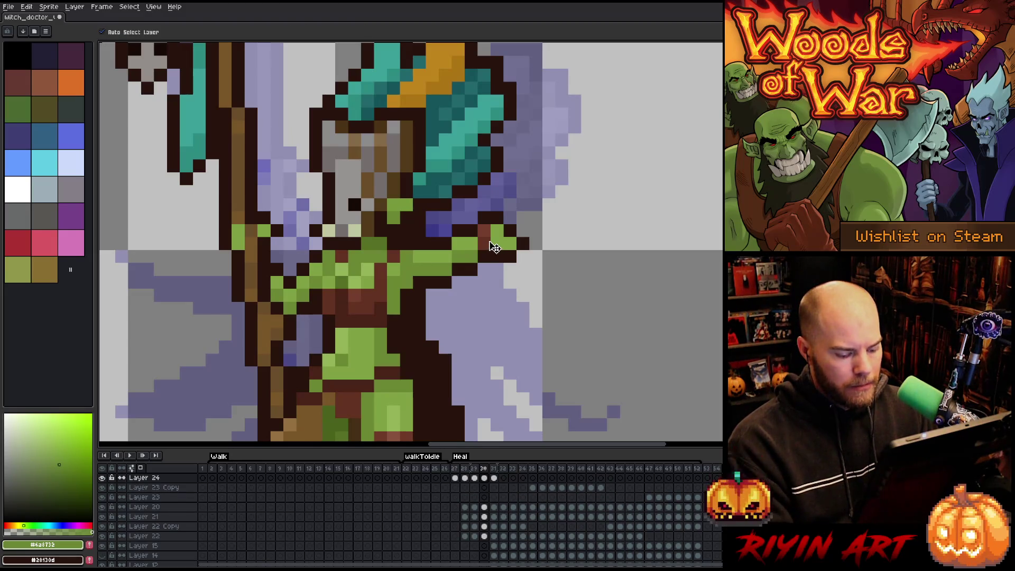
key("Right")
key("Left")
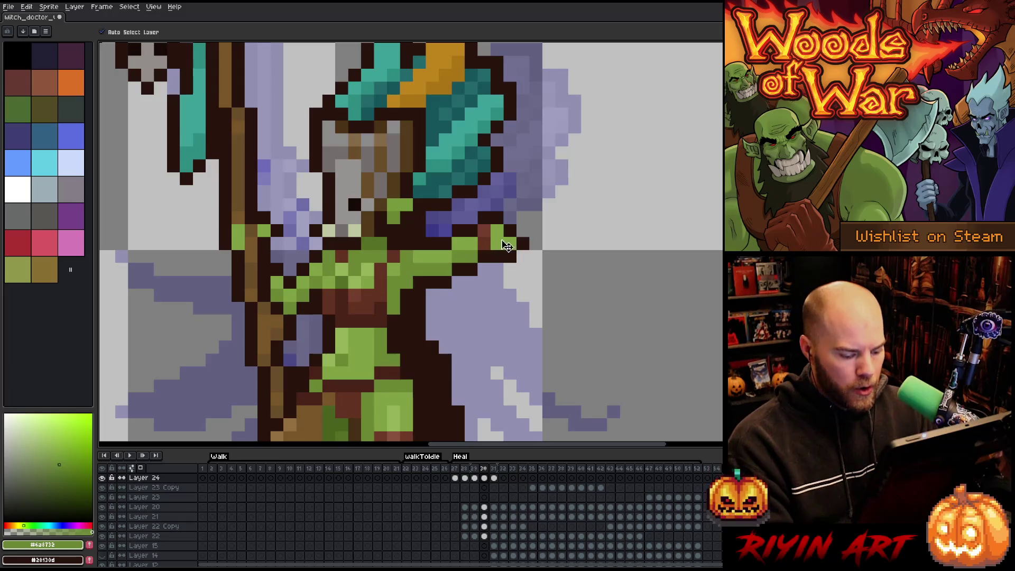
Marquee the raised arm, nudge it one pixel left, commit, and play the animation to check.
key("m")
left_click_drag(535, 204, 492, 283)
mouse_move(595, 108)
left_mouse_down()
mouse_move(492, 310)
mouse_move(463, 342)
left_mouse_up()
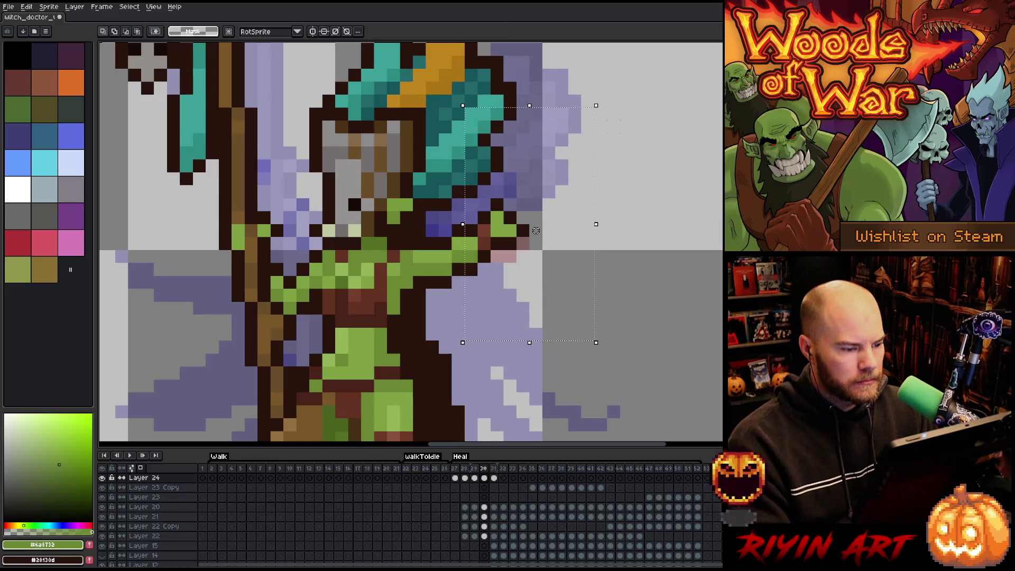
mouse_move(536, 230)
left_mouse_down()
mouse_move(535, 169)
mouse_move(535, 257)
left_mouse_up()
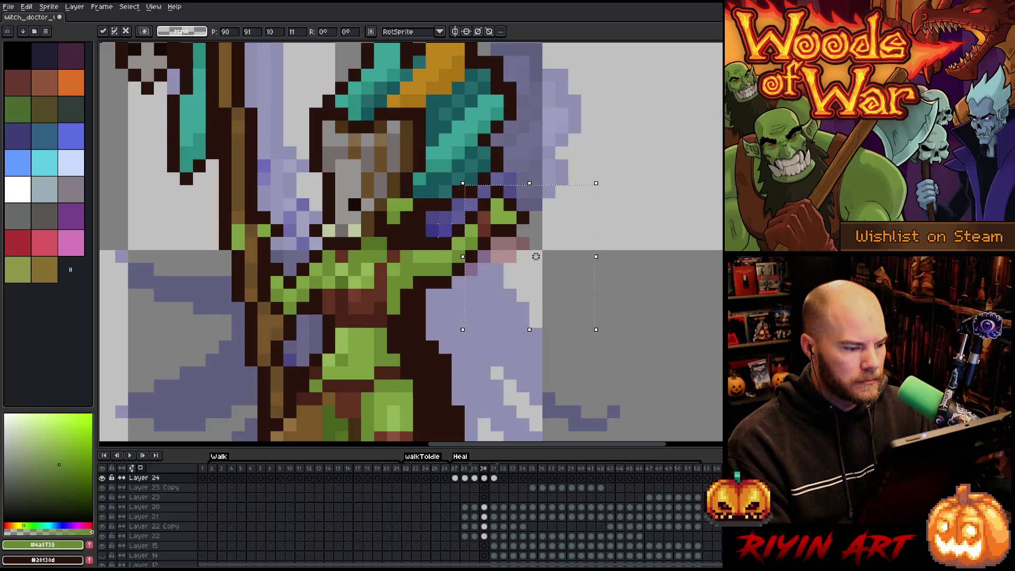
key("Left")
key("Return")
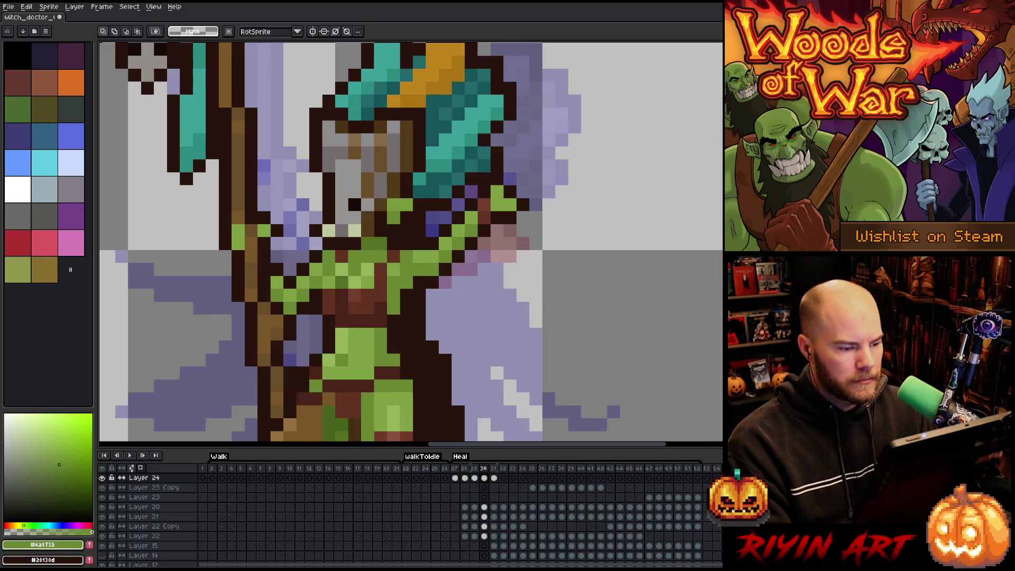
key("Return")
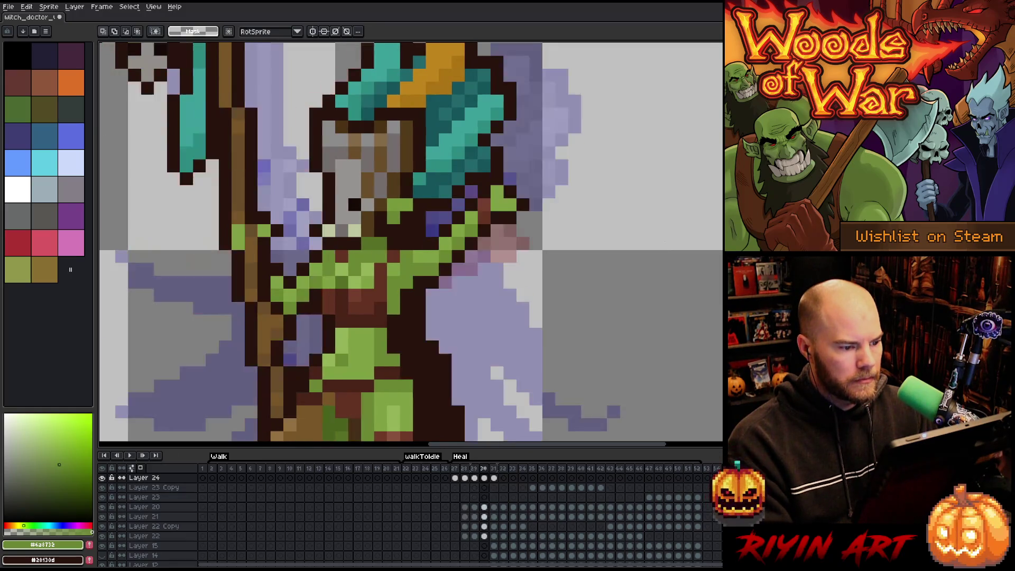
key("Return")
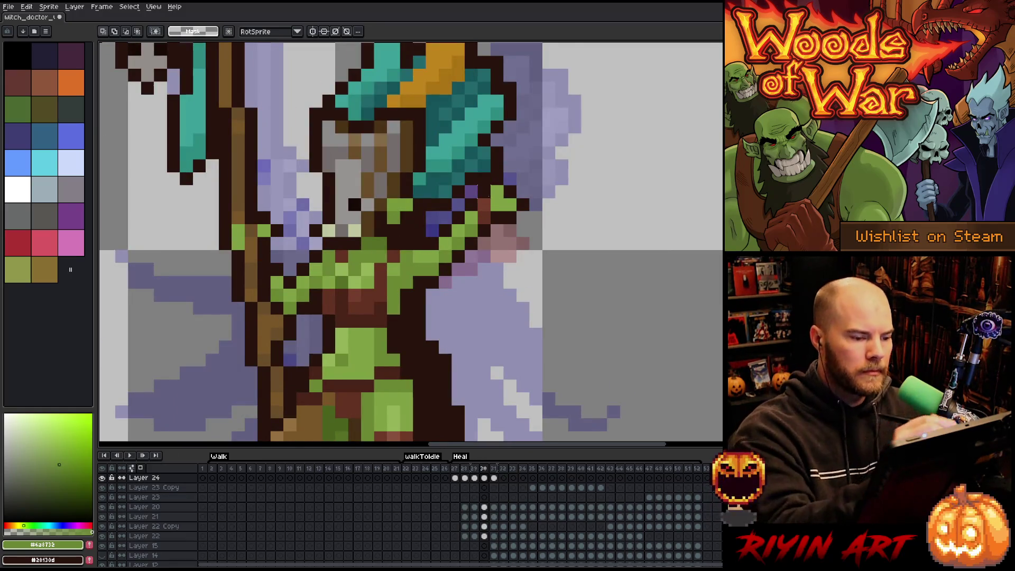
Sample the dark brown outline and green skin colours, testing and undoing a pixel on the arm.
key("i")
left_click(492, 212)
key("b")
left_click(502, 203, "alt")
left_click(510, 139)
key("ctrl+z")
left_click(511, 119, "alt")
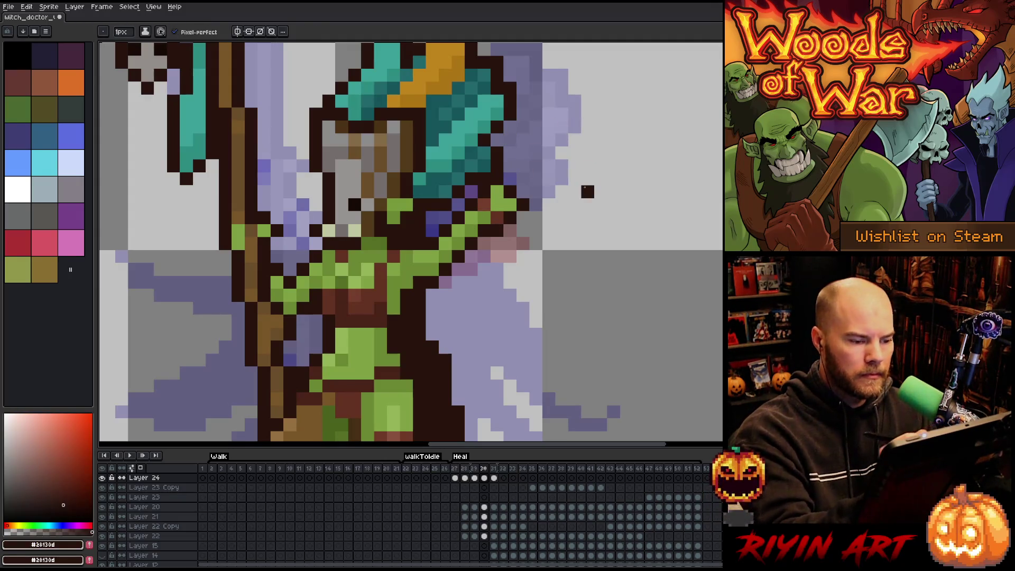
key("Return")
key("Return")
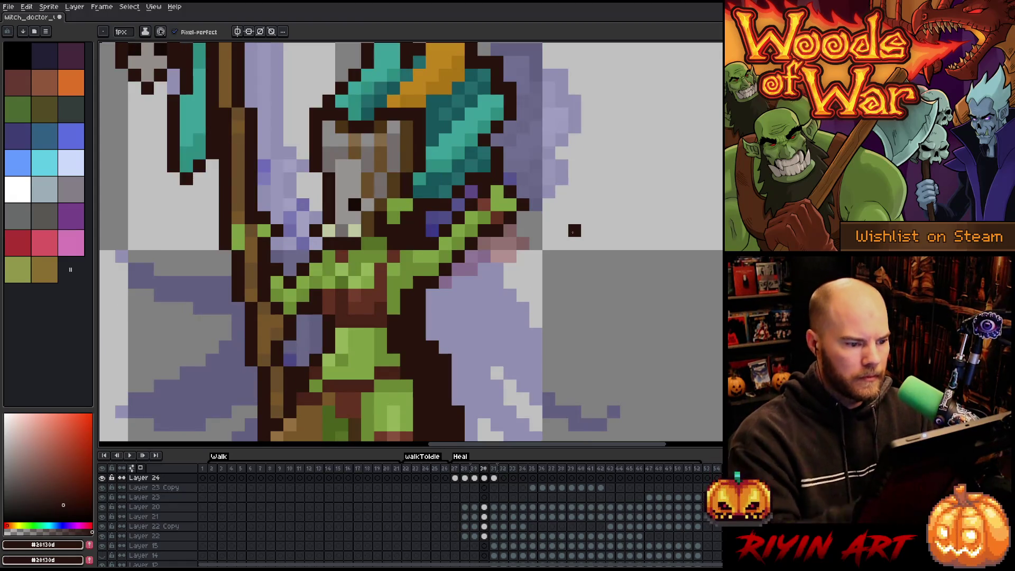
key("i")
left_click(504, 201)
left_click(492, 214)
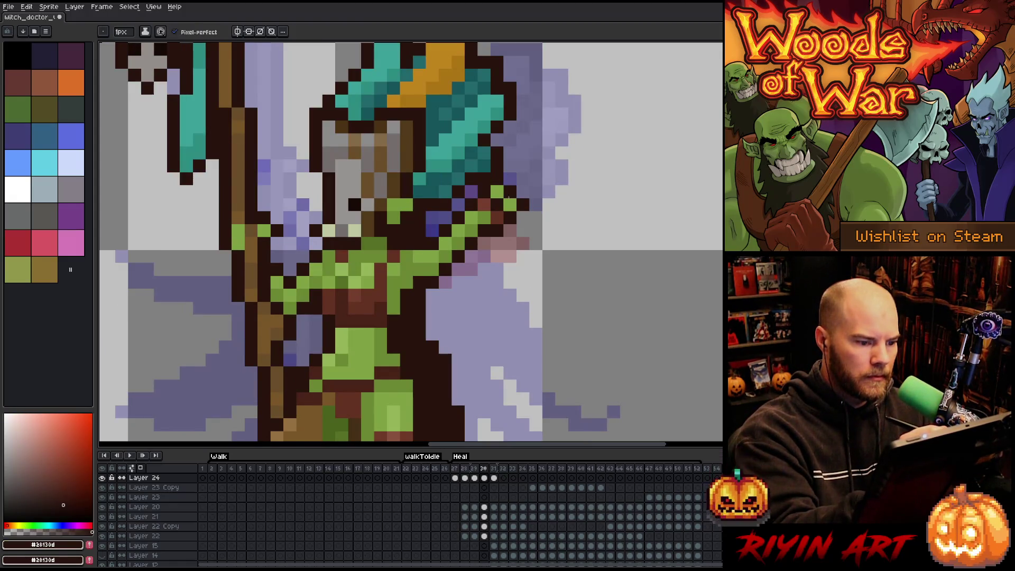
left_click(492, 214)
key("b")
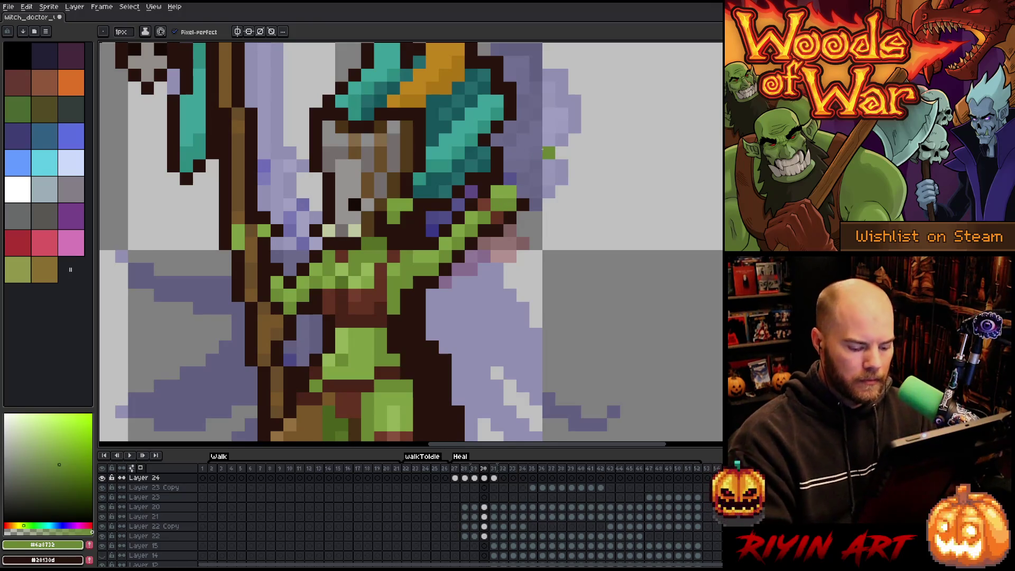
Compare Heal frames 29 to 31, ending on frame 30.
key("Right")
key("Left")
key("Right")
key("Left")
key("Right")
scroll(510, 205, "down", 4)
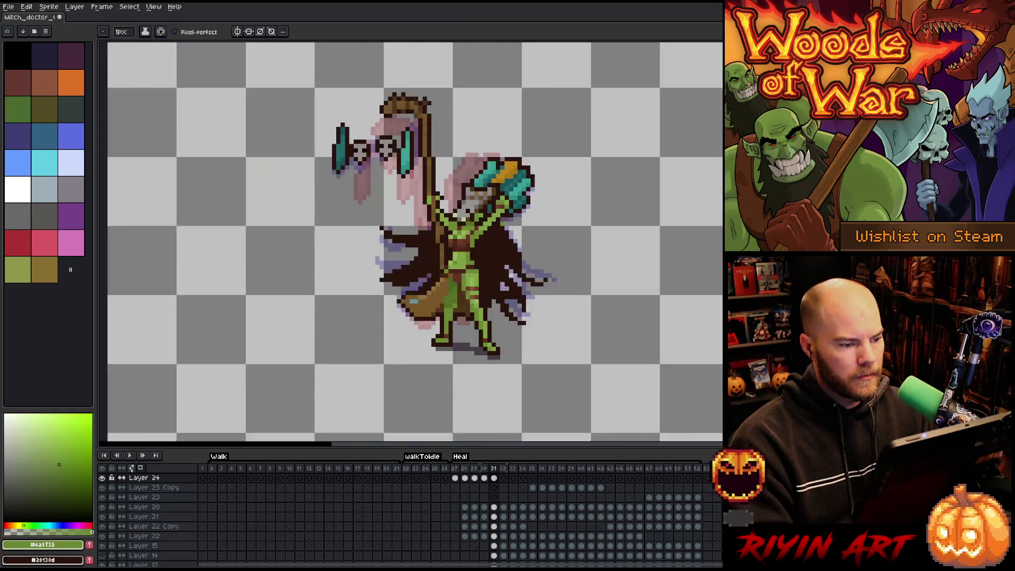
scroll(491, 225, "down", 1)
key("Left")
key("Left")
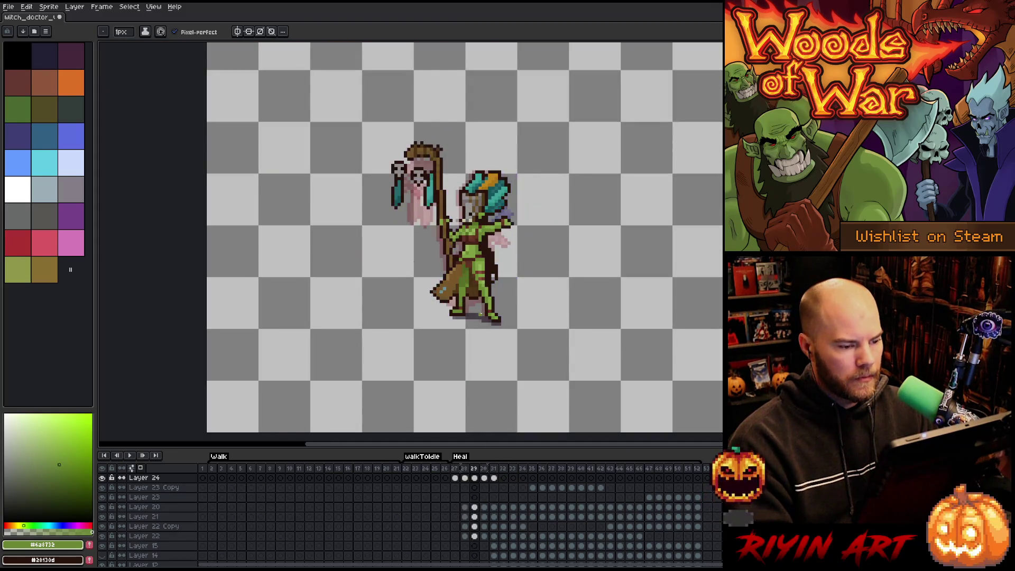
key("Right")
key("Right")
key("Left")
key("Left")
key("Left")
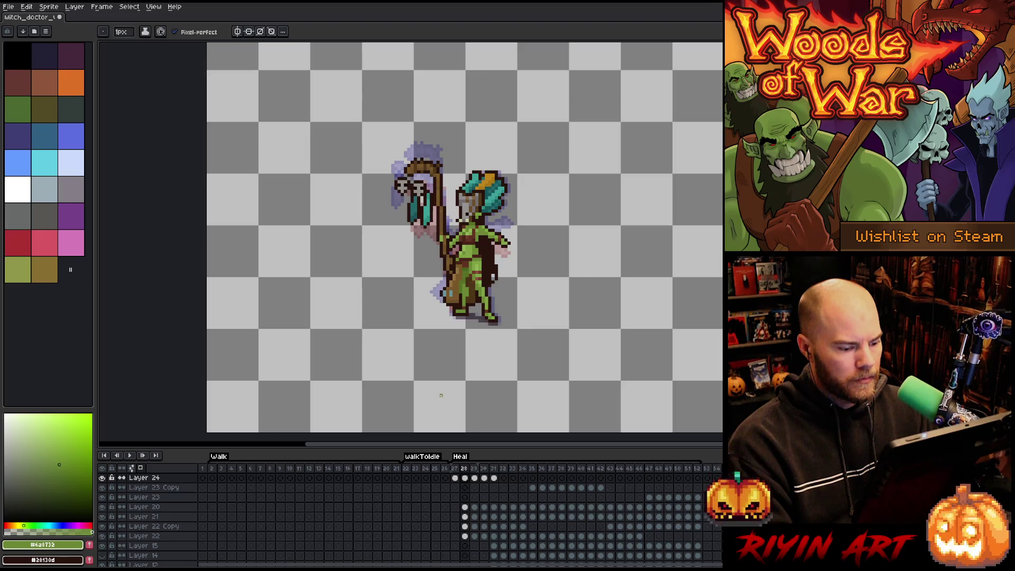
key("Right")
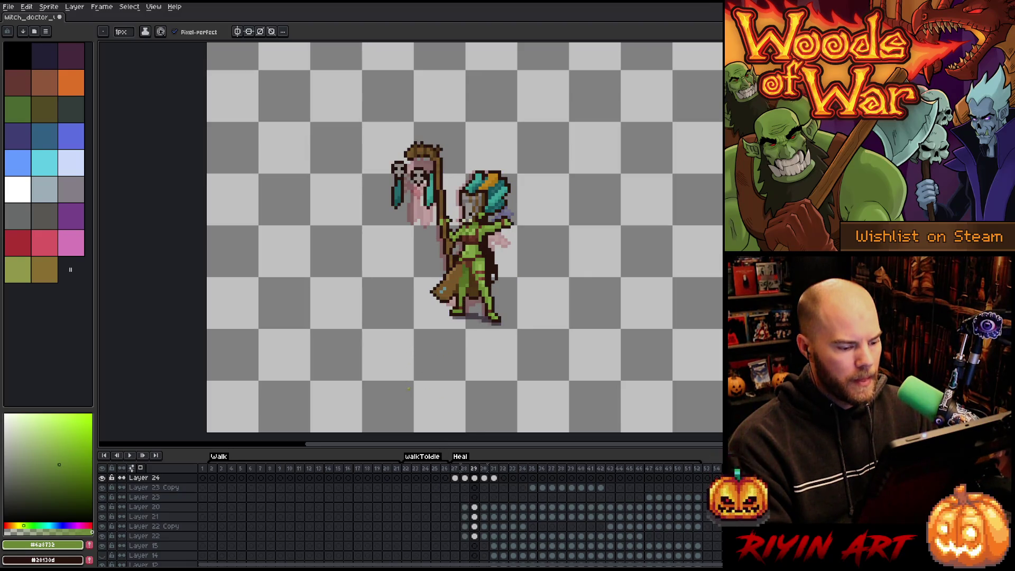
key("Right")
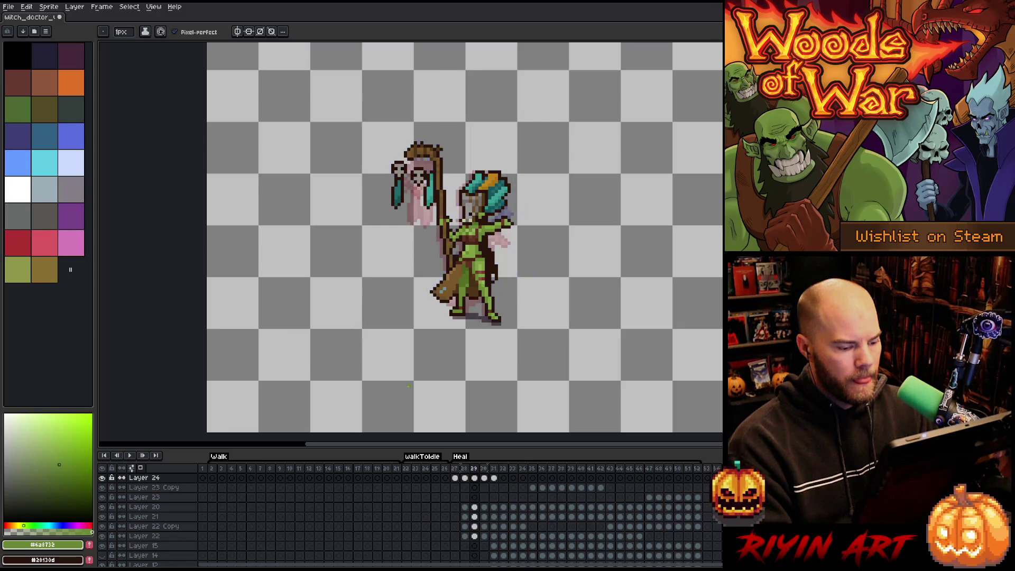
Select the staff Copy layer with the Move tool.
key("v")
left_click(445, 184)
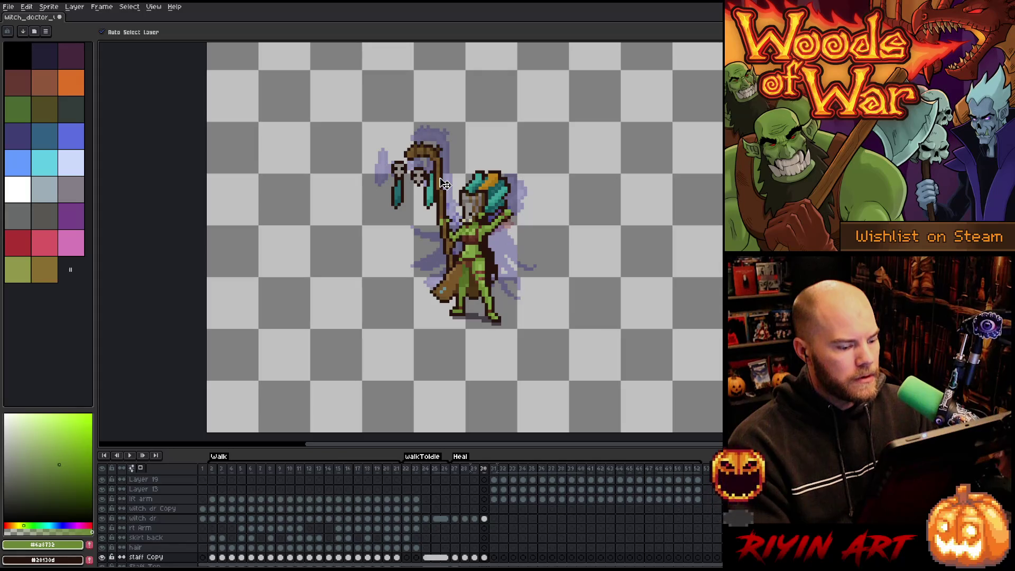
scroll(445, 184, "up", 3)
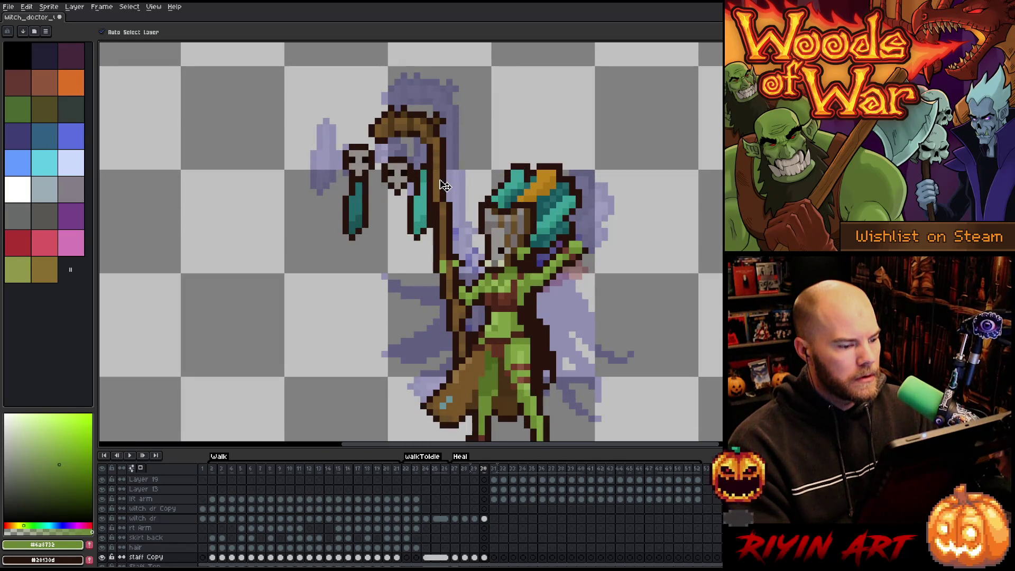
Shift the staff up one pixel and switch to Layer 24.
mouse_move(449, 226)
left_mouse_down()
mouse_move(447, 199)
mouse_move(454, 205)
left_mouse_up()
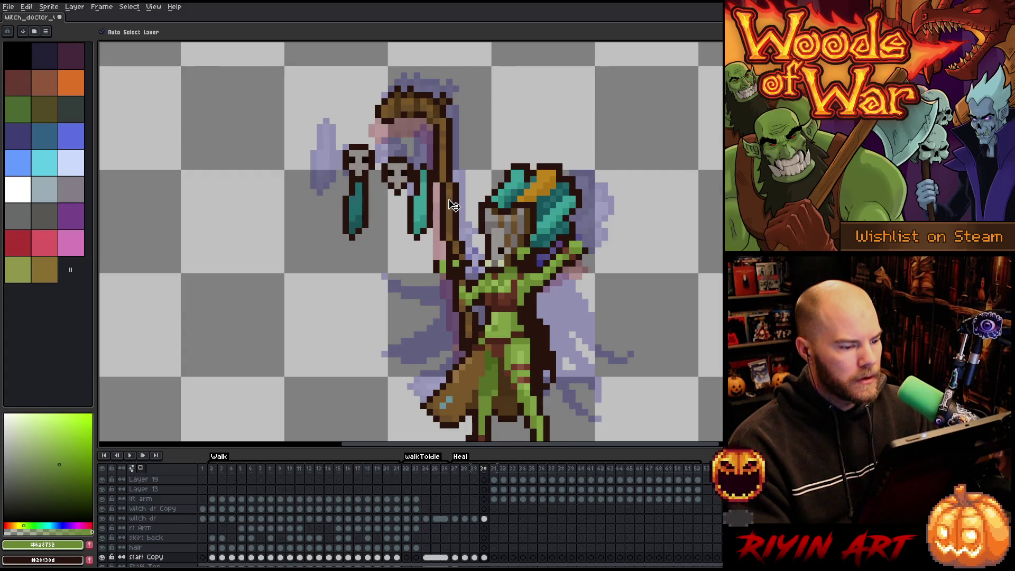
left_click(484, 519)
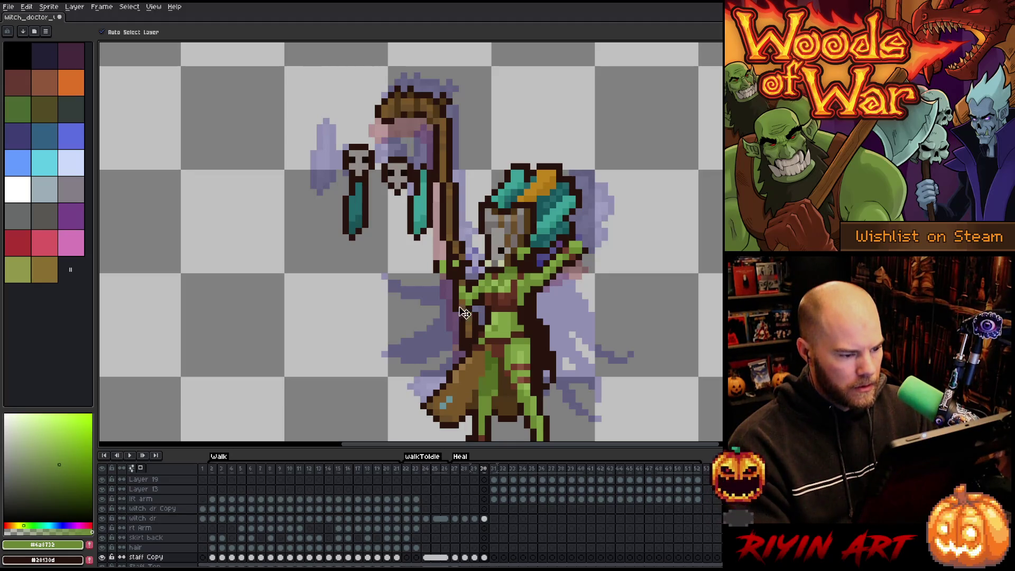
left_click(447, 274)
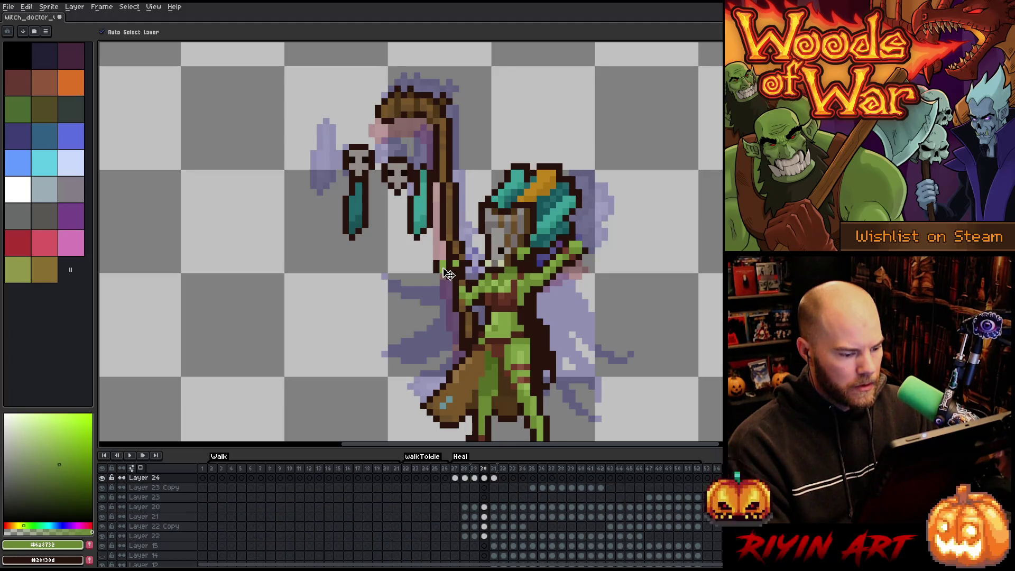
Marquee the hand, move it up to grip the staff, and commit.
key("m")
mouse_move(411, 245)
left_mouse_down()
mouse_move(473, 281)
mouse_move(443, 258)
mouse_move(449, 244)
left_mouse_up()
left_click(379, 309)
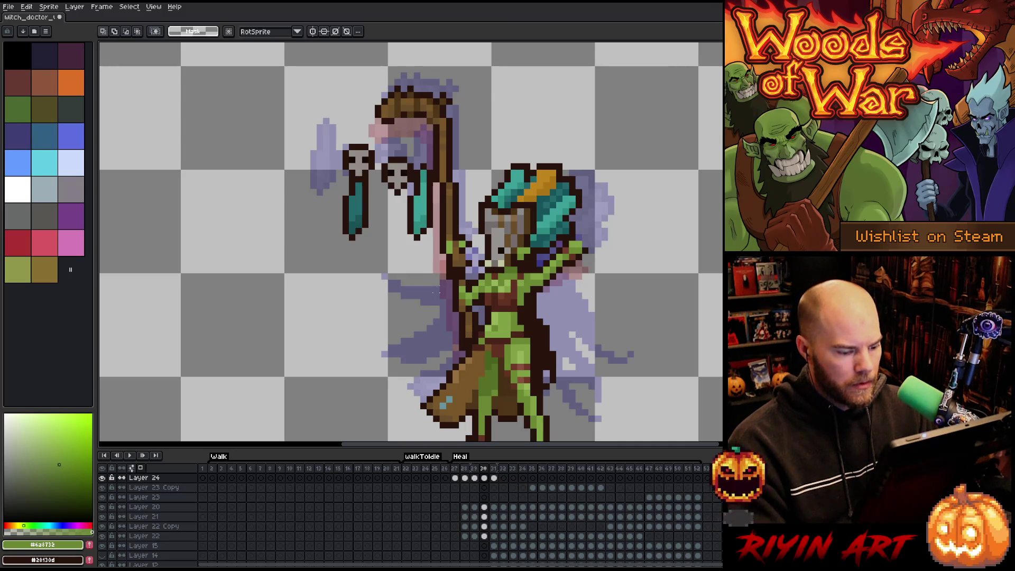
key("b")
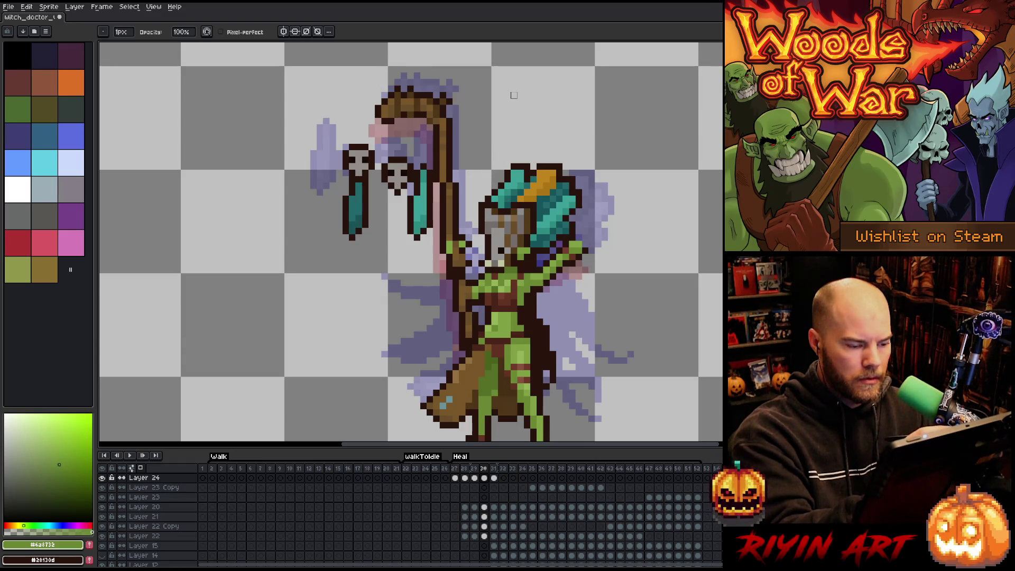
Sample the light and darker skin greens and repaint pixels on the raised arm.
key("e")
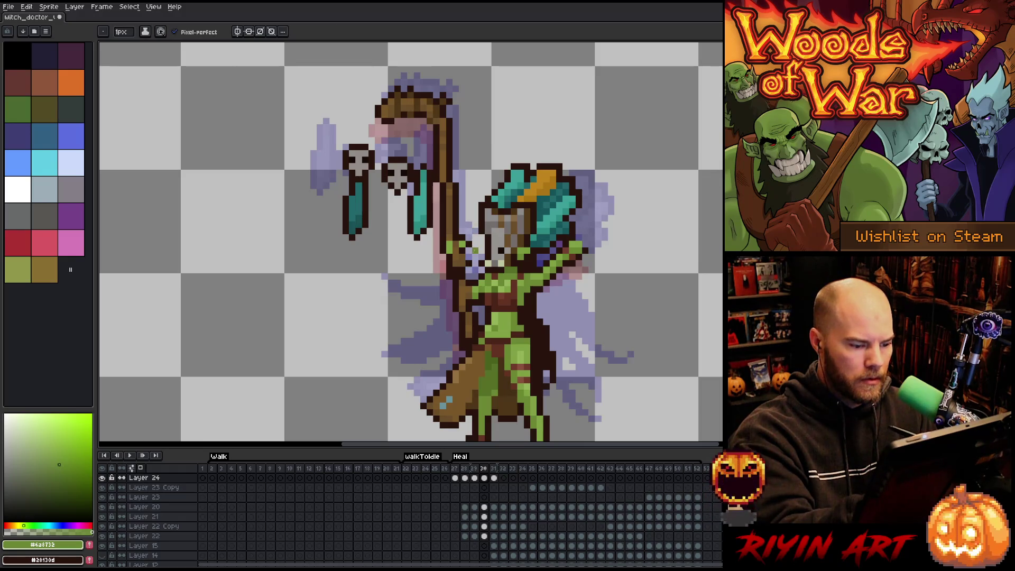
key("Left")
key("Right")
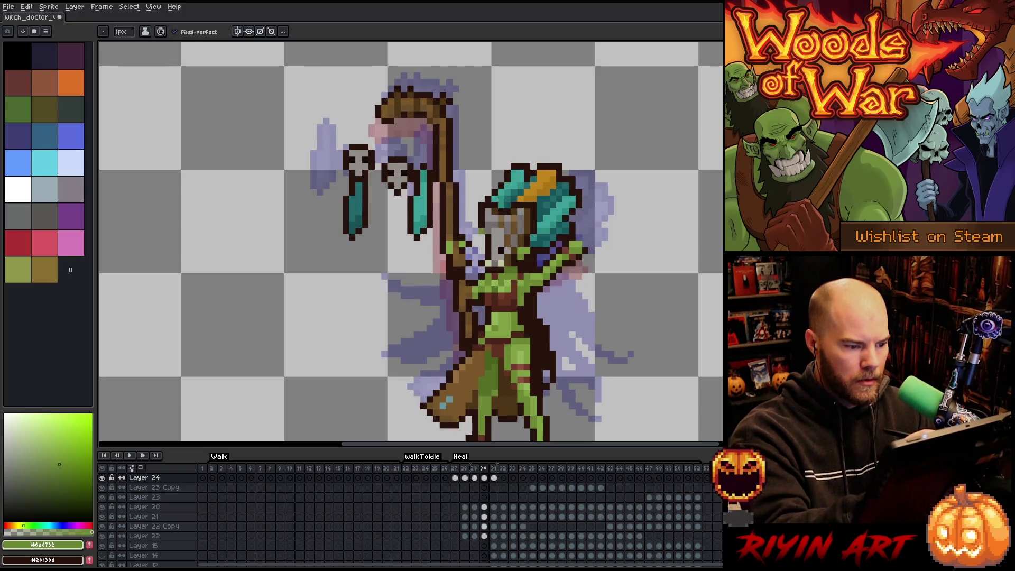
key("b")
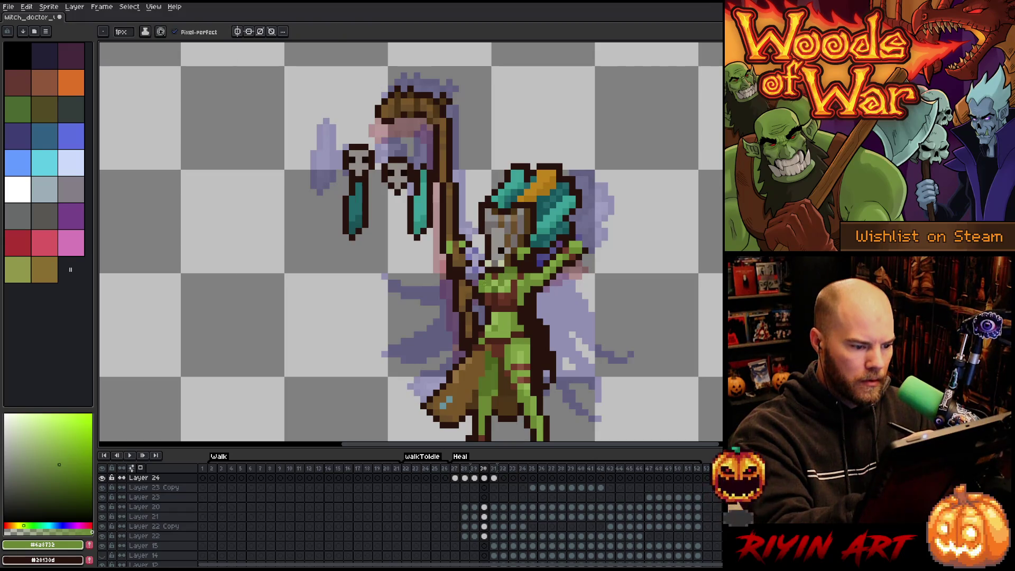
key("i")
left_click(490, 263)
key("b")
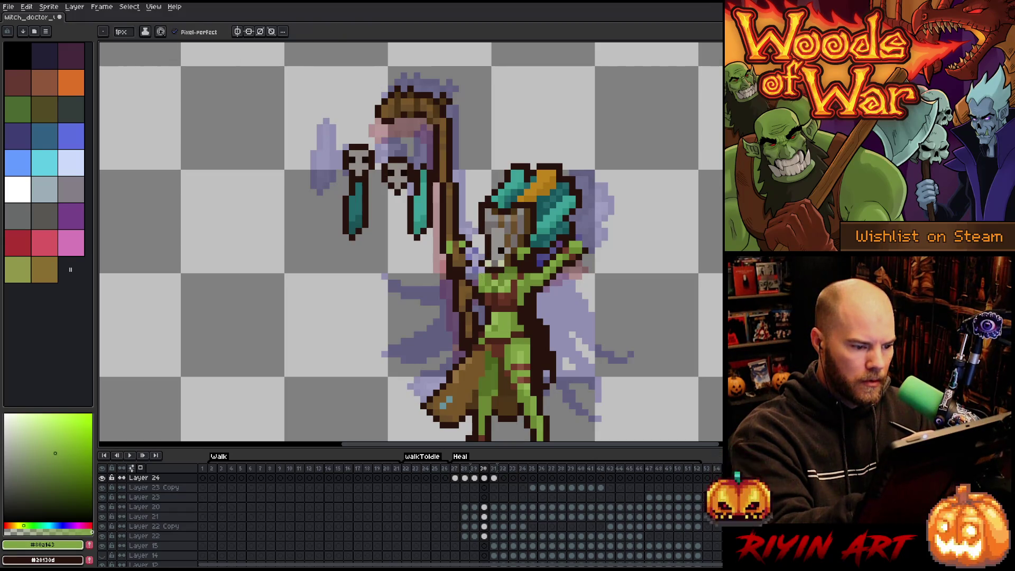
key("i")
left_click(482, 279)
key("b")
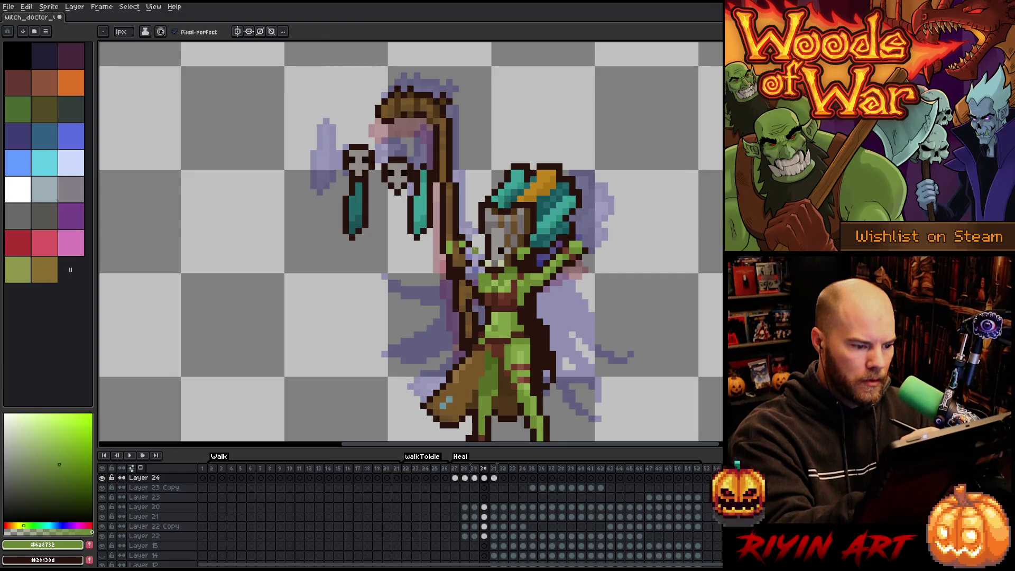
key("i")
left_click(485, 279)
key("b")
left_click(475, 204)
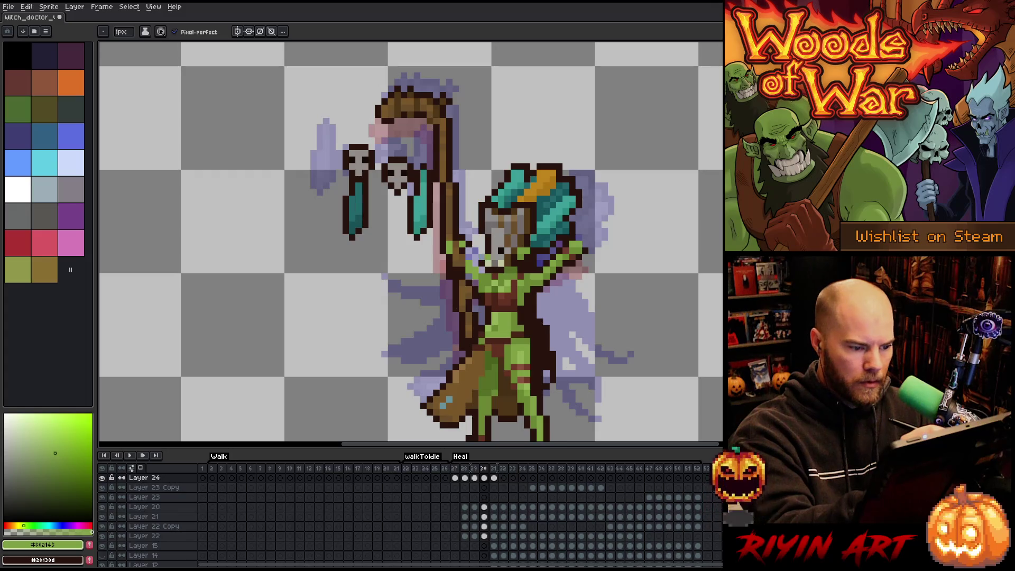
Sample the dark outline brown and the staff's brown from the staff Copy layer.
key("alt")
left_click(485, 259, "alt")
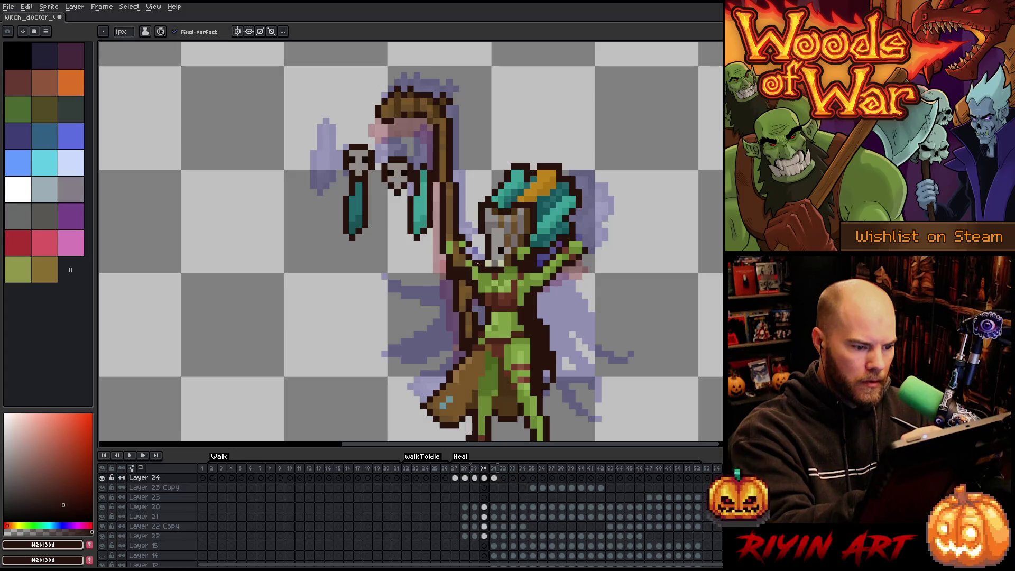
key("alt")
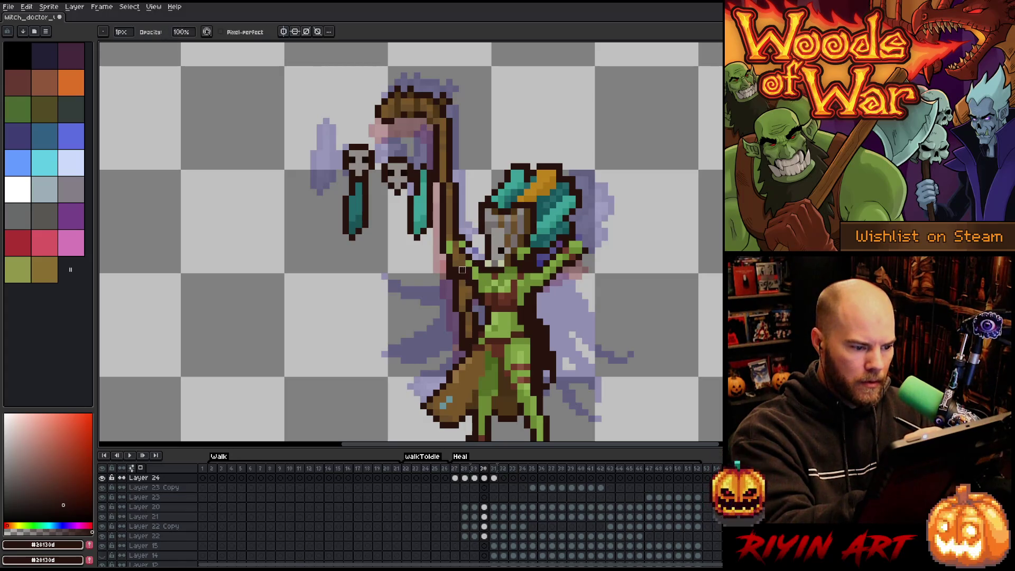
left_click(462, 271, "ctrl")
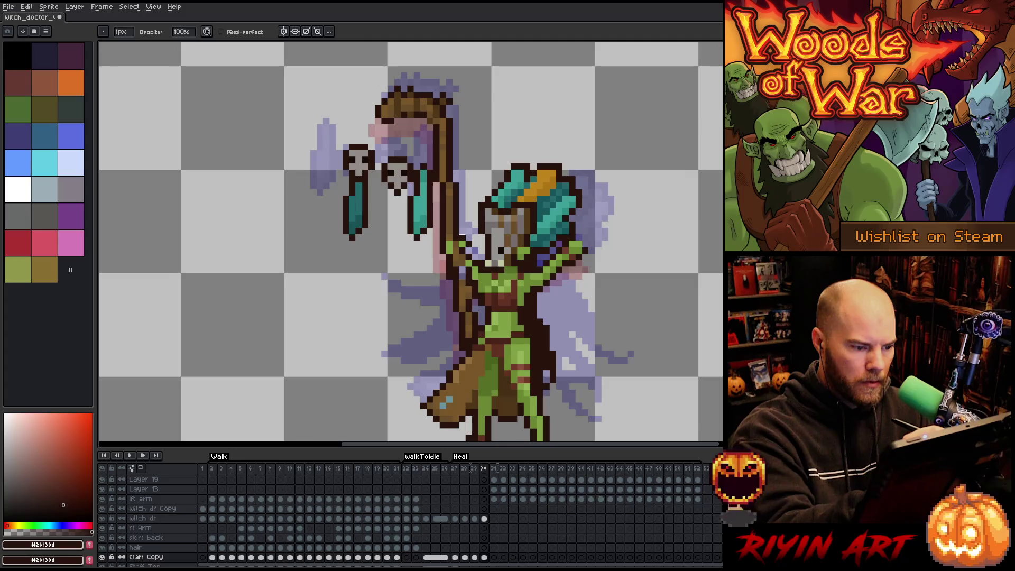
left_click(462, 267, "alt")
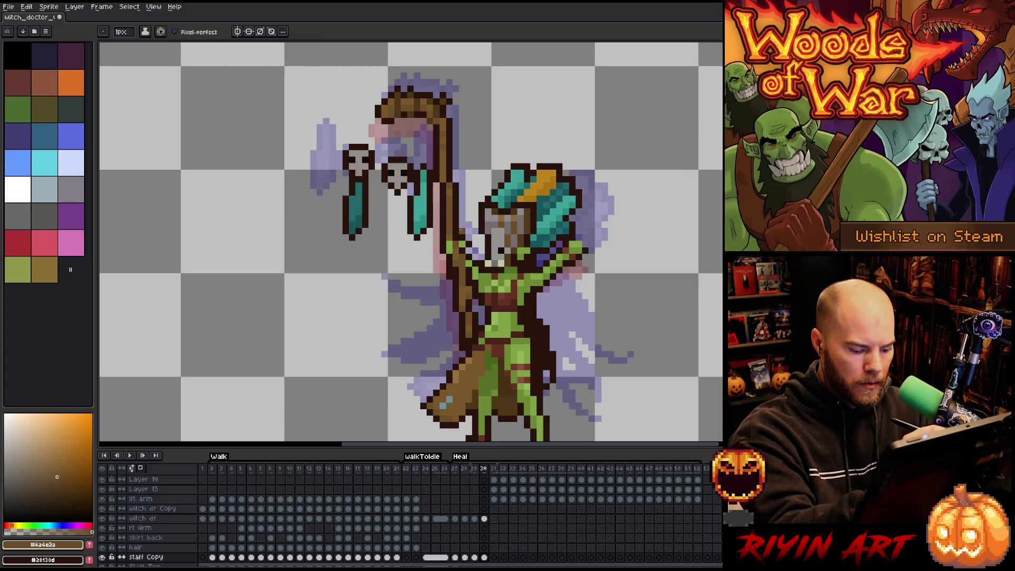
Compare frames 30 and 31, then resample the outline and greens on Layer 24.
key("Right")
key("Left")
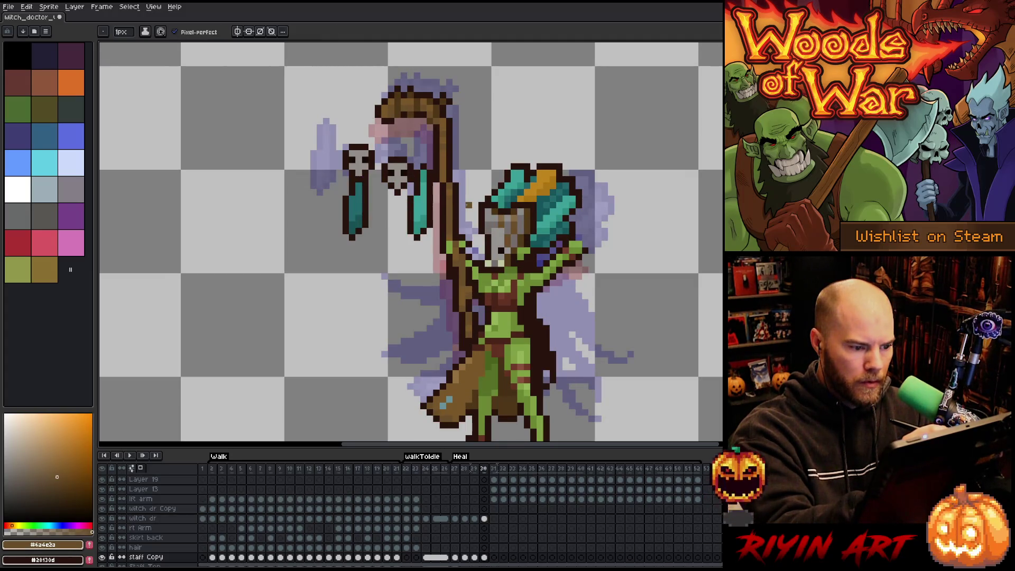
key("Right")
key("Left")
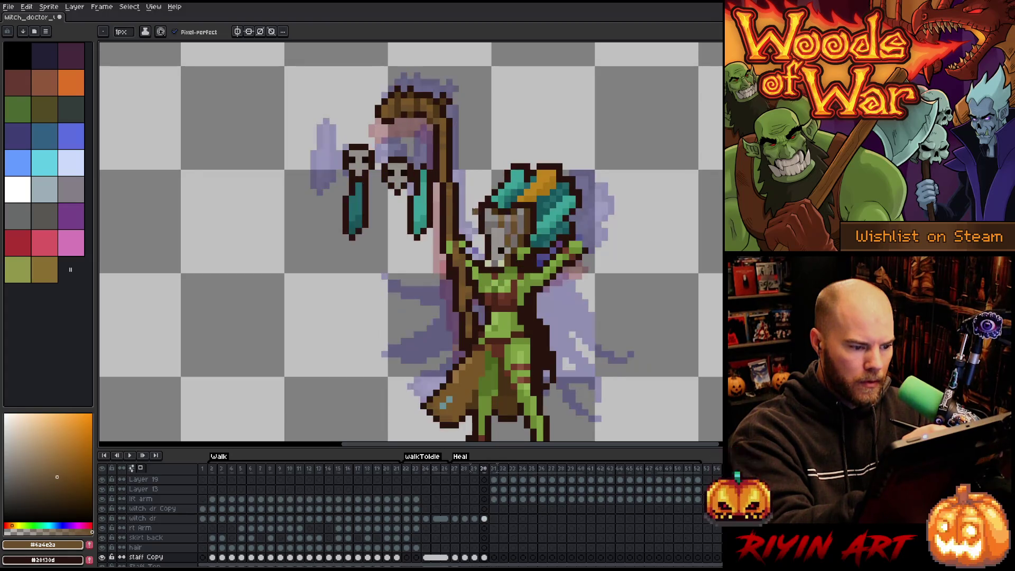
left_click(464, 257, "alt")
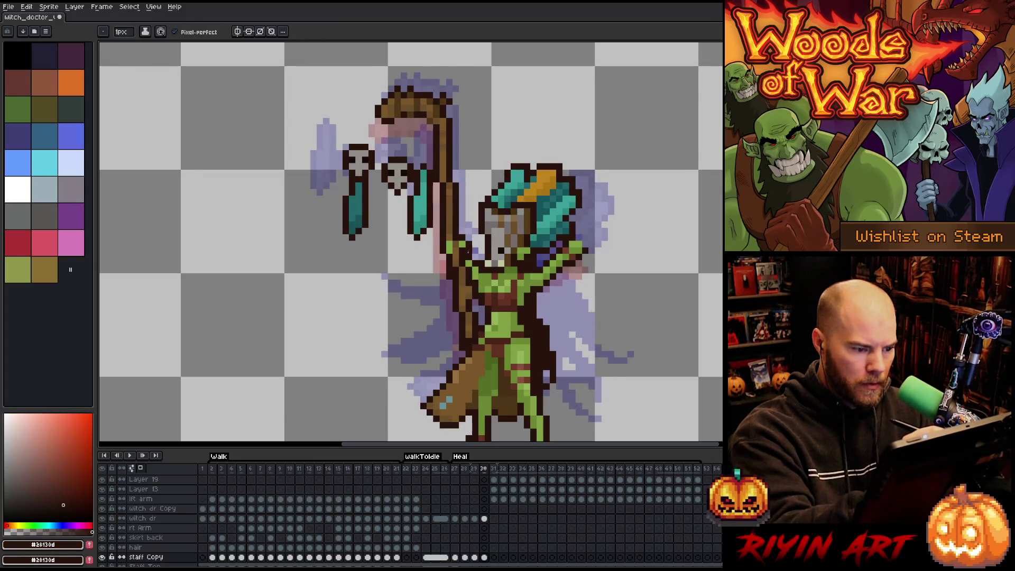
left_click(468, 249, "alt")
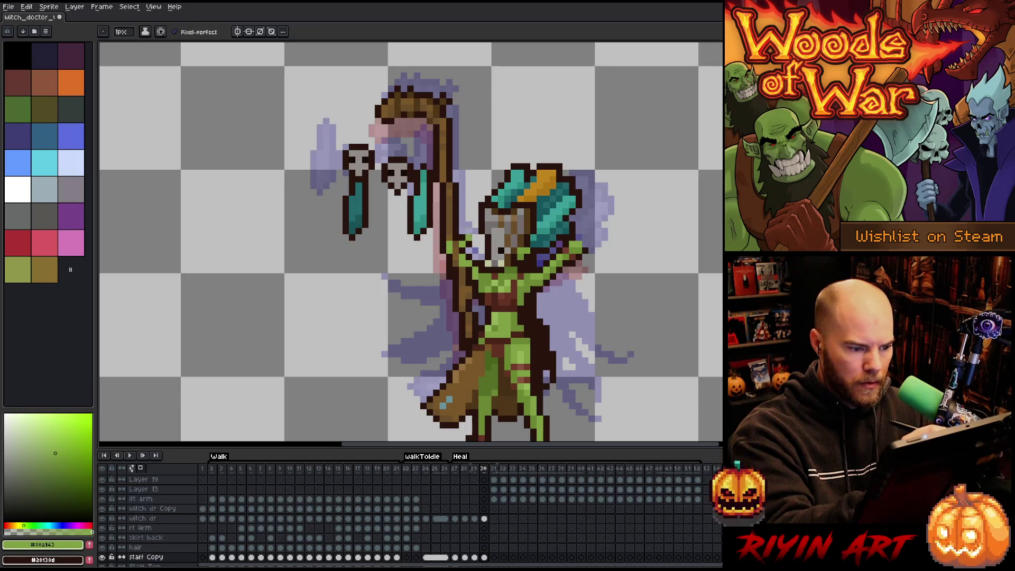
left_click(477, 275, "ctrl")
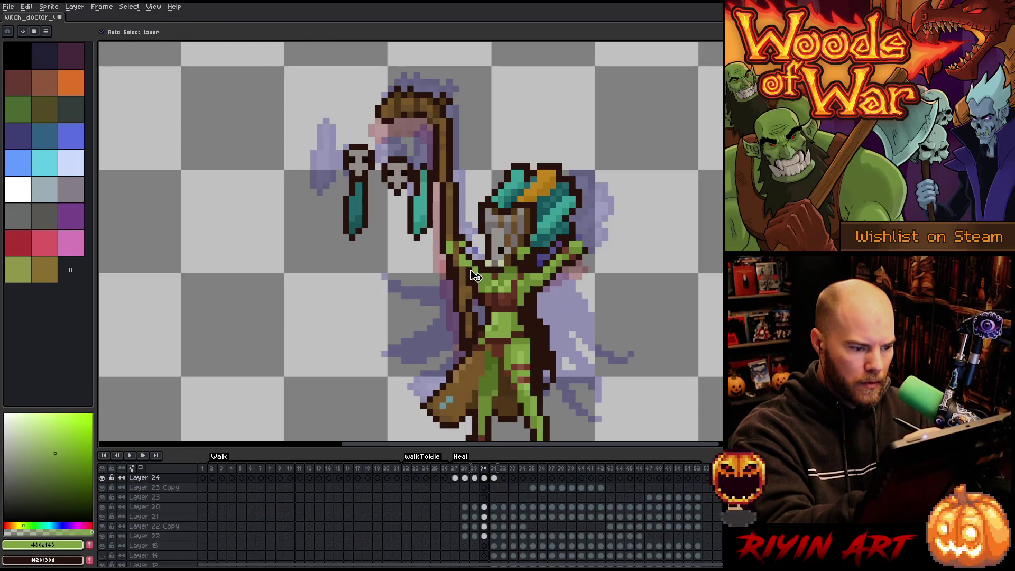
left_click(473, 276, "alt")
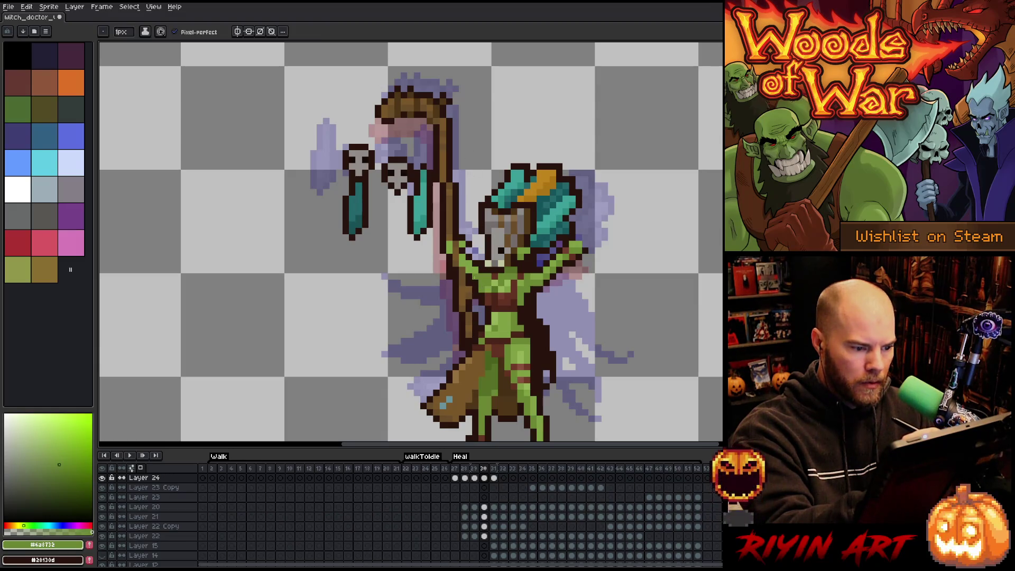
key("period")
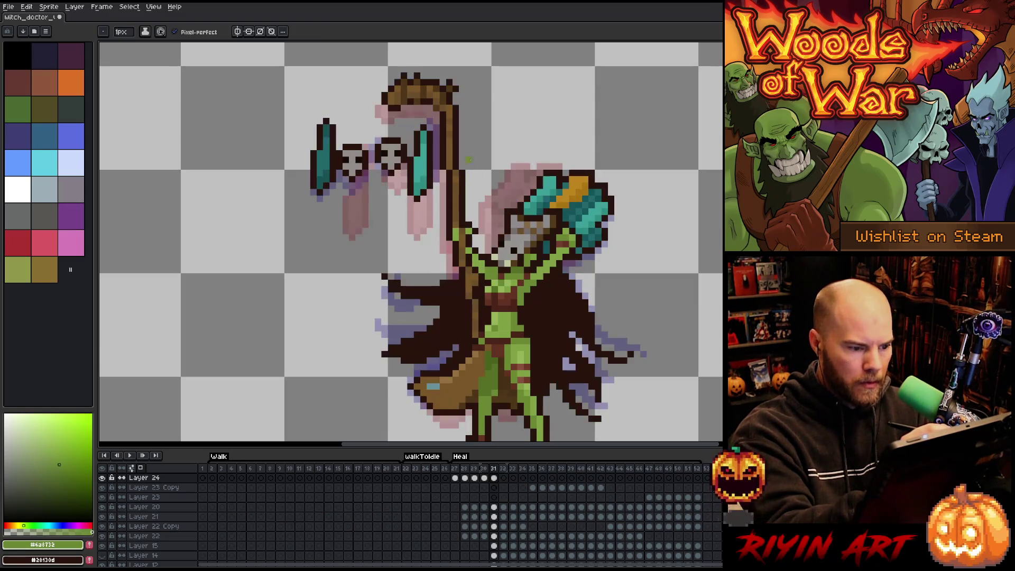
On frame 30, sample the light green skin and the staff's browns, checking against frame 31.
key("comma")
left_click(479, 266, "alt")
key("period")
key("comma")
key("period")
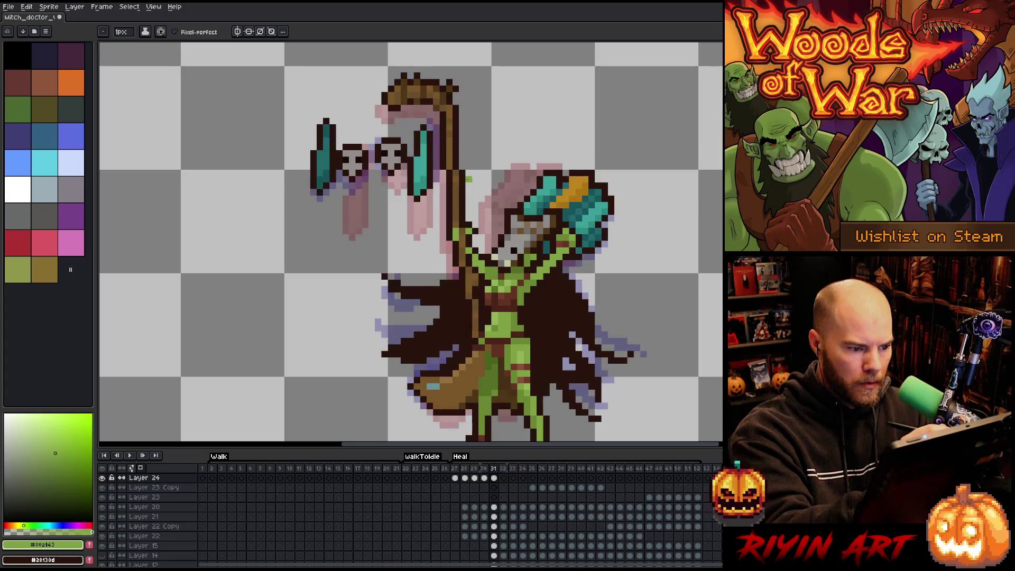
key("comma")
left_click(456, 276, "alt")
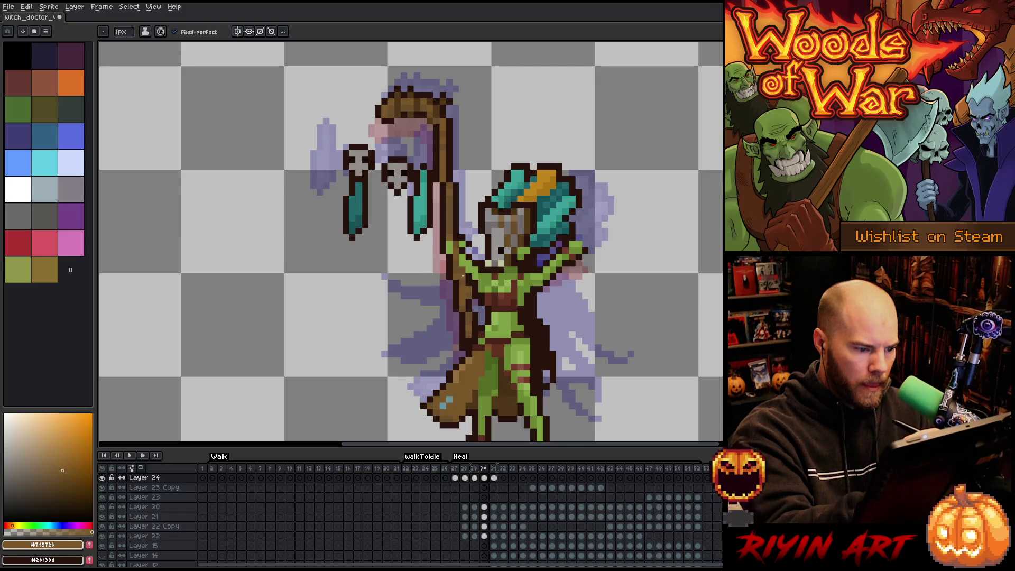
left_click(462, 275, "alt")
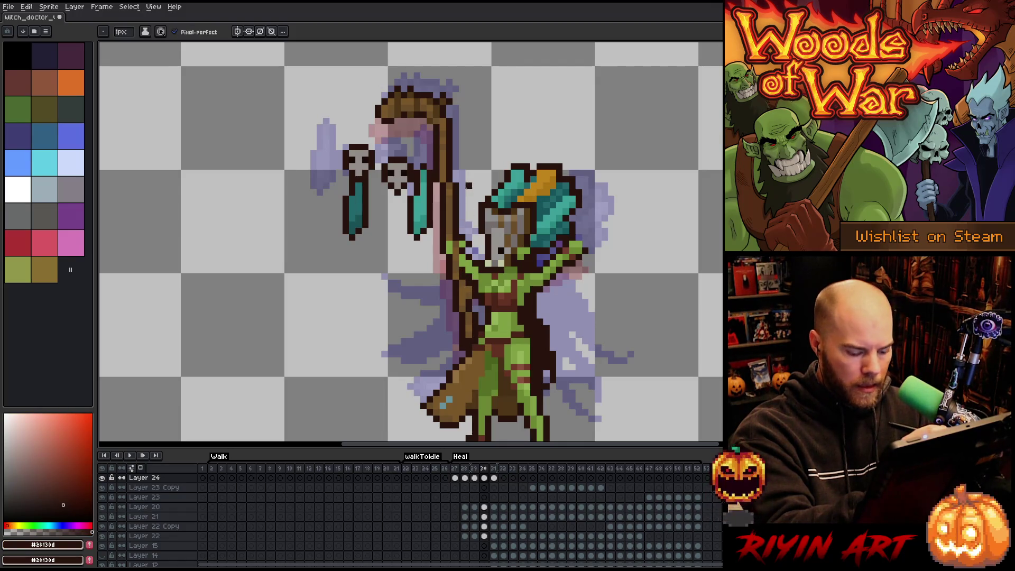
Flip repeatedly between frames 30 and 31 to compare the casting poses.
key("period")
key("comma")
key("period")
key("comma")
key("period")
key("comma")
key("period")
key("comma")
key("period")
key("comma")
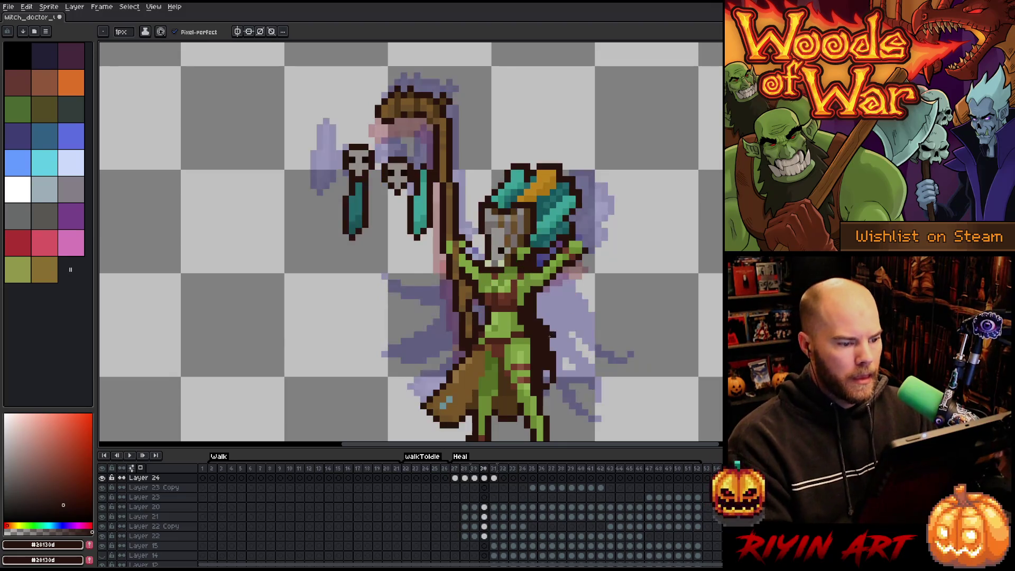
key("period")
key("comma")
key("comma")
key("comma")
key("period")
key("period")
key("period")
key("comma")
key("comma")
key("comma")
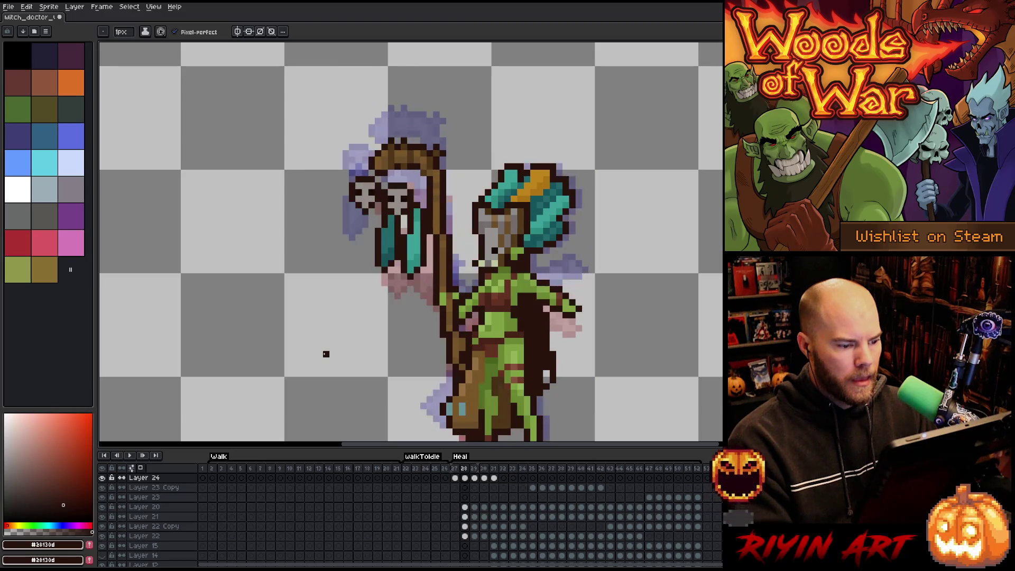
On frame 29, sample the body greens and settle on the darker body green.
left_click(471, 297, "alt")
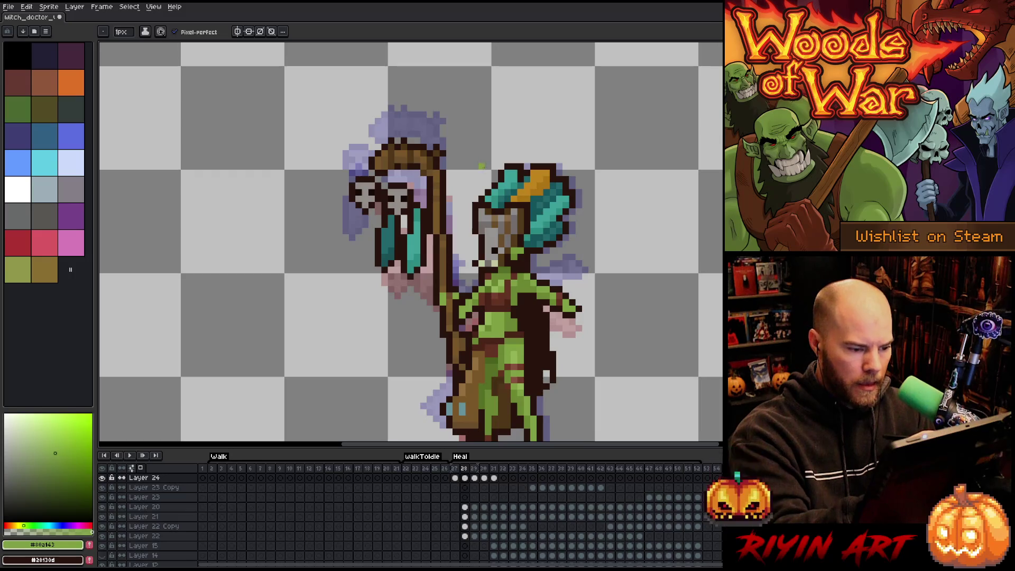
left_click(476, 312, "alt")
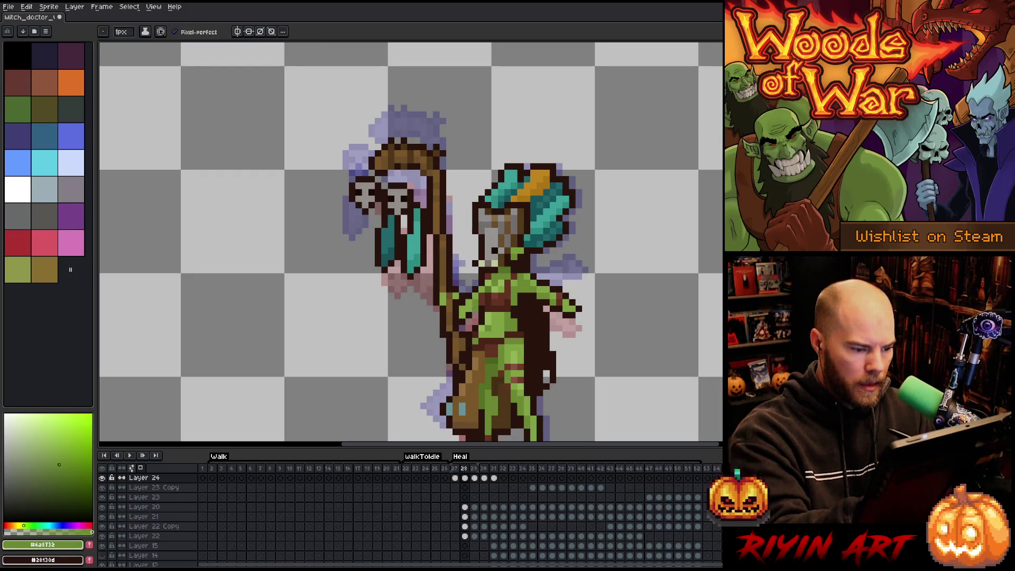
key("comma")
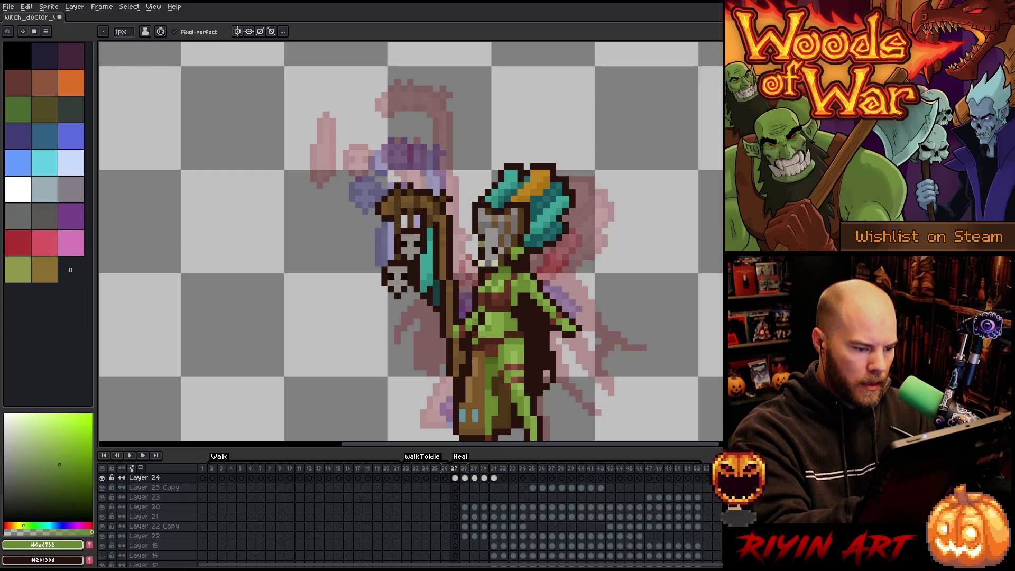
key("period")
key("period")
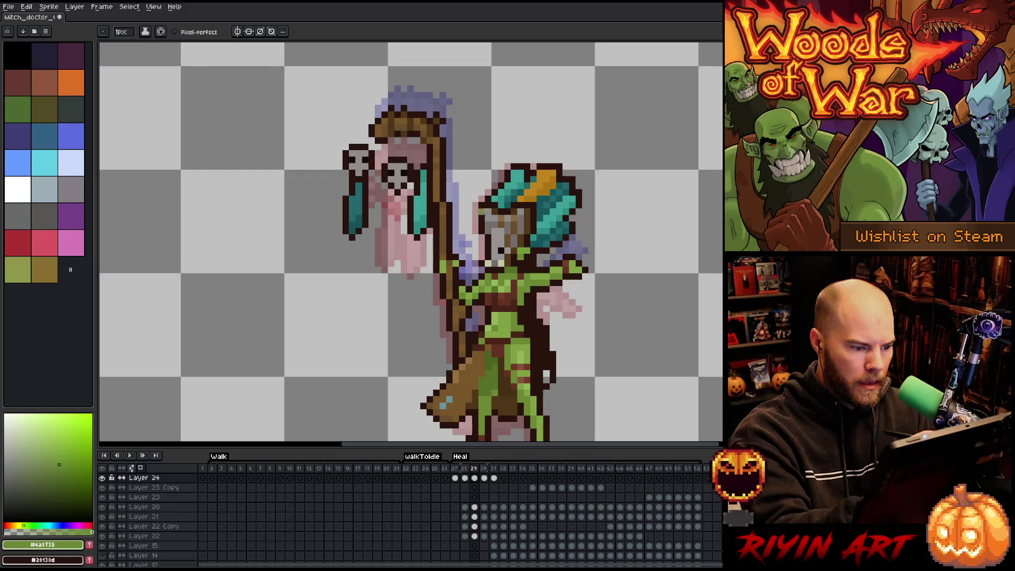
left_click(468, 296, "alt")
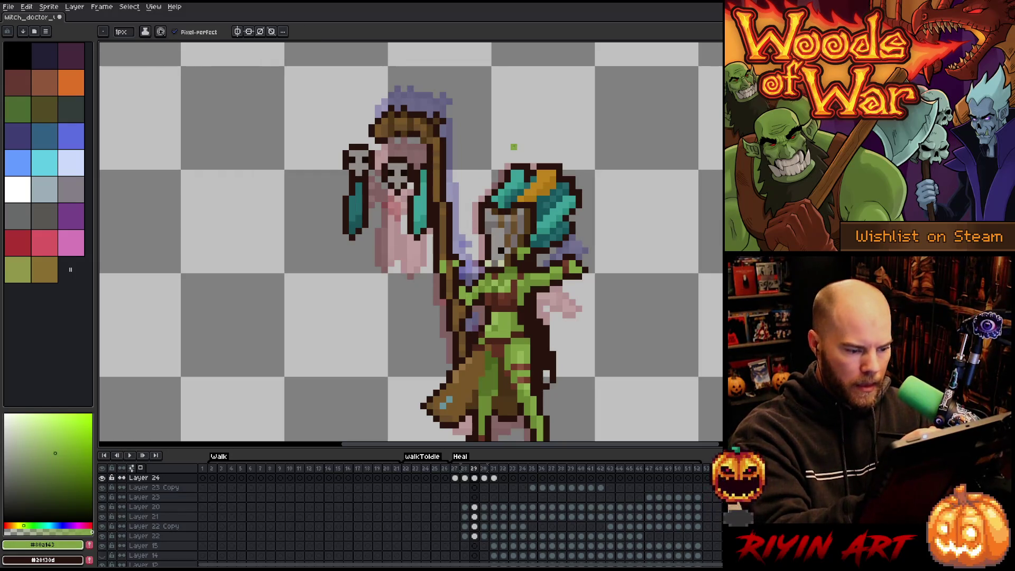
key("period")
key("comma")
left_click(469, 299, "alt")
Compare frames 29 and 30, then select Layer 20's cel on frame 29.
key("period")
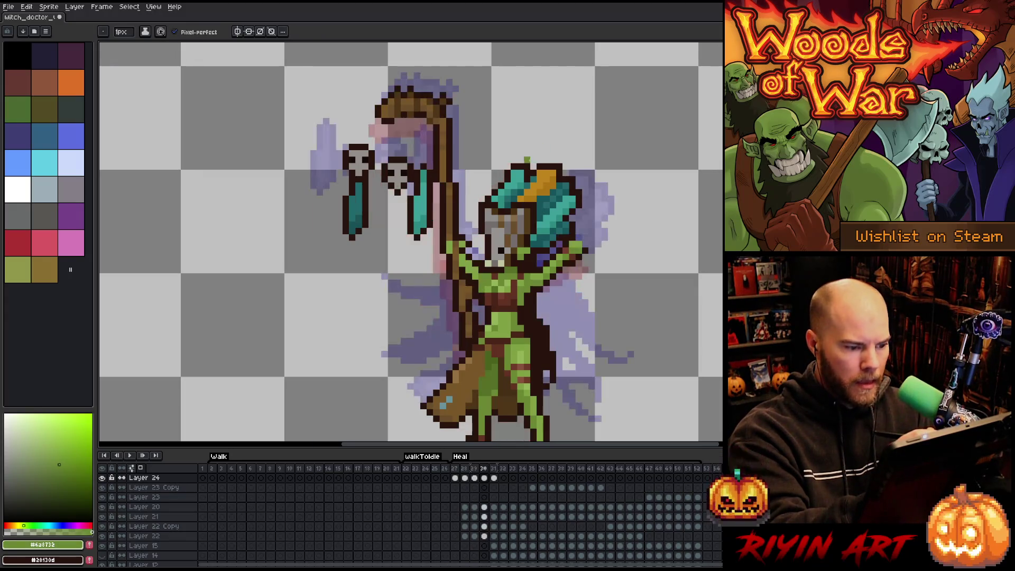
key("period")
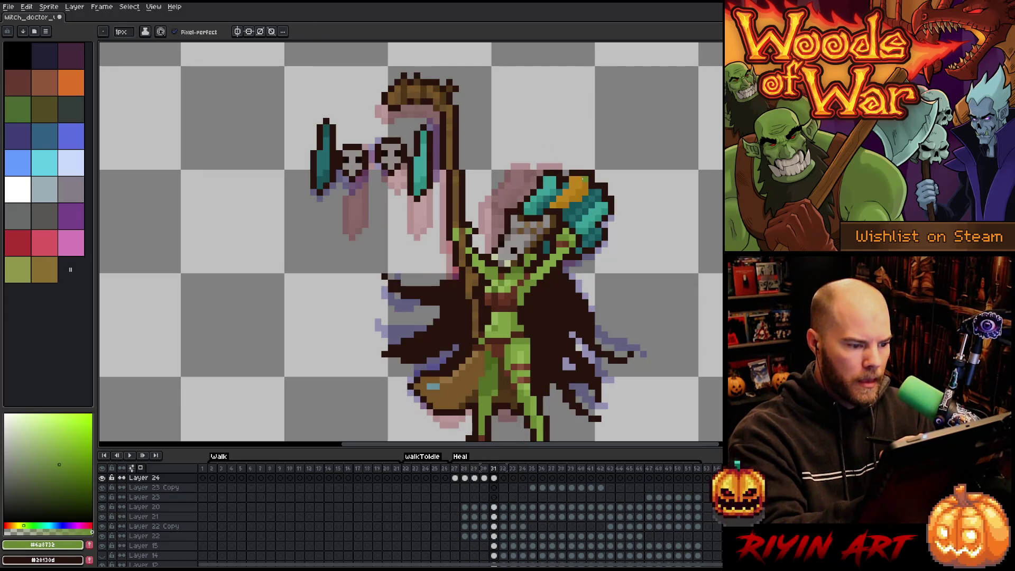
key("comma")
key("comma")
key("period")
key("comma")
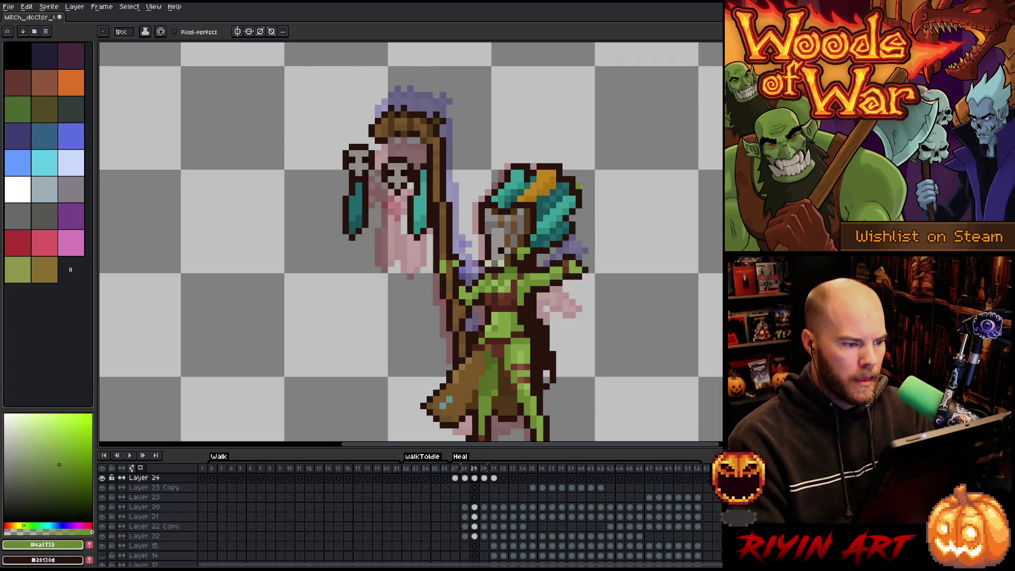
key("period")
scroll(580, 185, "down", 1)
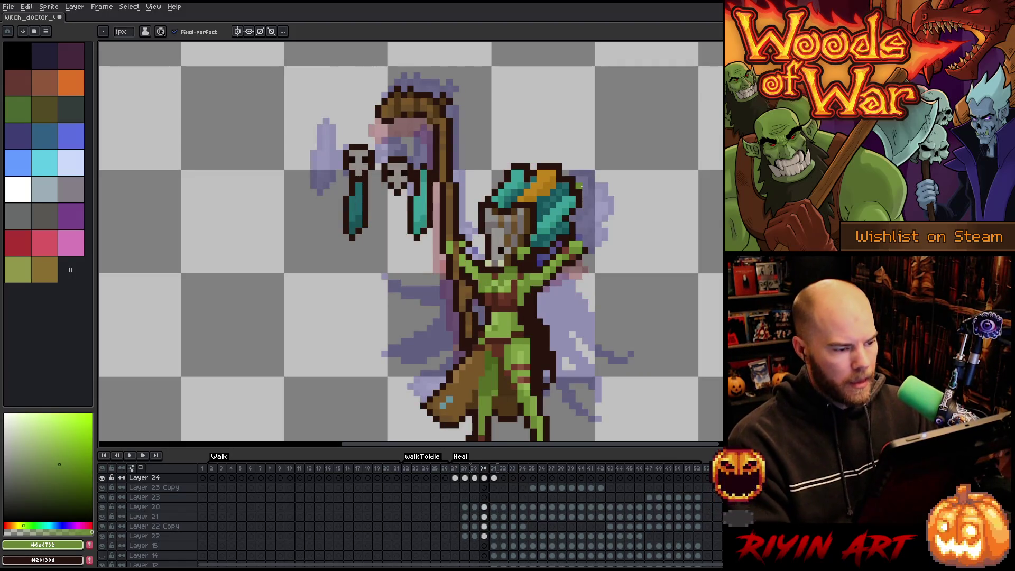
scroll(390, 247, "down", 1)
scroll(450, 230, "up", 1)
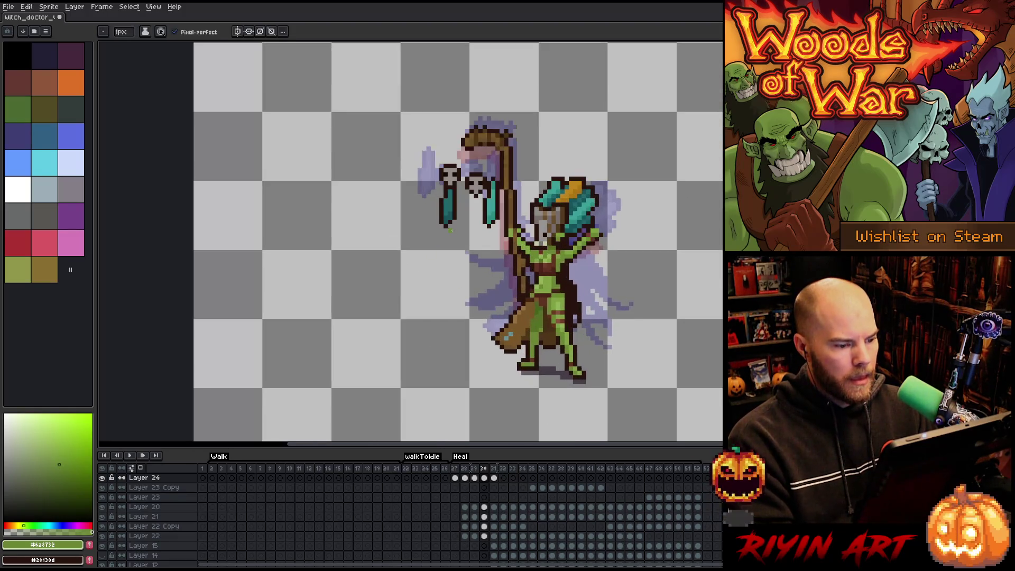
key("comma")
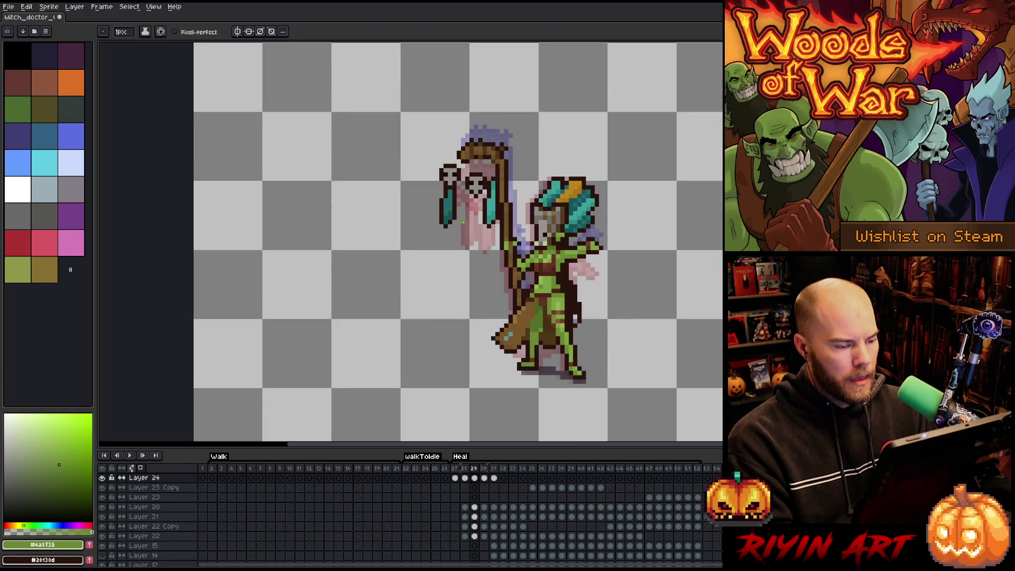
left_click(468, 508)
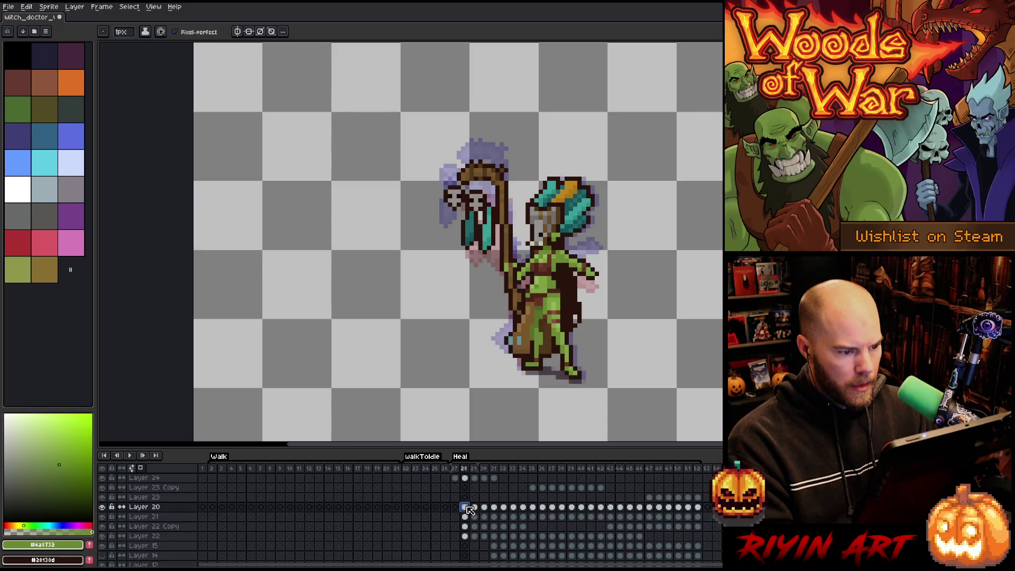
left_click(475, 507)
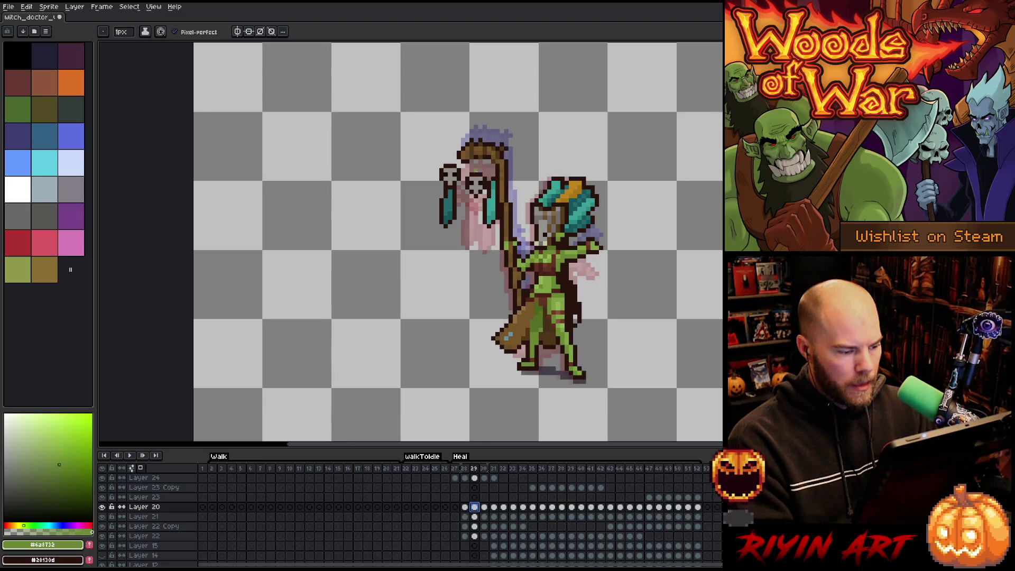
Shift the mask piece down a pixel and try lowering the dark hand, then undo it.
scroll(484, 140, "up", 2)
key("v")
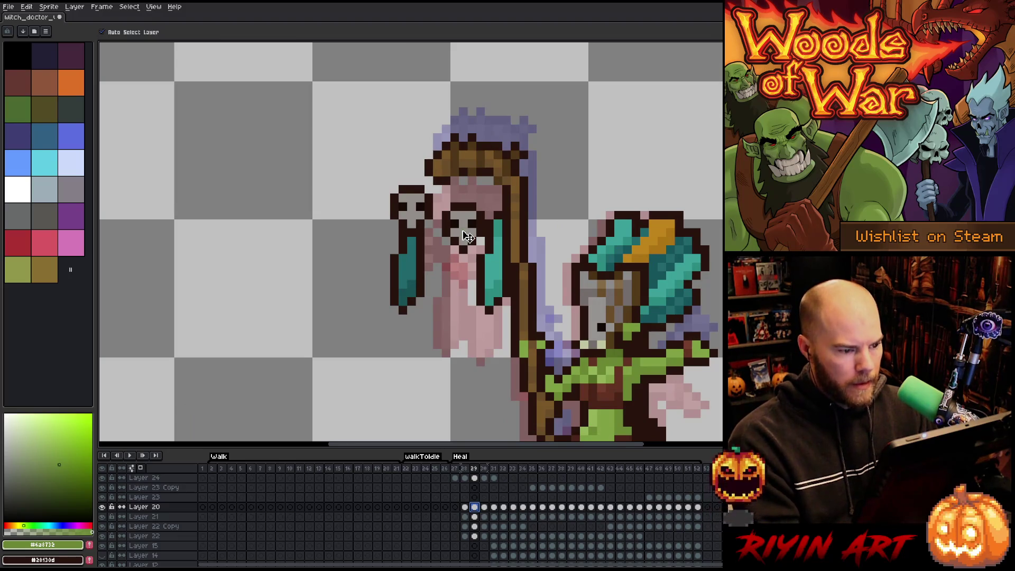
left_click_drag(466, 230, 466, 241)
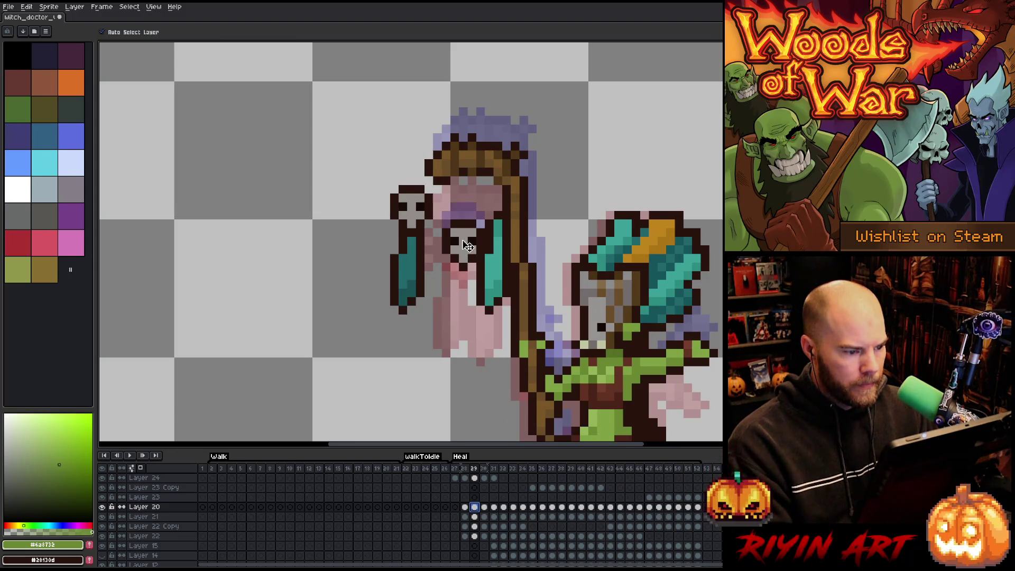
left_click_drag(415, 209, 420, 231)
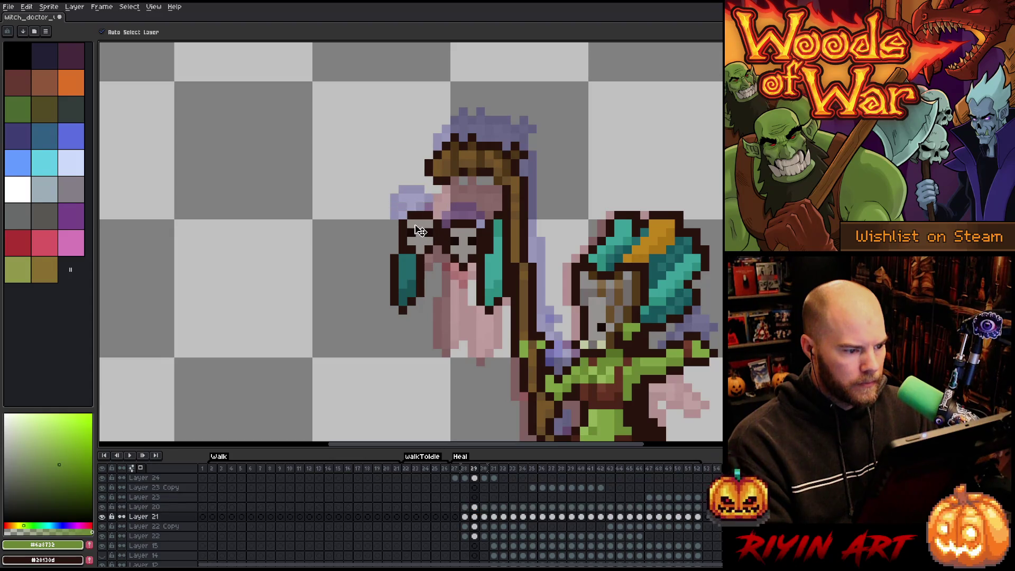
key("ctrl+z")
key("ctrl+y")
key("ctrl+z")
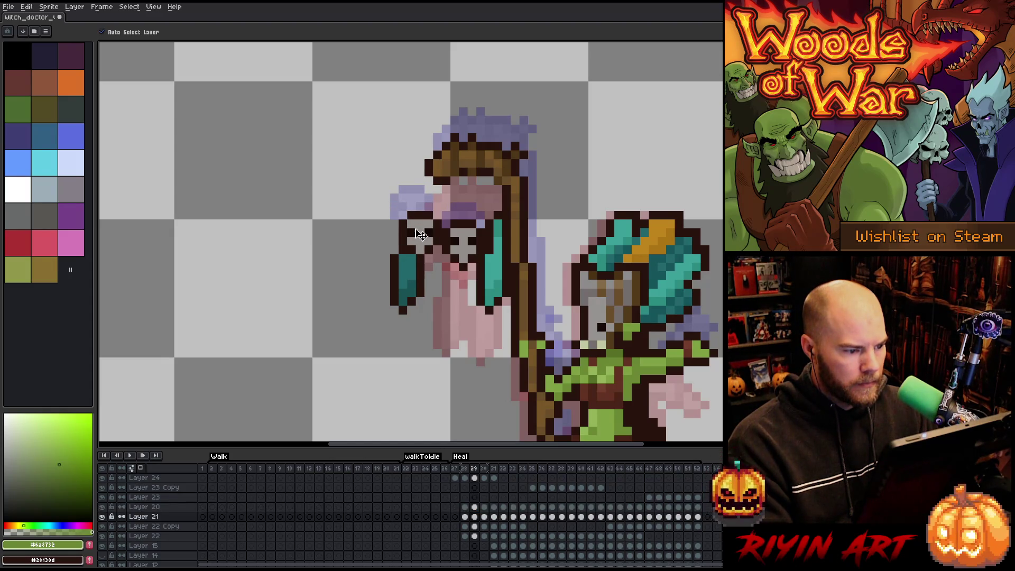
Raise the hand and skull, shift the skull charm right and lower the teal-and-pink sleeve.
left_click_drag(423, 242, 432, 226)
left_click_drag(405, 282, 433, 312)
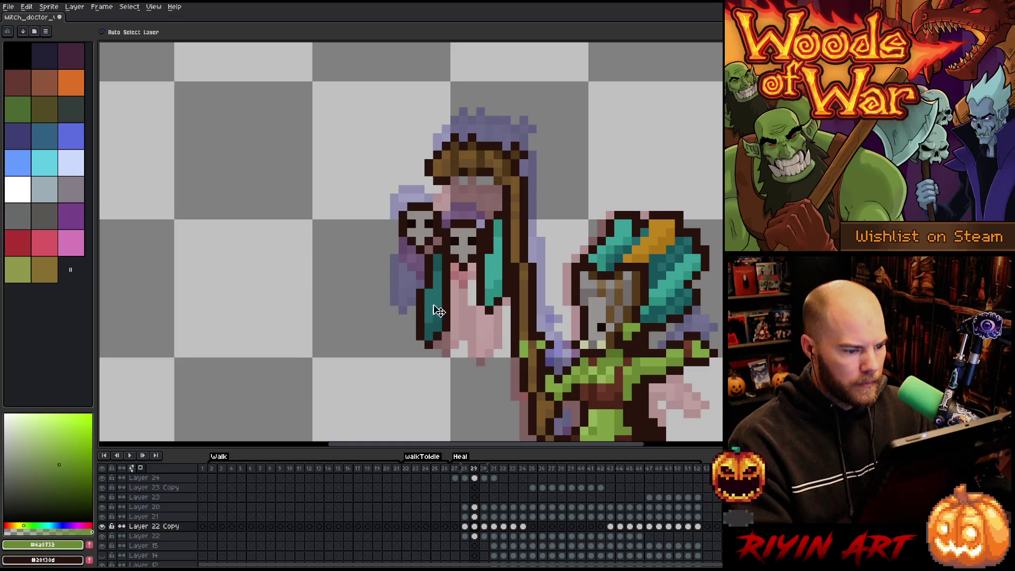
mouse_move(499, 276)
left_mouse_down()
mouse_move(494, 302)
mouse_move(454, 304)
mouse_move(494, 299)
left_mouse_up()
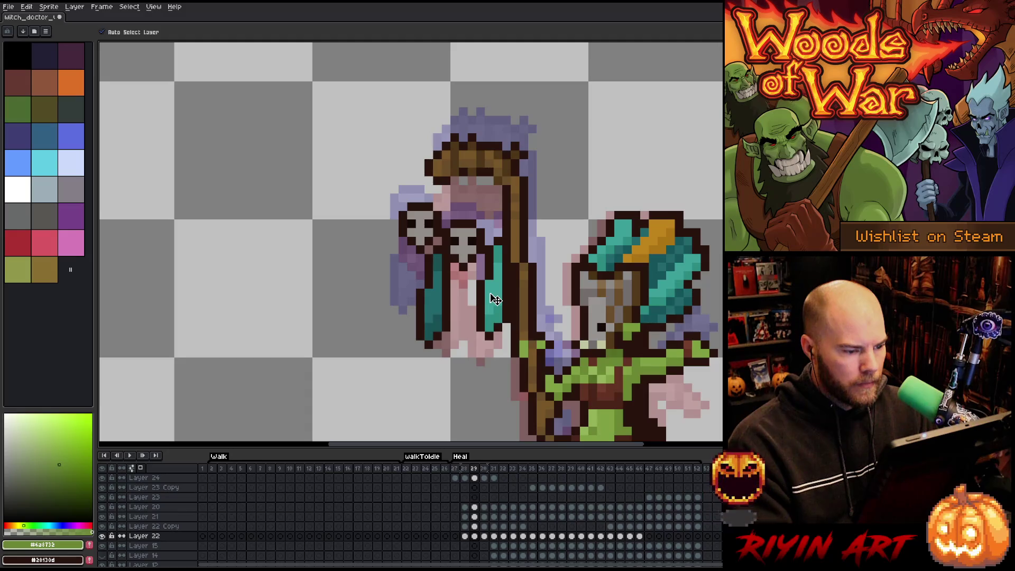
key("Right")
key("Left")
key("Right")
key("Right")
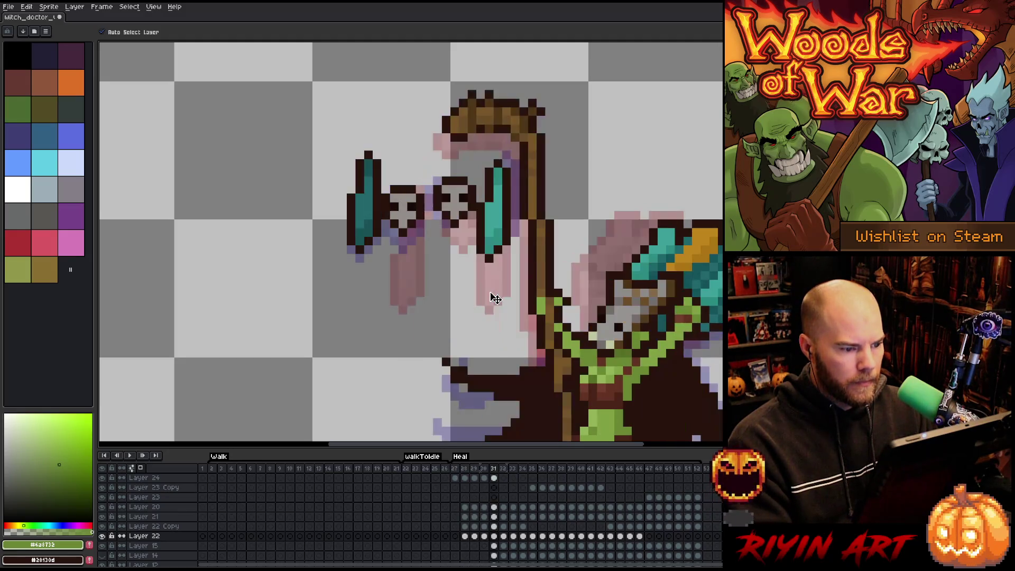
key("Right")
key("Right")
key("Right")
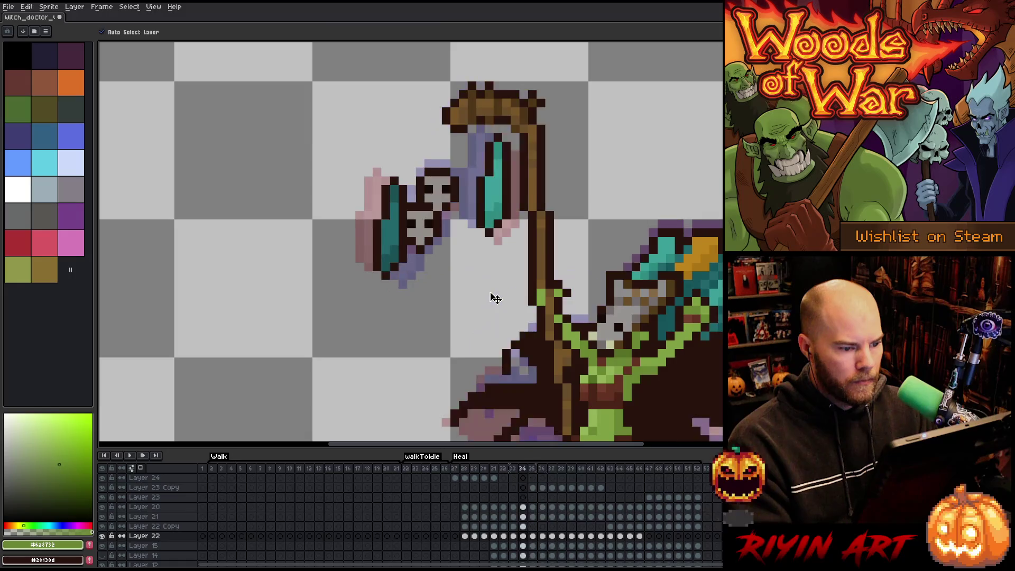
key("Left")
key("Left")
key("Left")
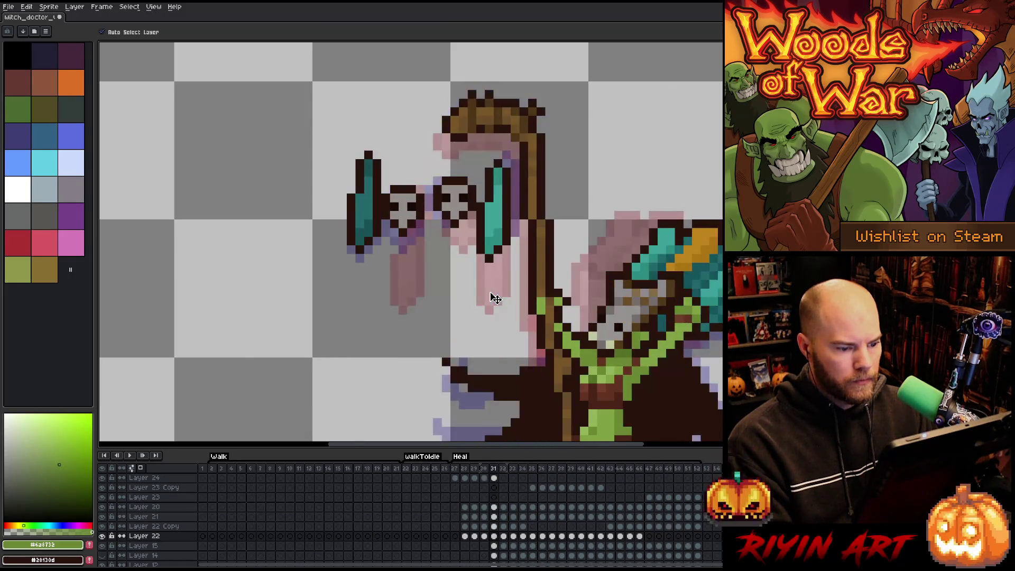
scroll(492, 297, "down", 3)
scroll(564, 311, "up", 2)
key("Left")
key("Right")
key("Left")
key("Right")
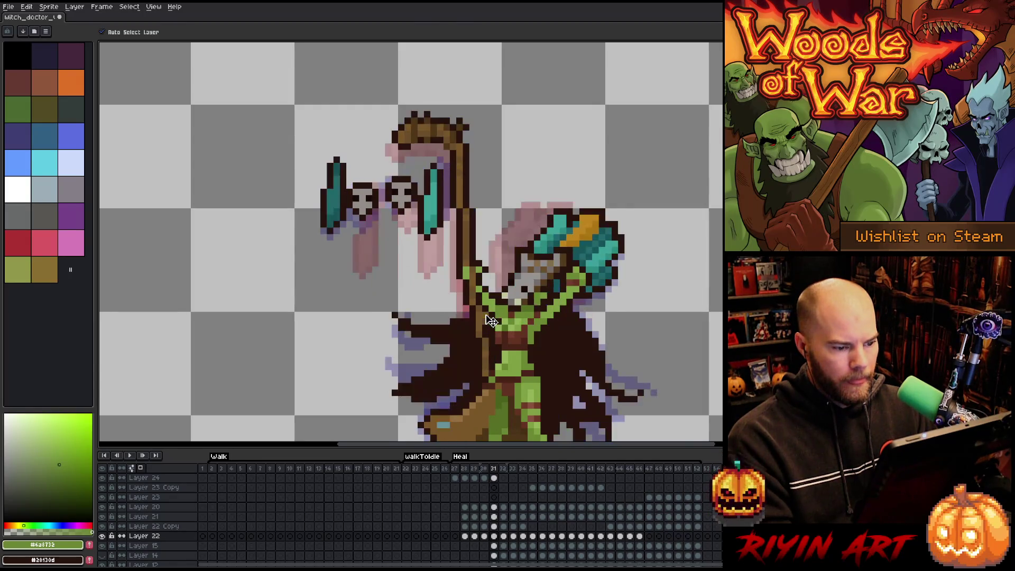
key("Left")
key("Right")
key("Left")
key("Right")
key("Left")
key("Left")
key("Right")
key("Left")
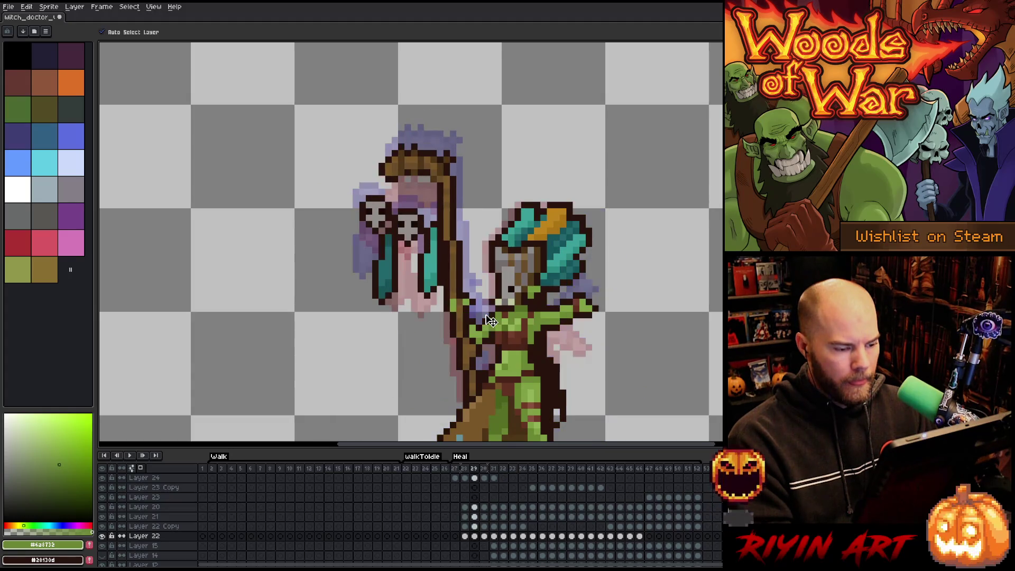
key("Left")
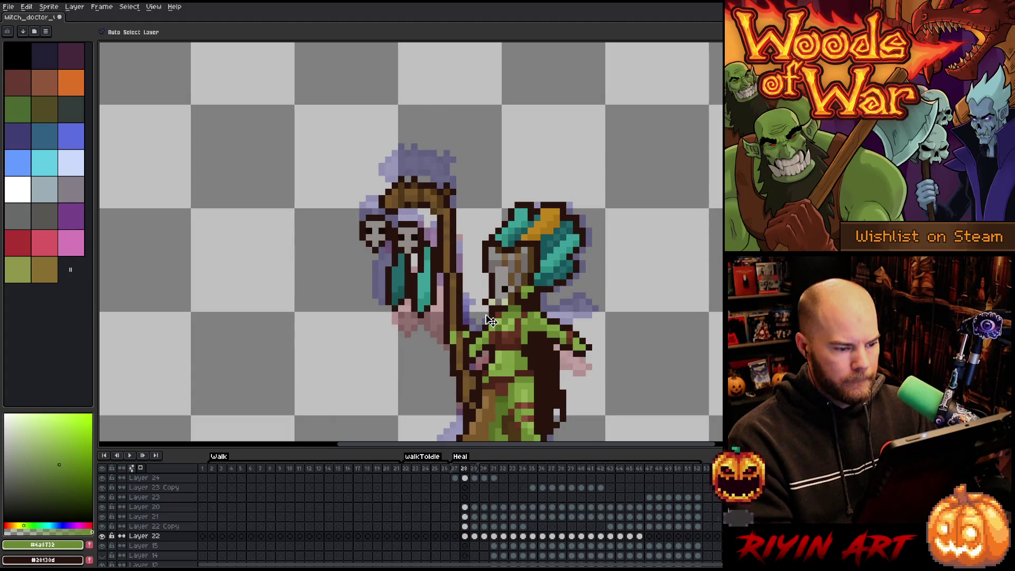
key("Right")
key("Right")
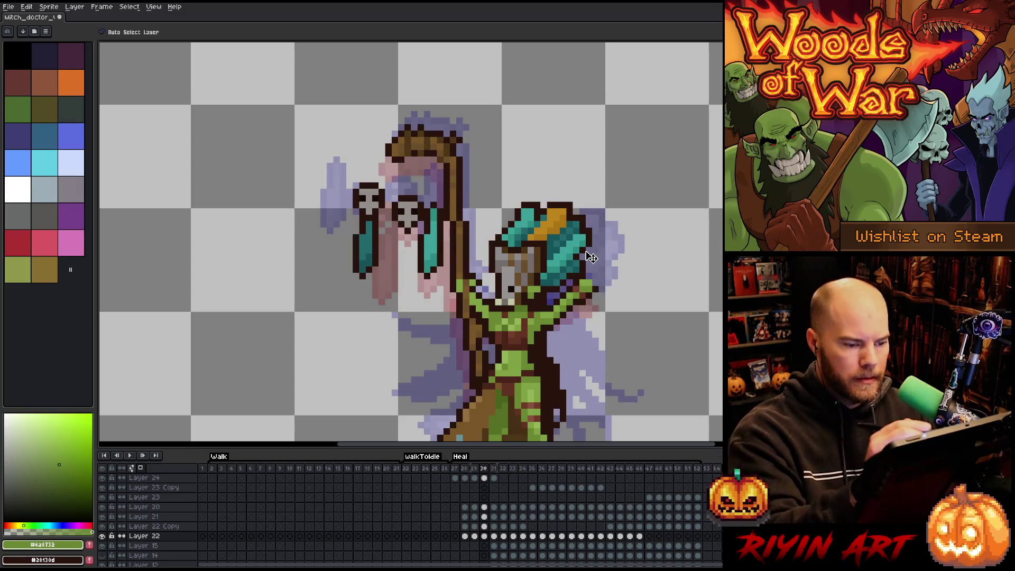
key("m")
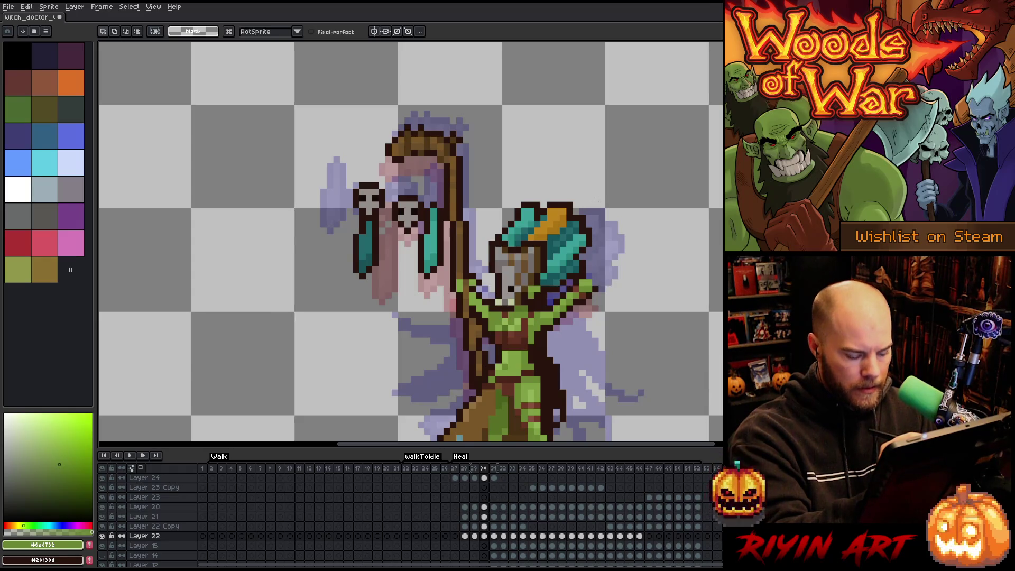
key("Left")
key("Left")
key("Right")
key("Right")
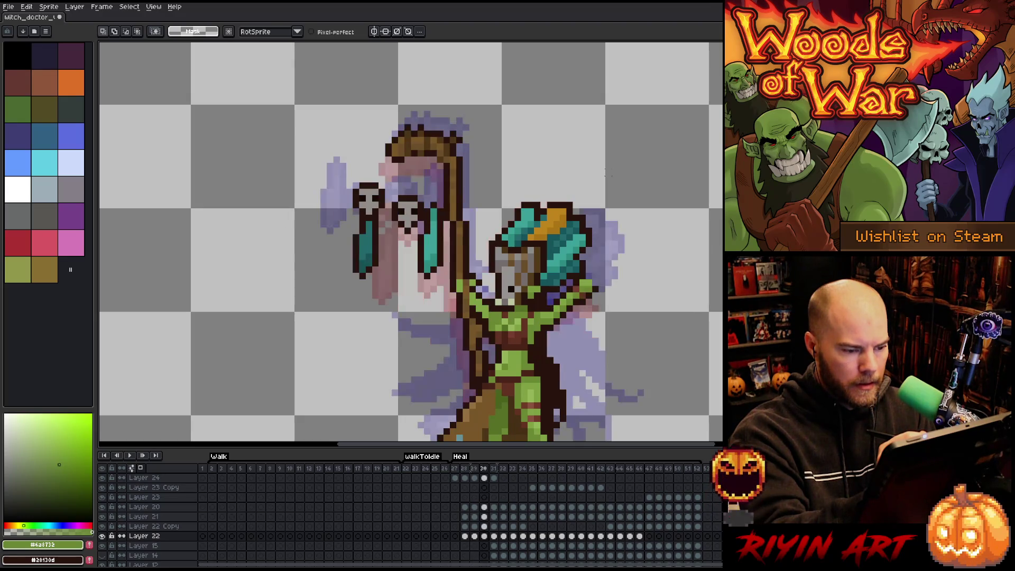
key("Left")
key("Left")
key("Right")
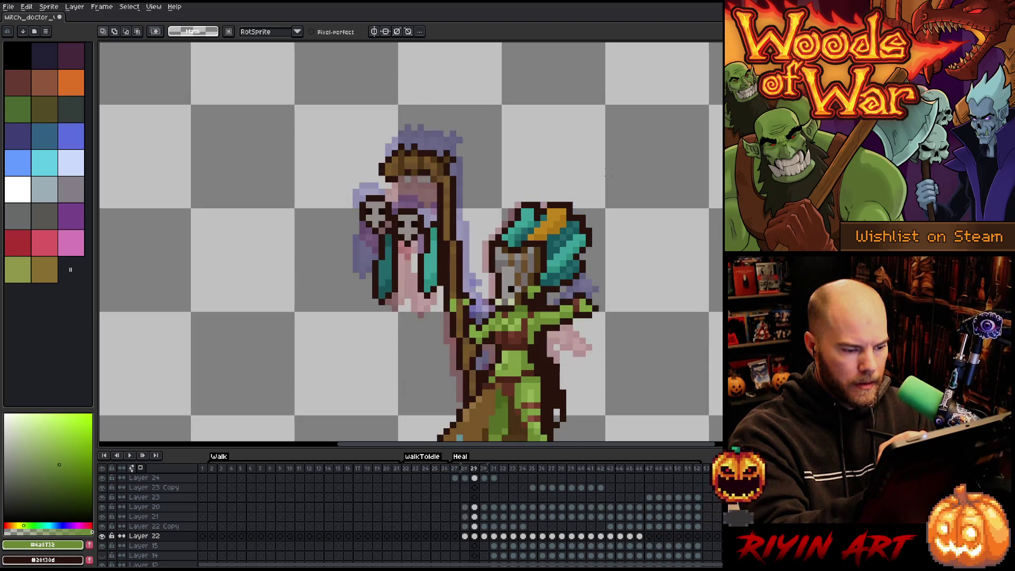
Undo the stray outline strokes drawn across the hat and face.
mouse_move(602, 203)
left_mouse_down()
mouse_move(591, 274)
mouse_move(551, 265)
mouse_move(550, 235)
mouse_move(517, 238)
left_mouse_up()
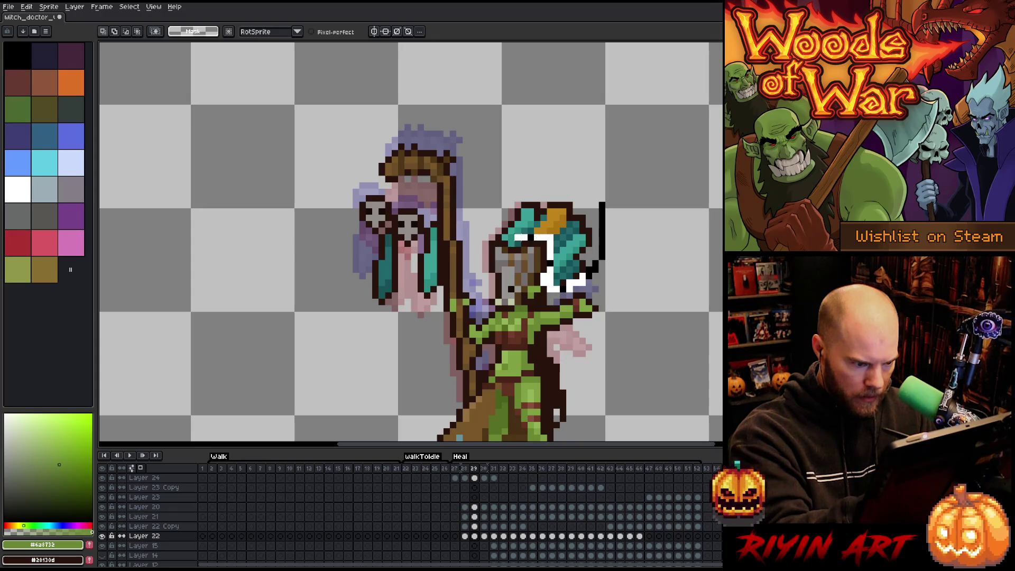
key("ctrl+z")
key("ctrl+z")
key("ctrl+z")
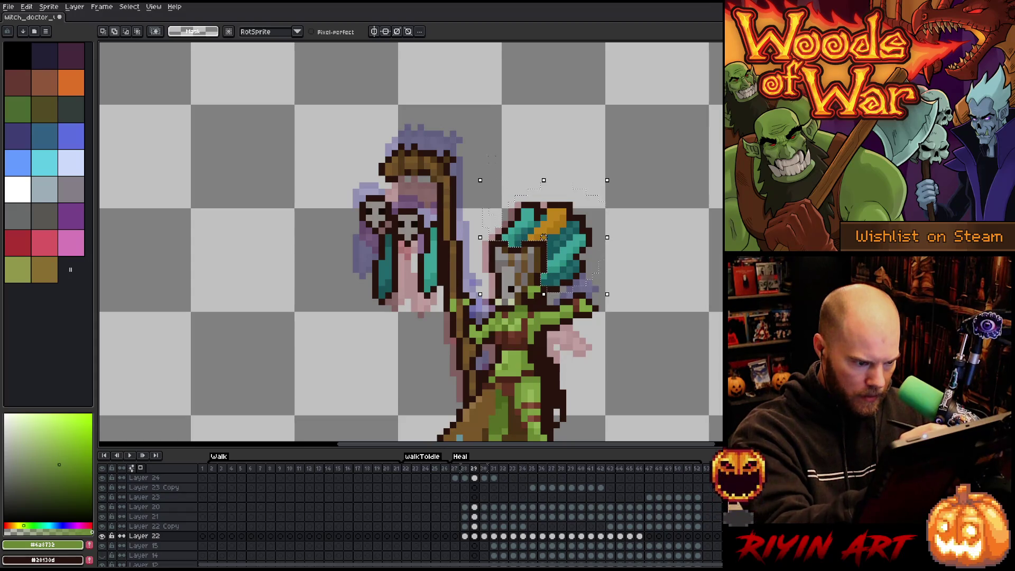
key("ctrl+z")
left_click_drag(492, 257, 539, 257)
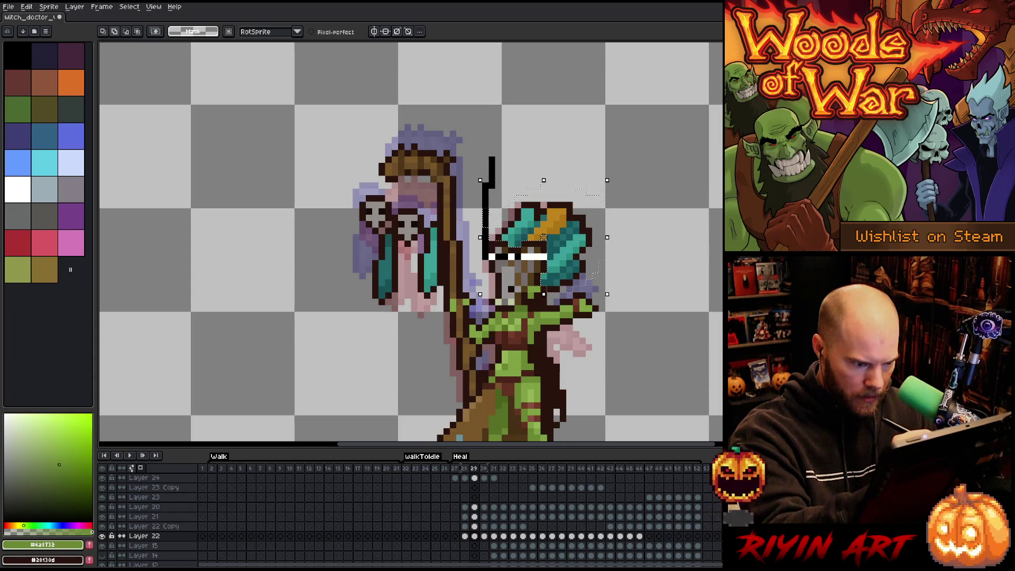
key("ctrl+z")
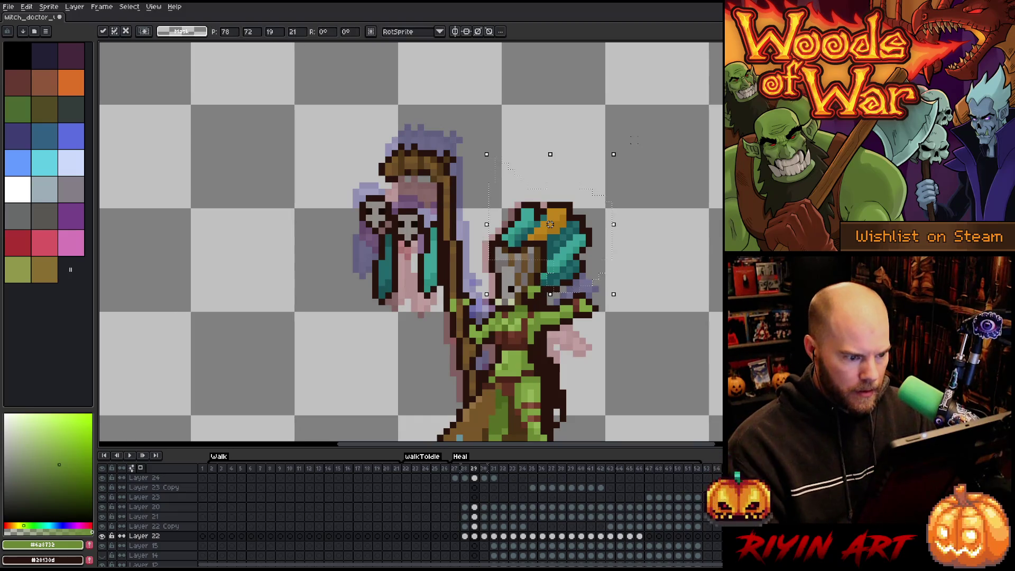
Shift the selected hat one pixel left, then reselect it and move it back right.
left_click_drag(550, 224, 544, 224)
key("ctrl+d")
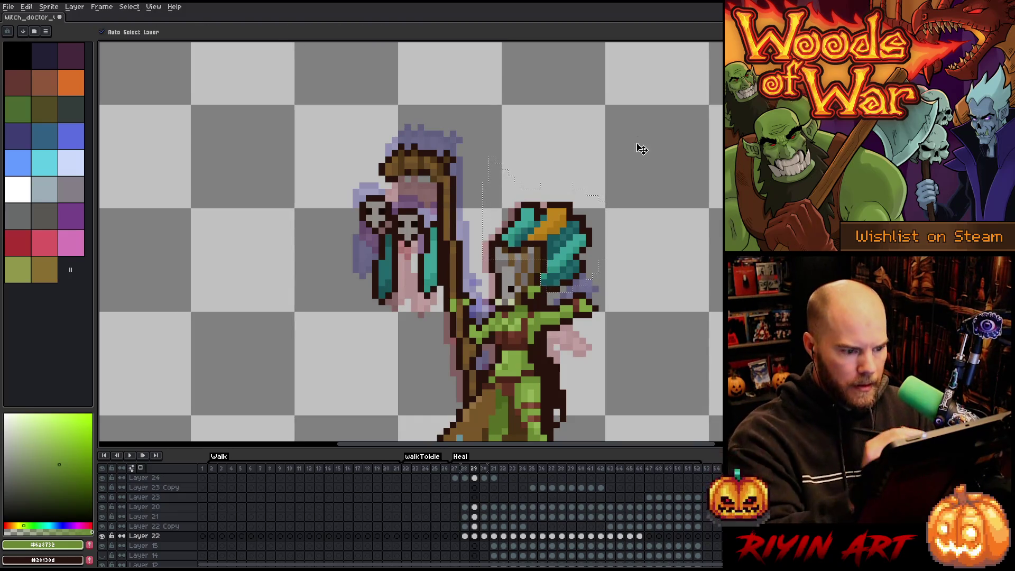
left_click(564, 228)
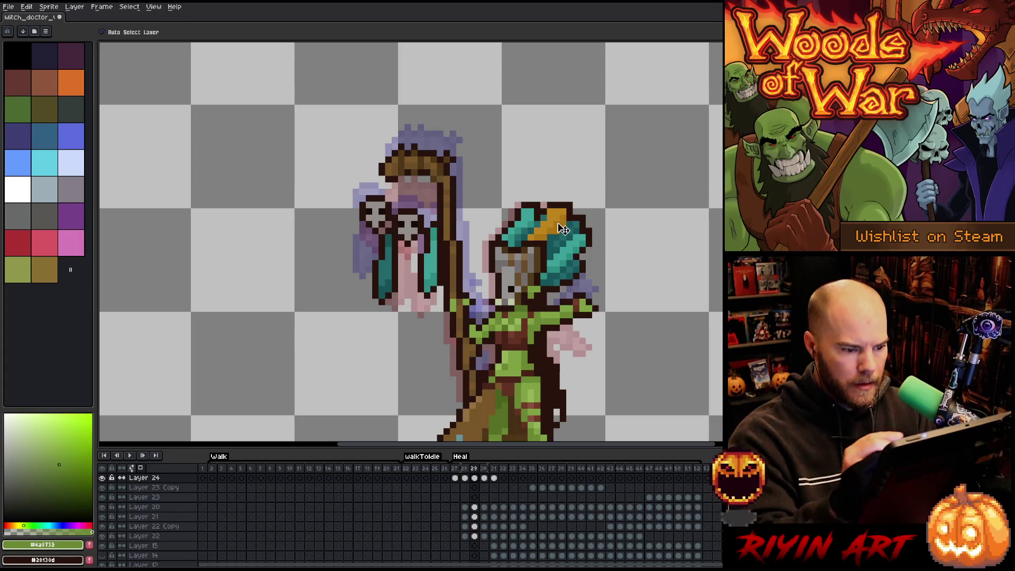
key("ctrl+shift+d")
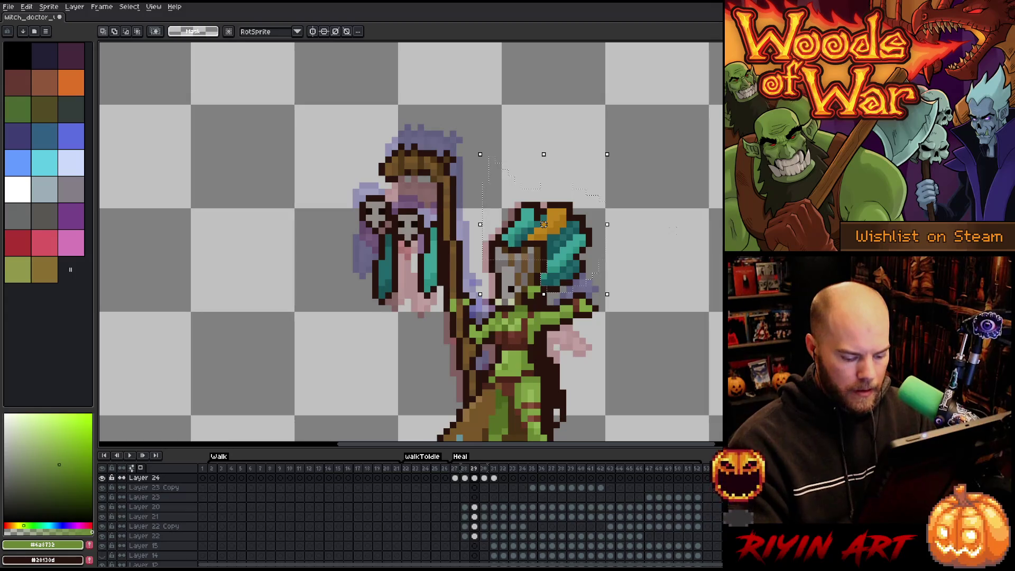
left_click_drag(544, 224, 550, 224)
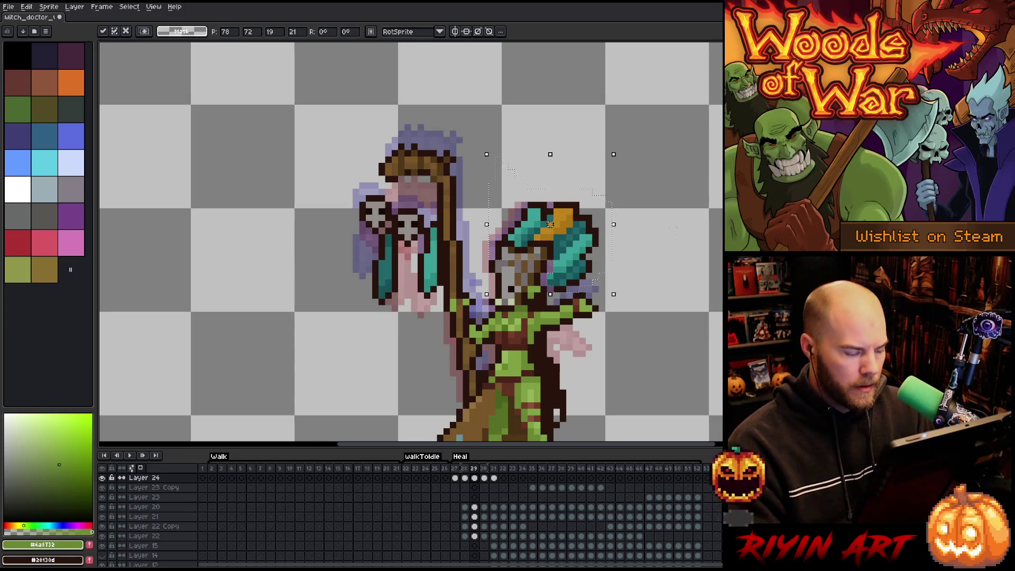
Compare frames 28–30, then move the hat one pixel right on frame 30 and commit.
key("comma")
key("period")
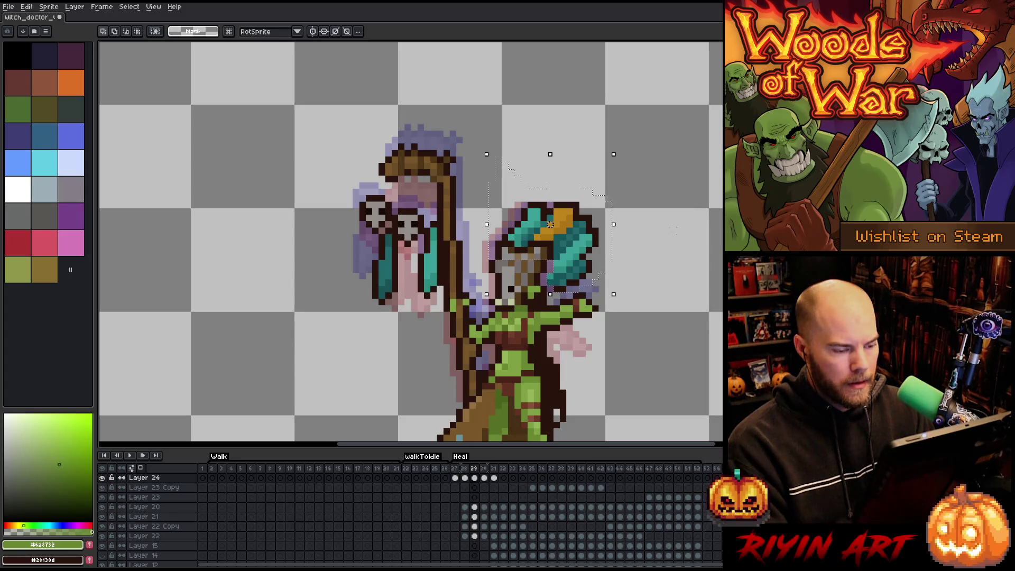
key("period")
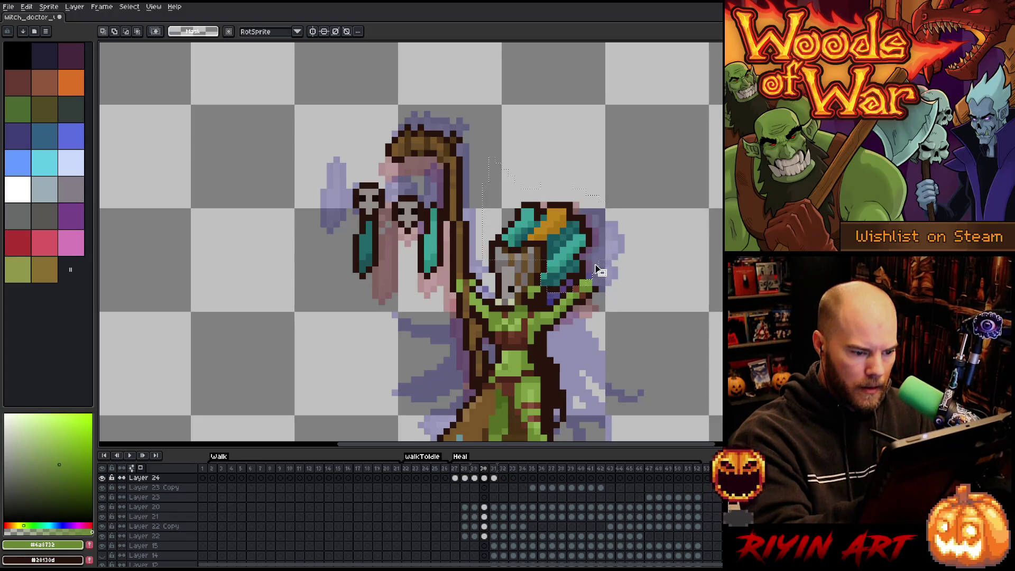
key("comma")
key("period")
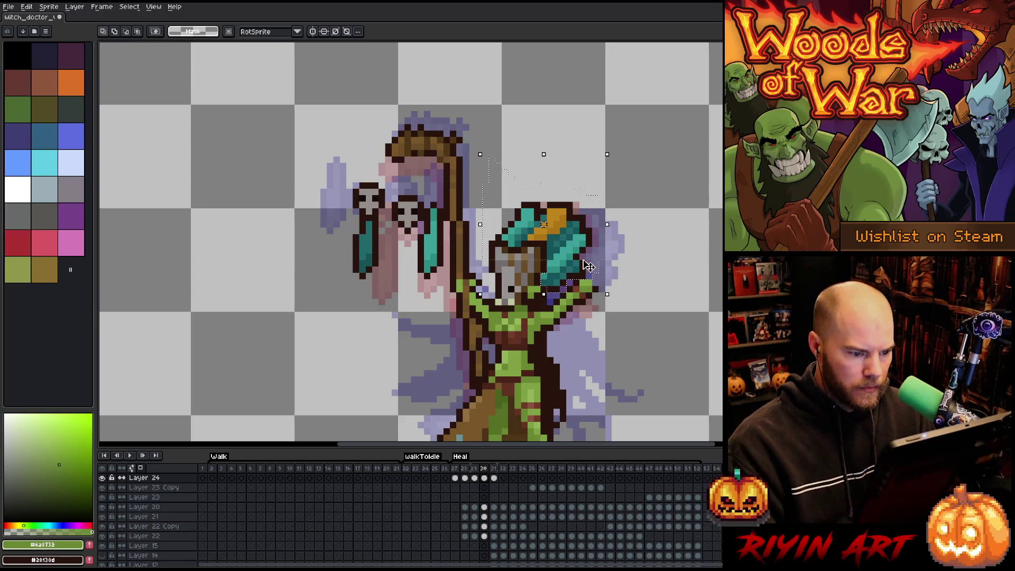
left_click_drag(588, 266, 595, 265)
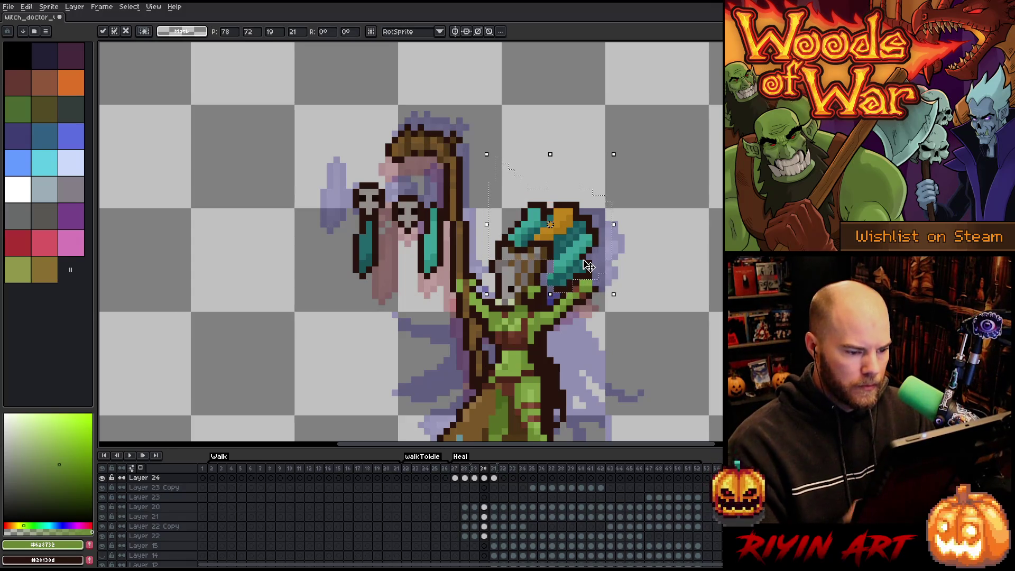
key("Return")
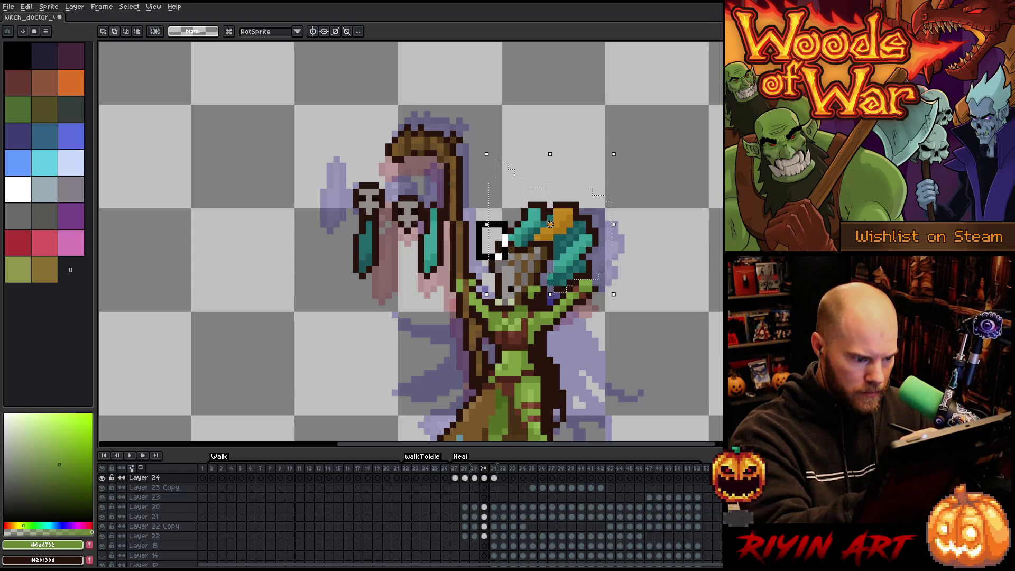
Select the face area and nudge it one pixel right, checking frames 30 and 31.
left_click_drag(507, 259, 551, 263)
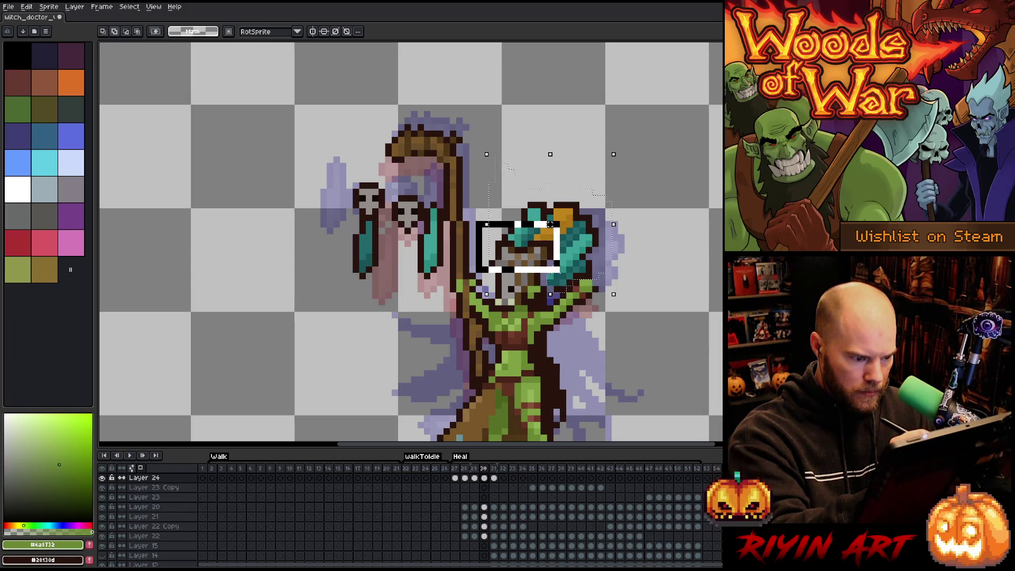
left_click_drag(520, 249, 553, 277)
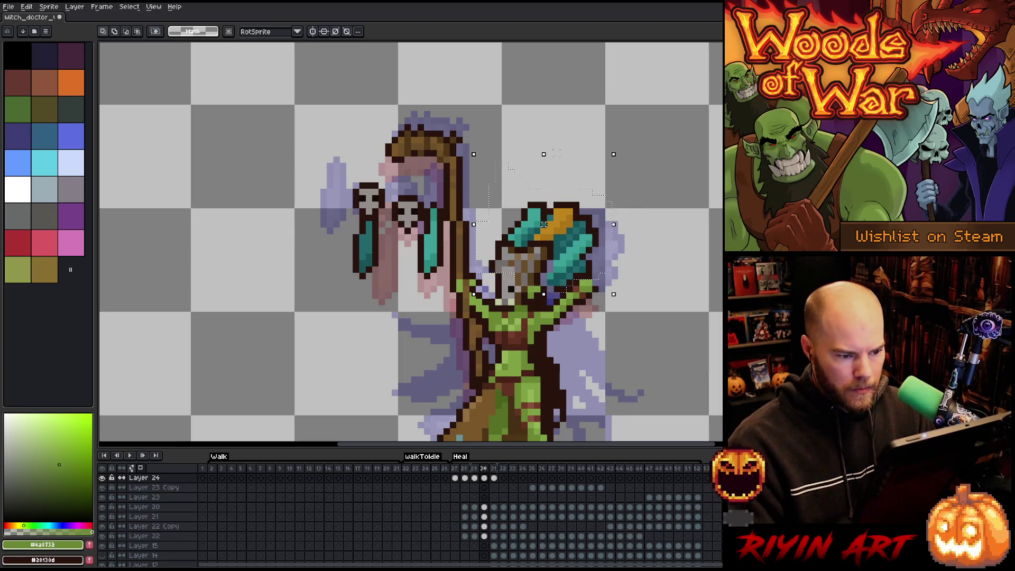
key("Right")
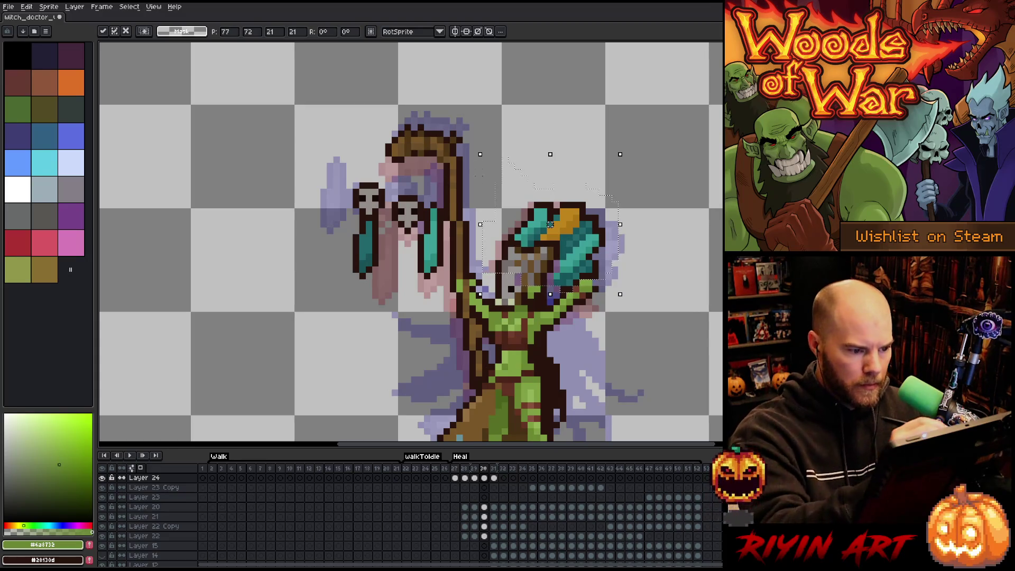
key("Return")
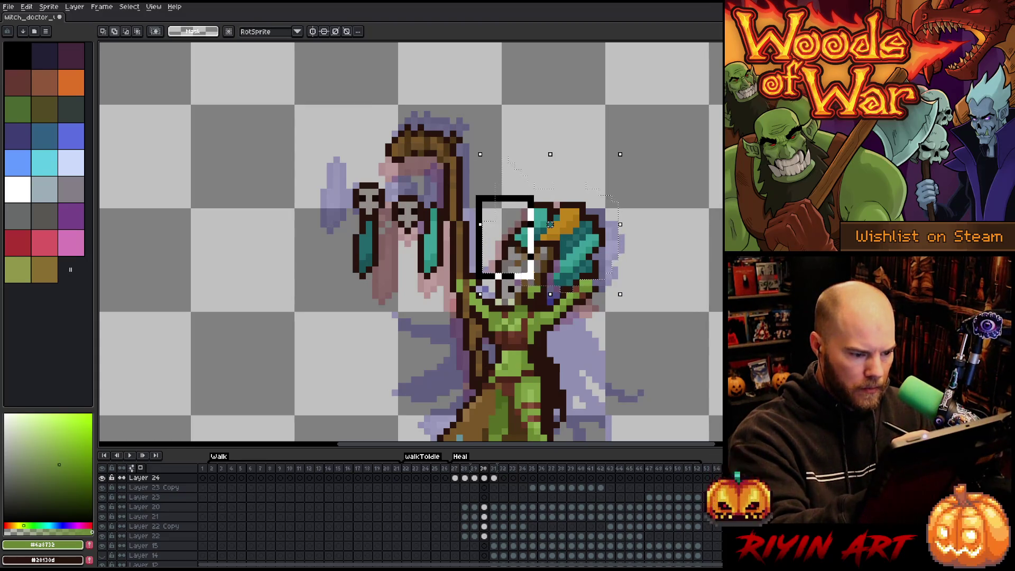
key("ctrl+z")
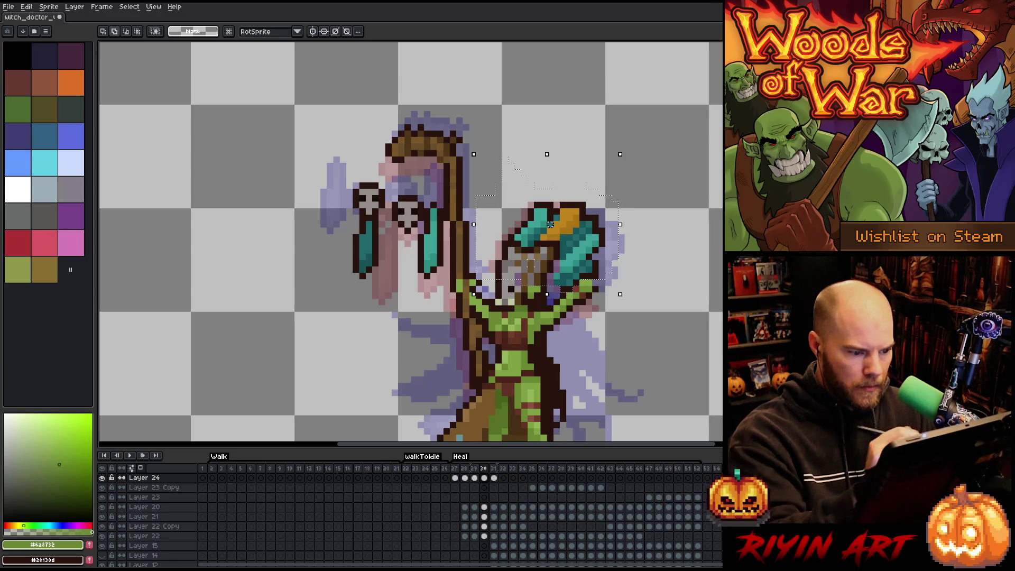
key("Right")
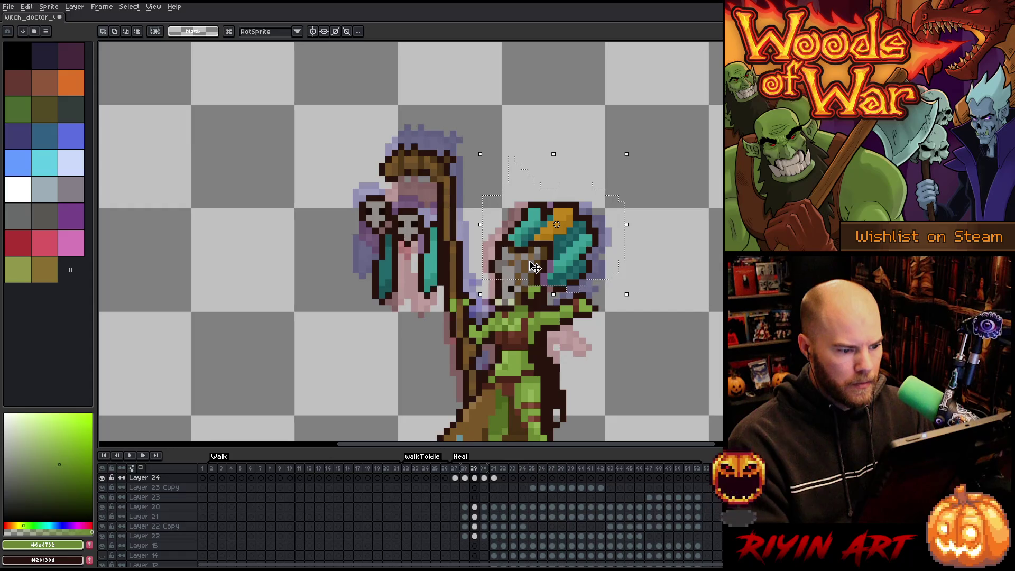
key("period")
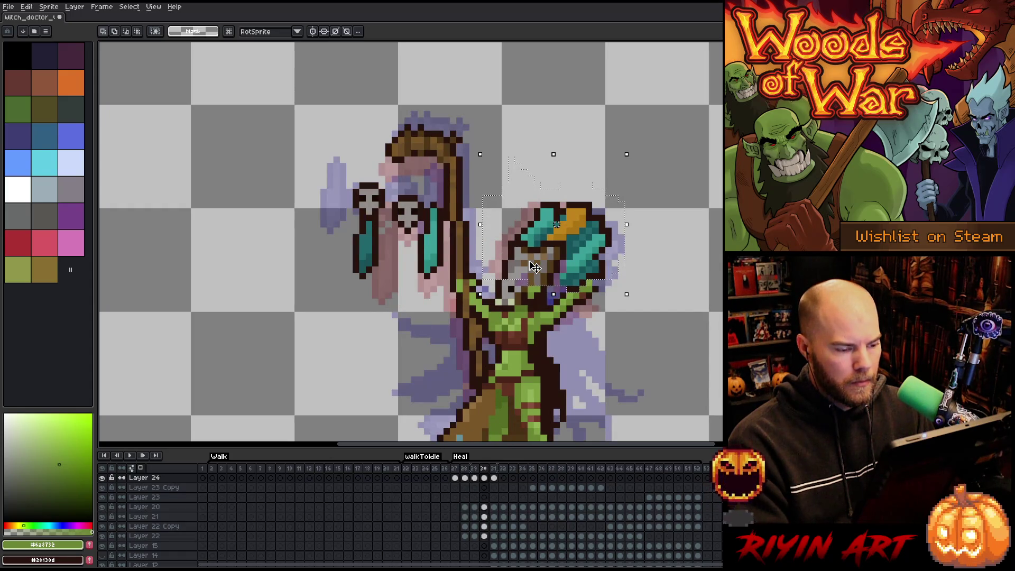
key("period")
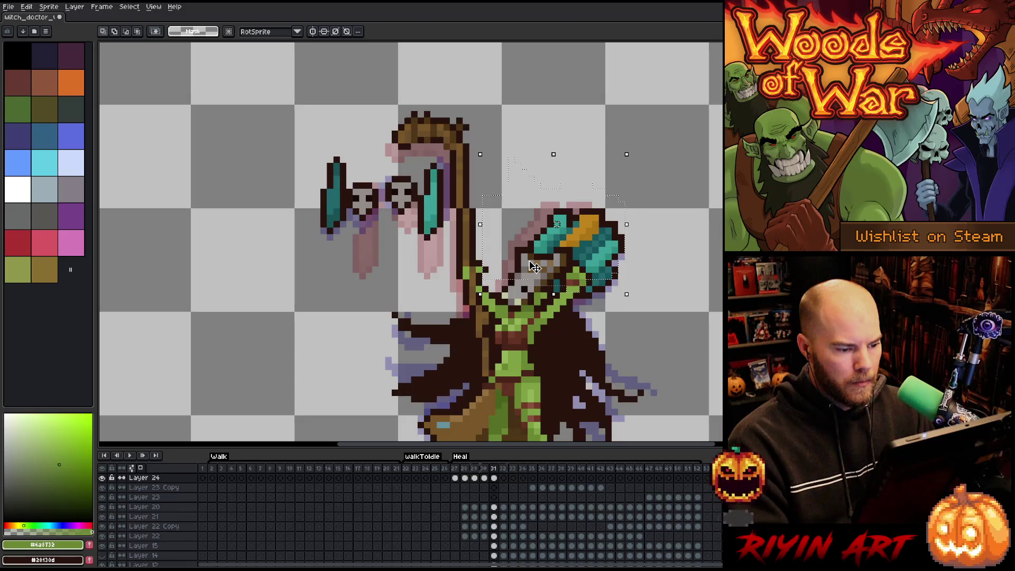
key("comma")
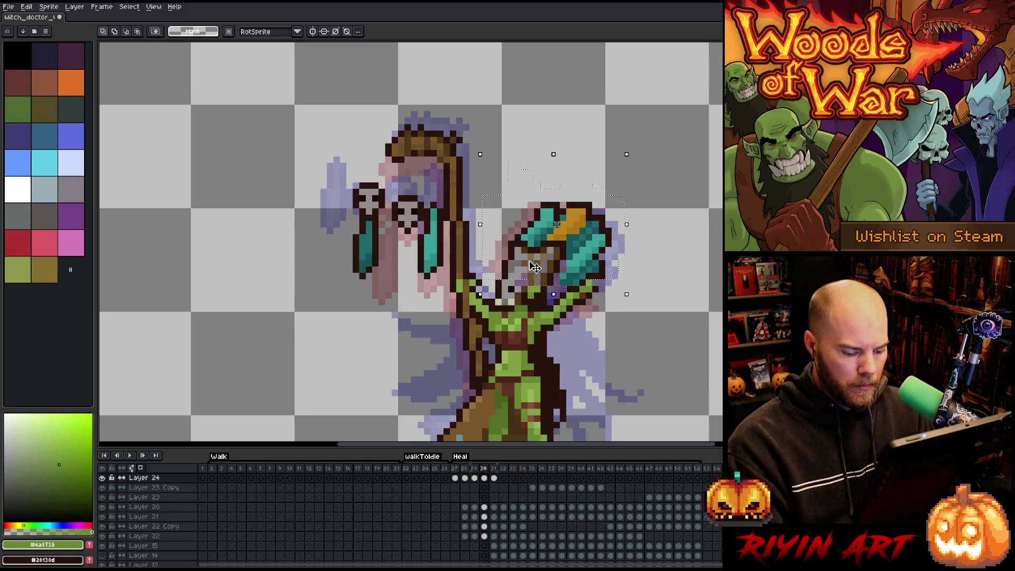
With the pencil, clear the selection and sample the dark brown, warm grey and brown colours.
key("b")
left_click(514, 288, "alt")
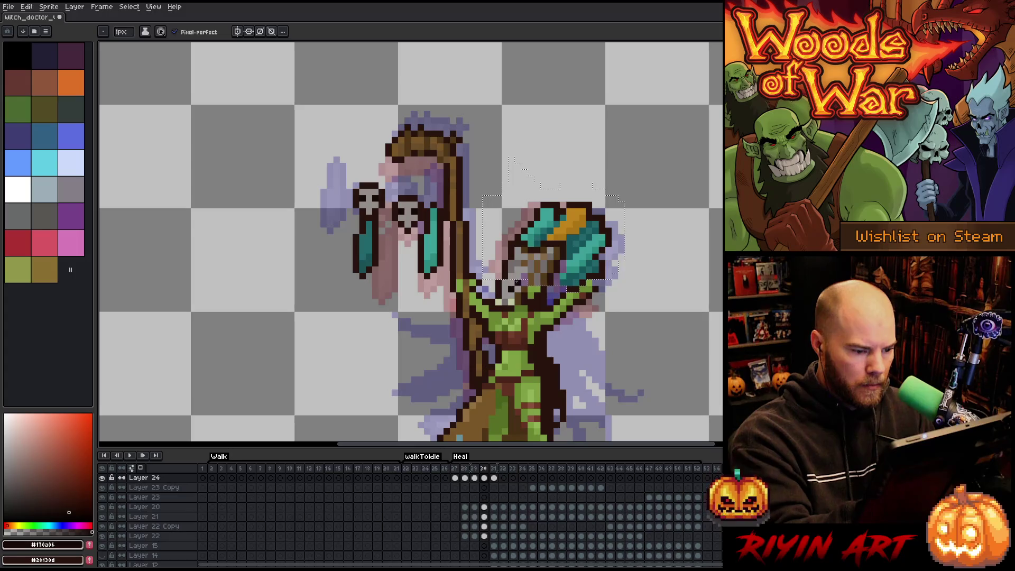
key("ctrl+d")
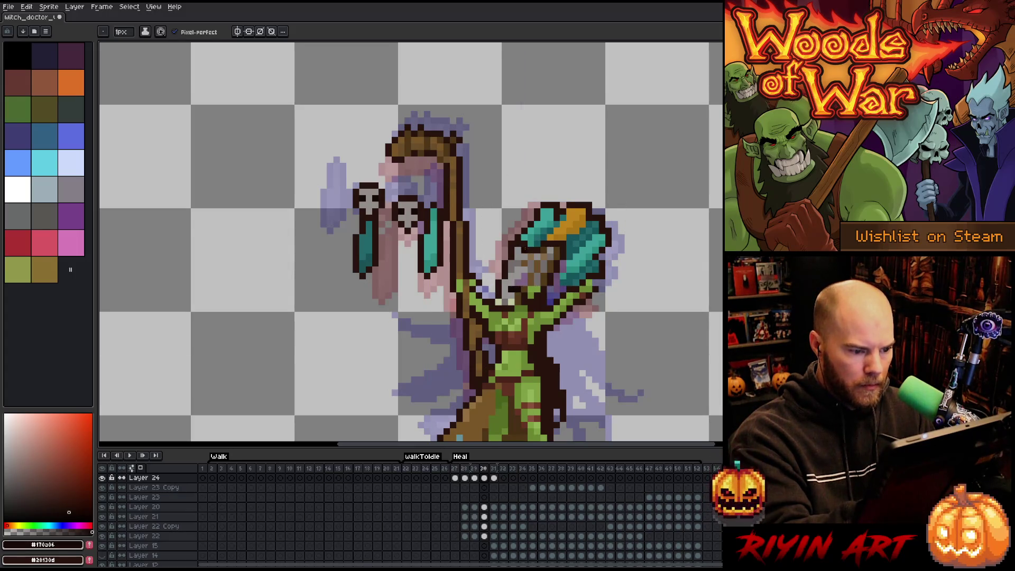
left_click(509, 279, "alt")
left_click(527, 282, "alt")
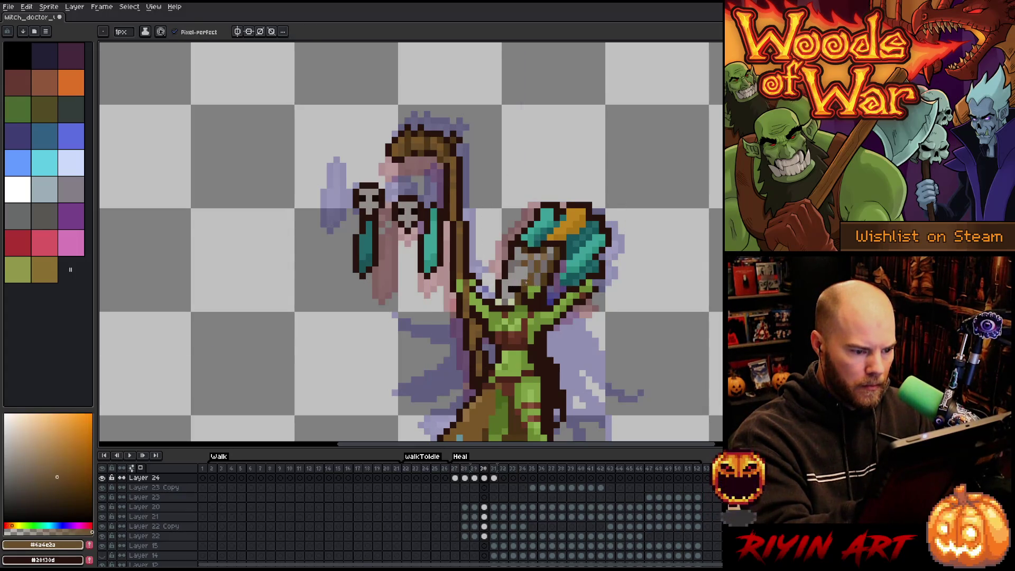
left_click(520, 286, "alt")
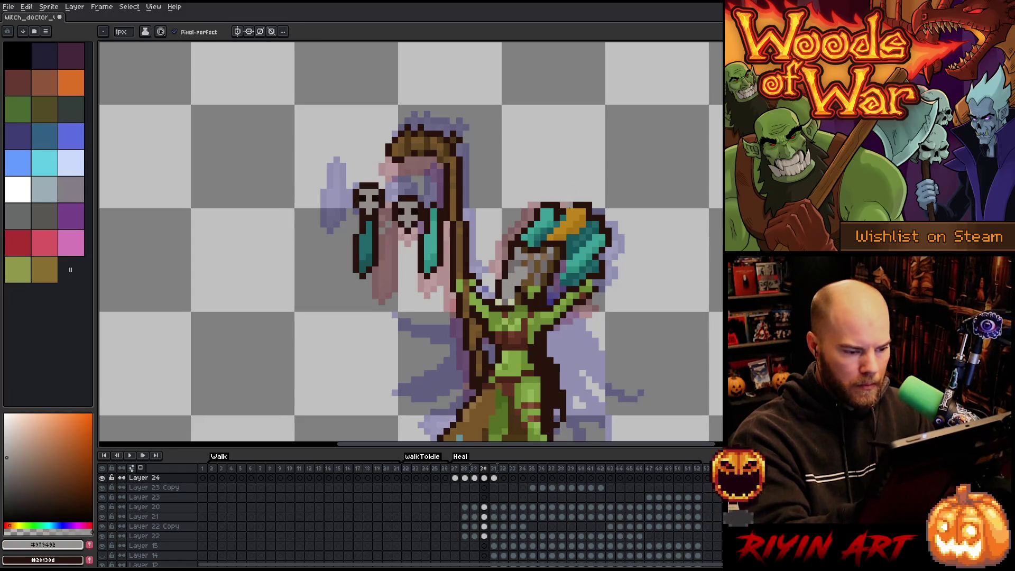
left_click(505, 282, "alt")
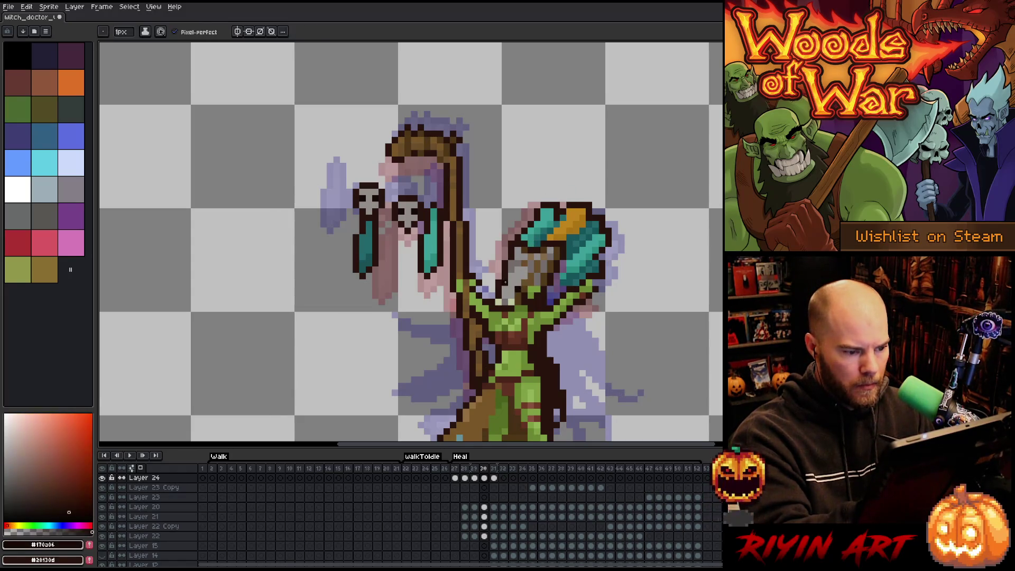
key("Right")
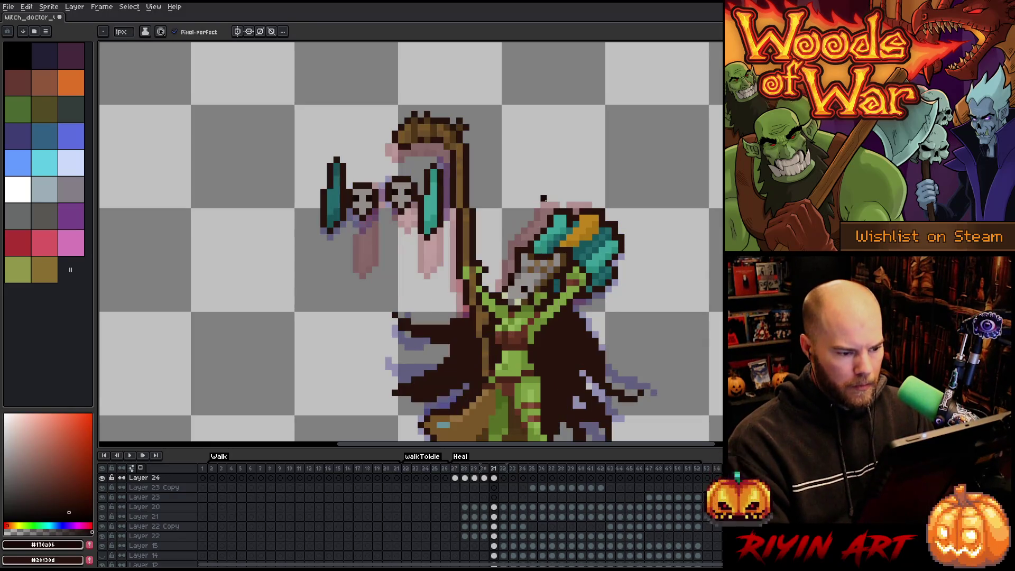
key("Left")
key("Left")
key("Right")
key("Right")
key("Left")
key("Left")
key("Left")
key("Right")
key("Right")
key("Left")
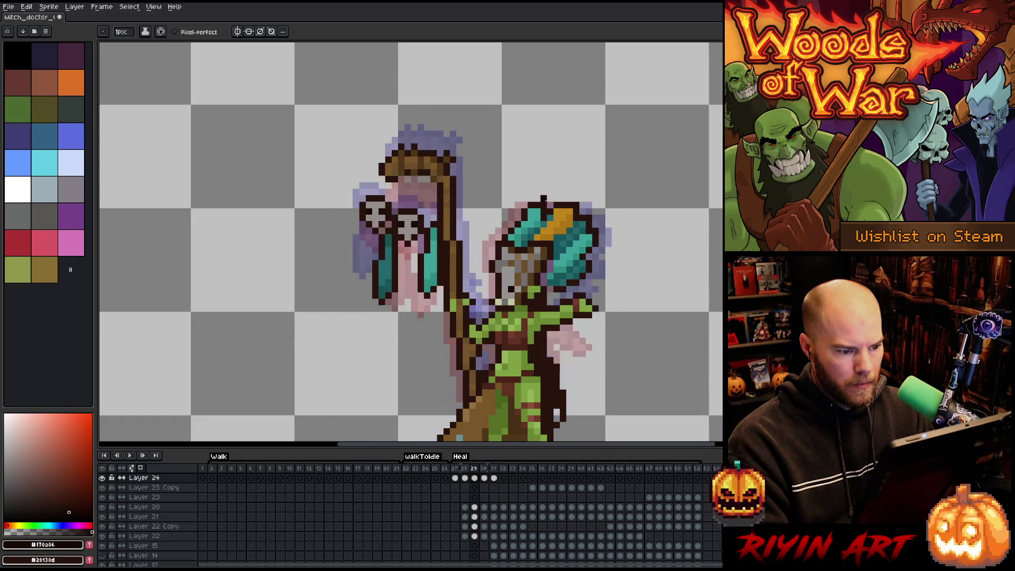
key("Right")
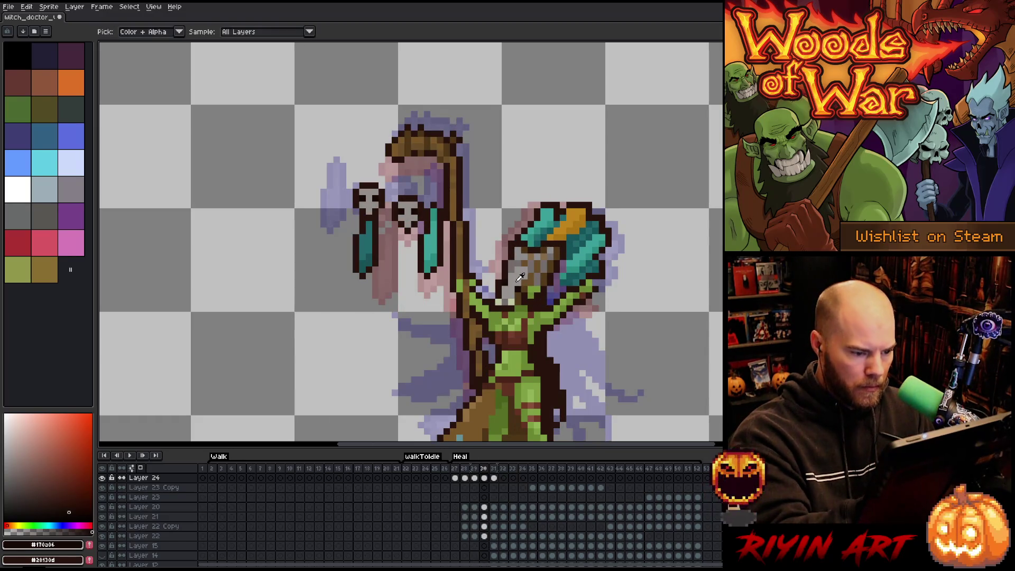
left_click(524, 290, "alt")
key("Left")
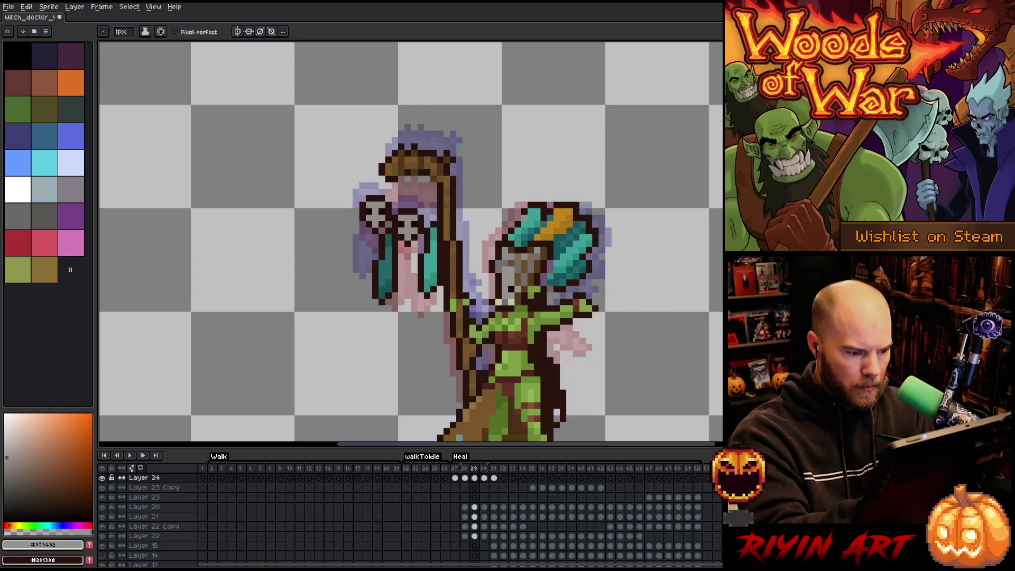
key("Right")
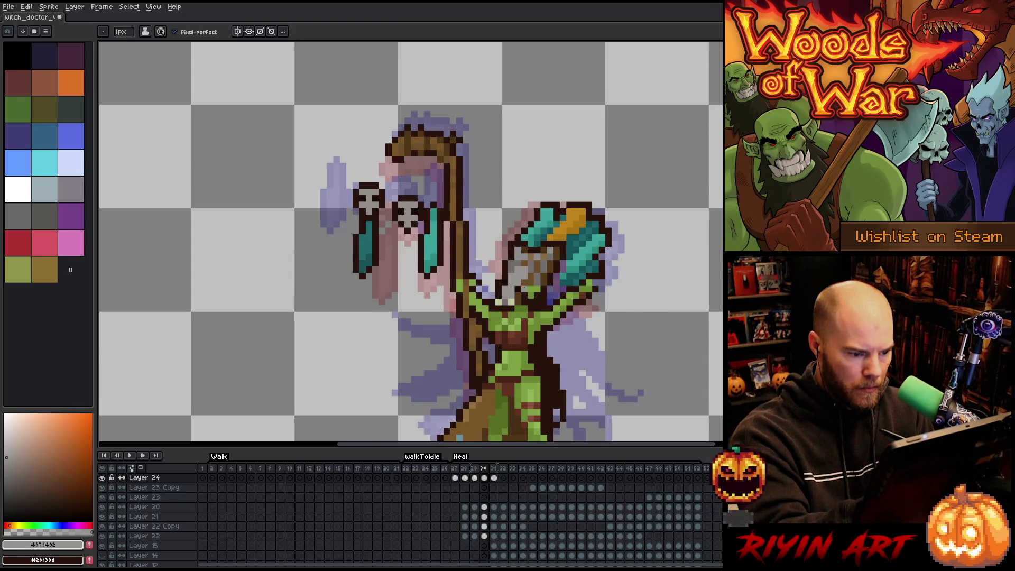
key("Left")
key("Right")
key("Right")
key("Left")
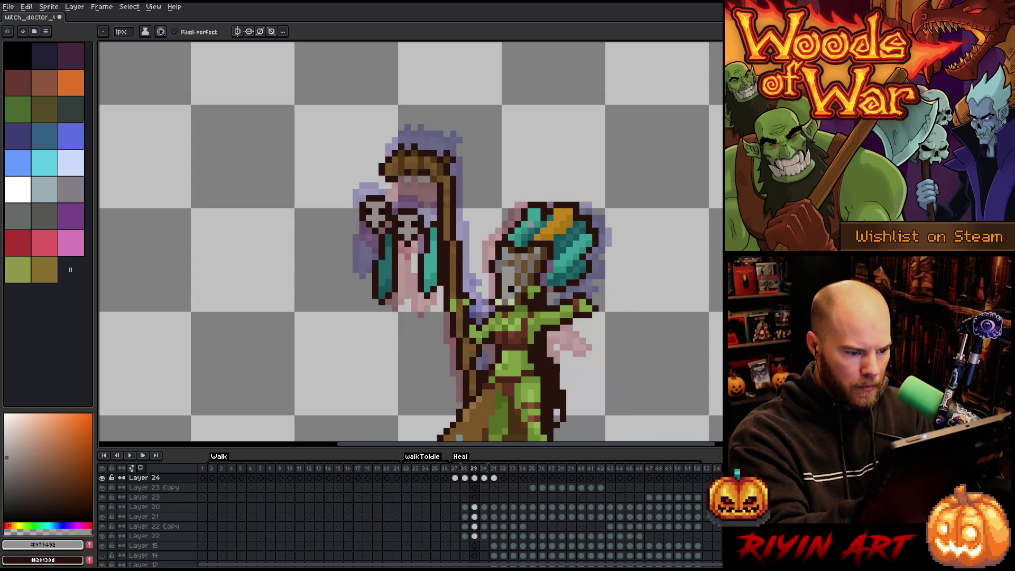
key("Right")
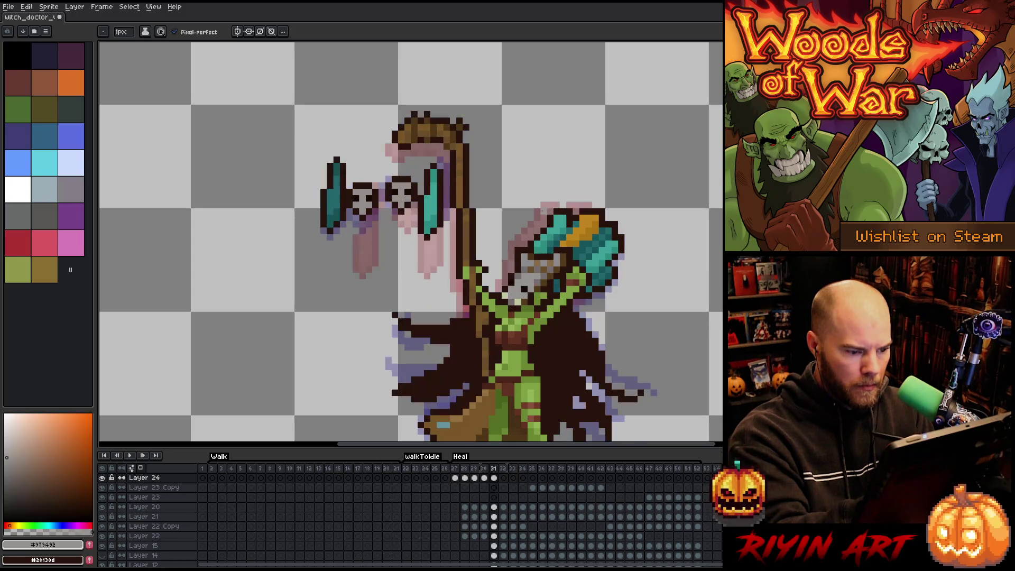
key("Left")
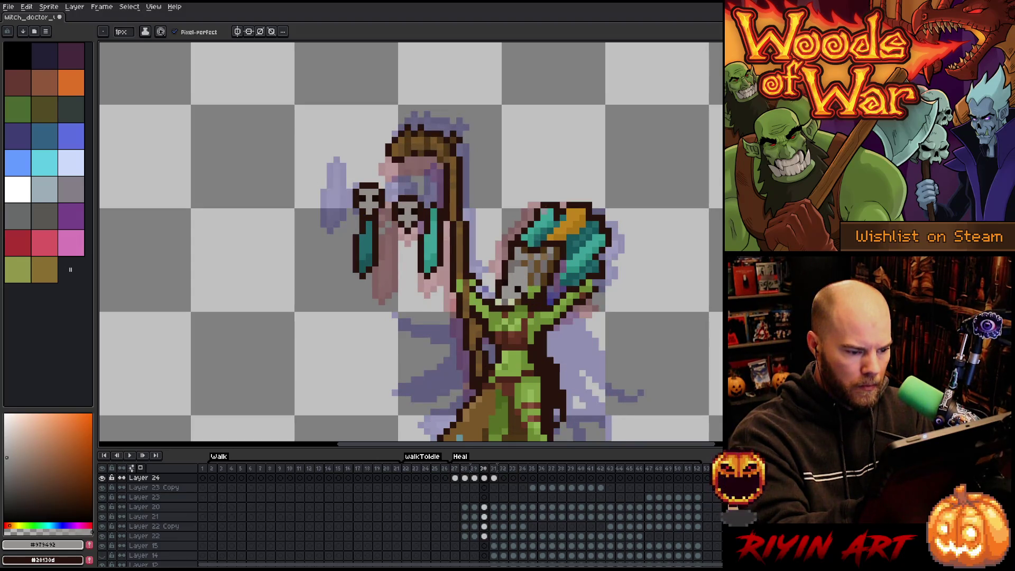
key("Right")
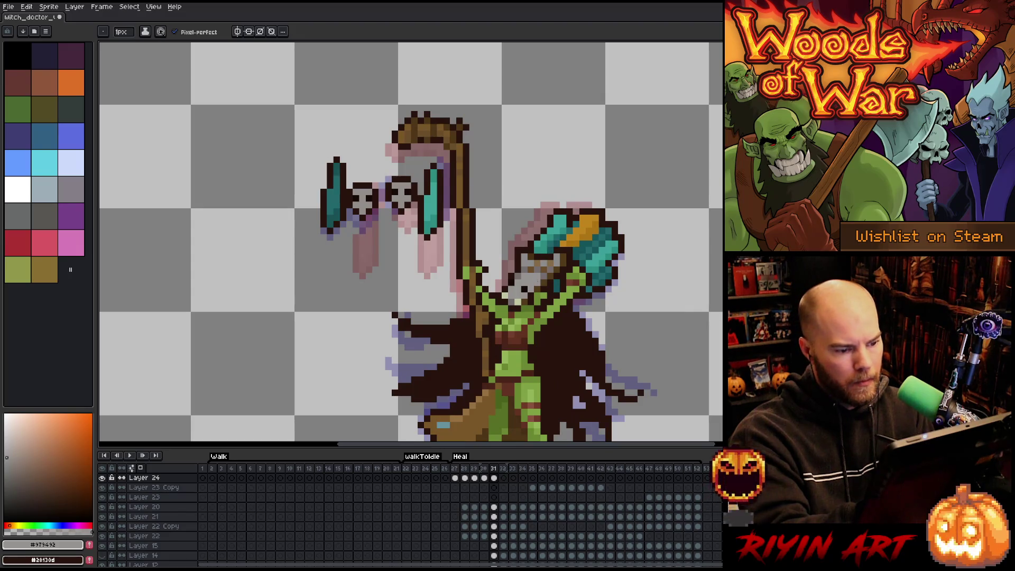
key("Left")
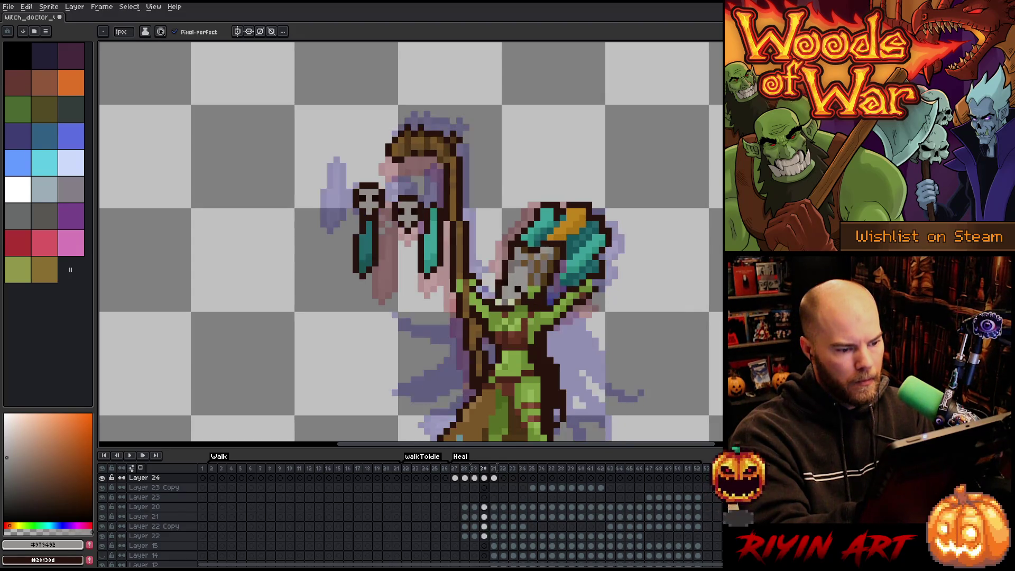
key("Right")
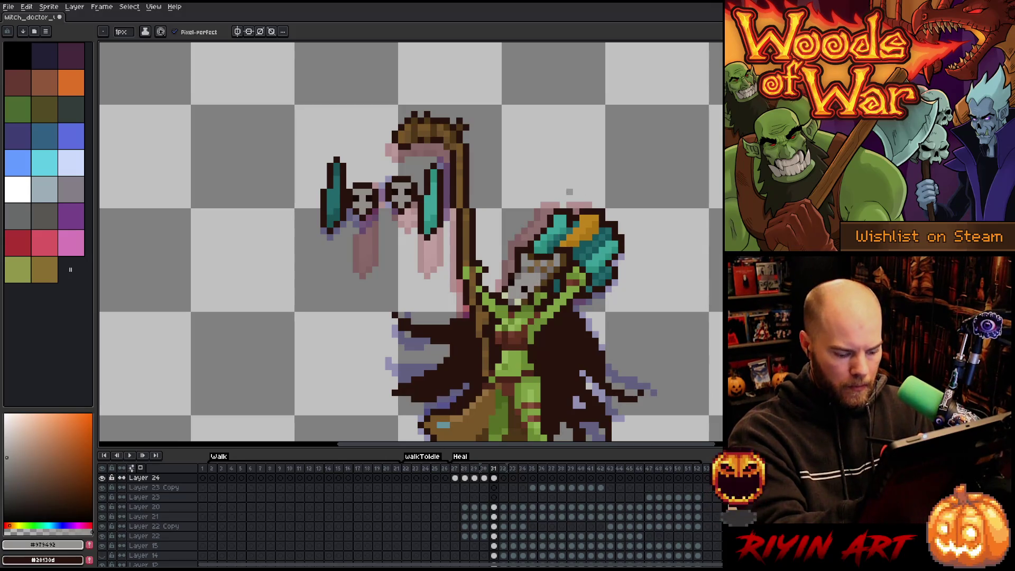
key("Right")
key("Right")
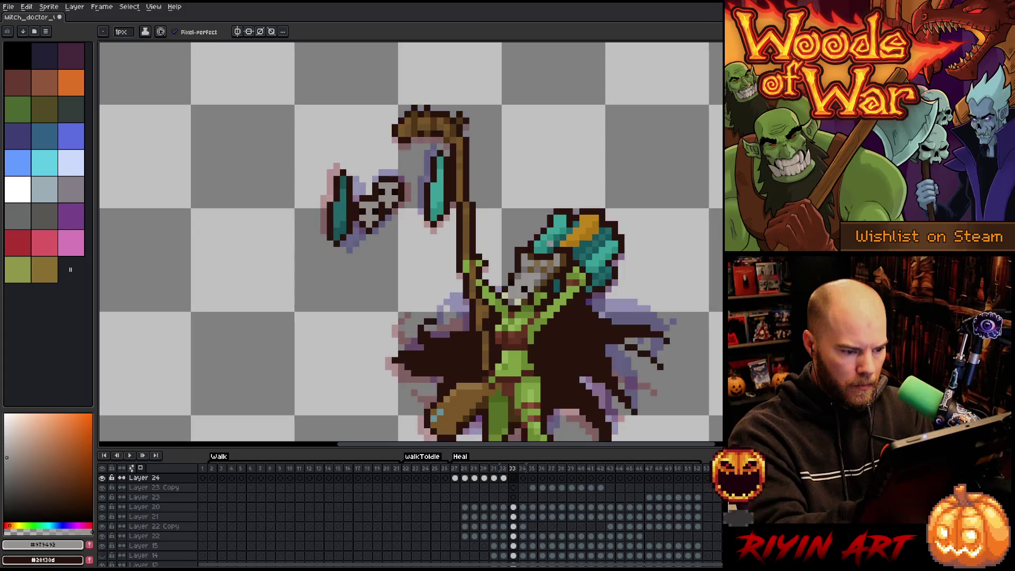
key("Right")
key("Right")
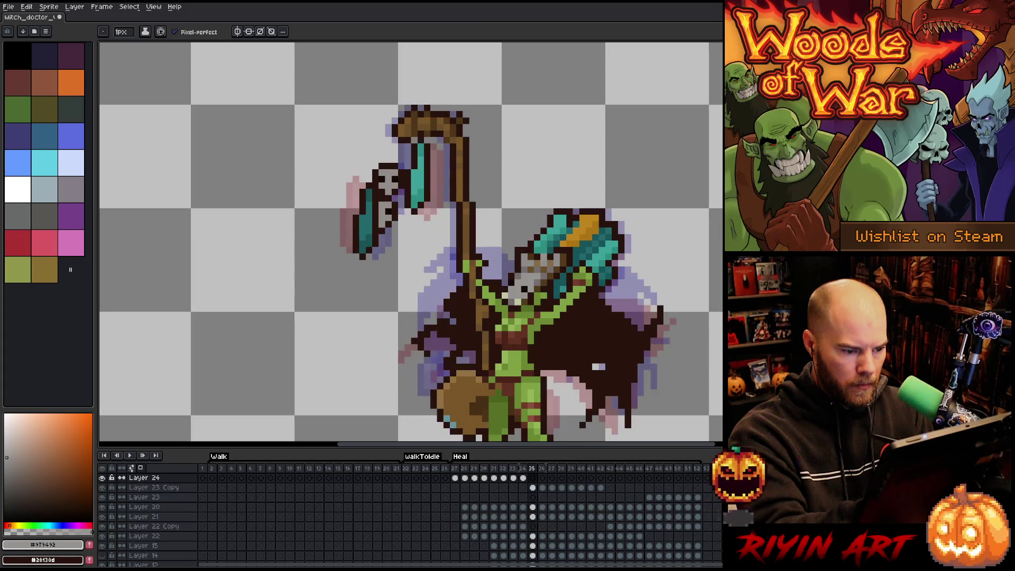
key("Right")
key("Right")
key("Right")
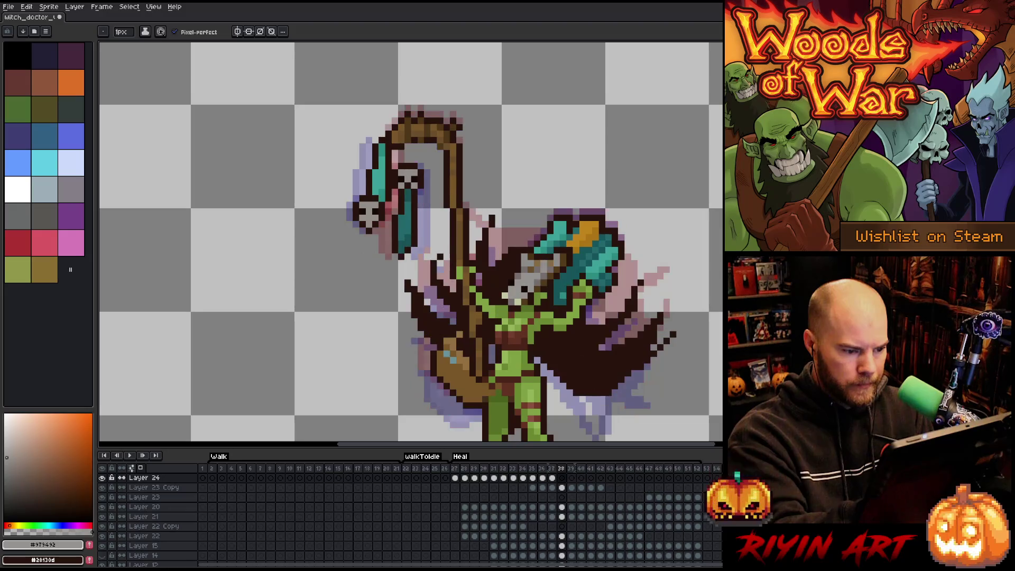
key("Right")
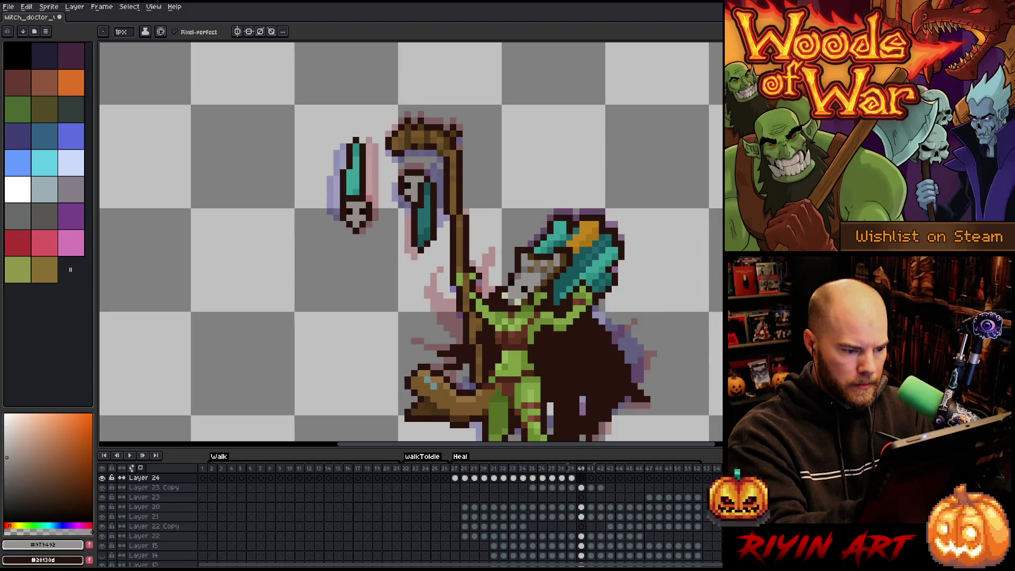
key("Right")
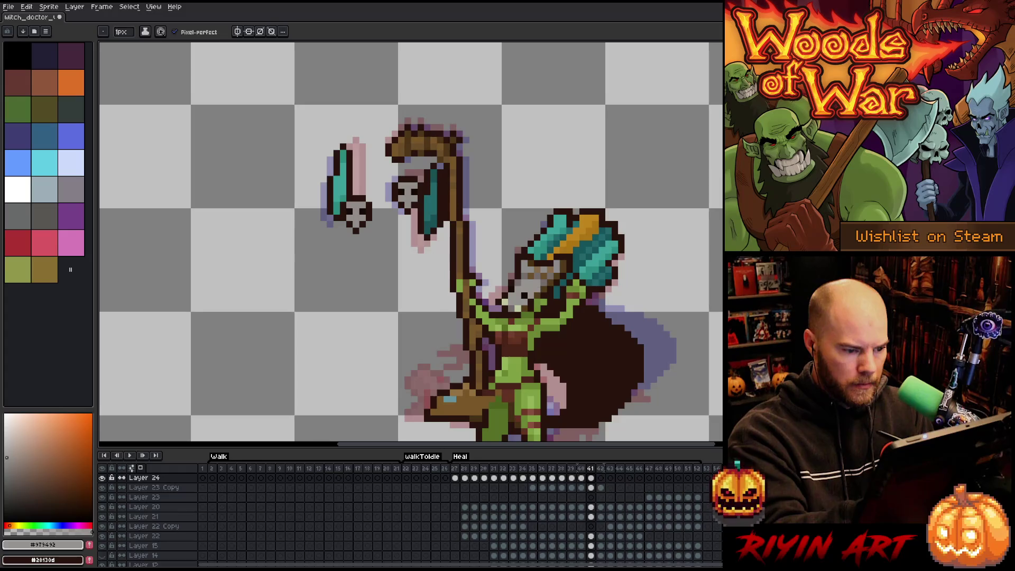
key("Right")
key("Right")
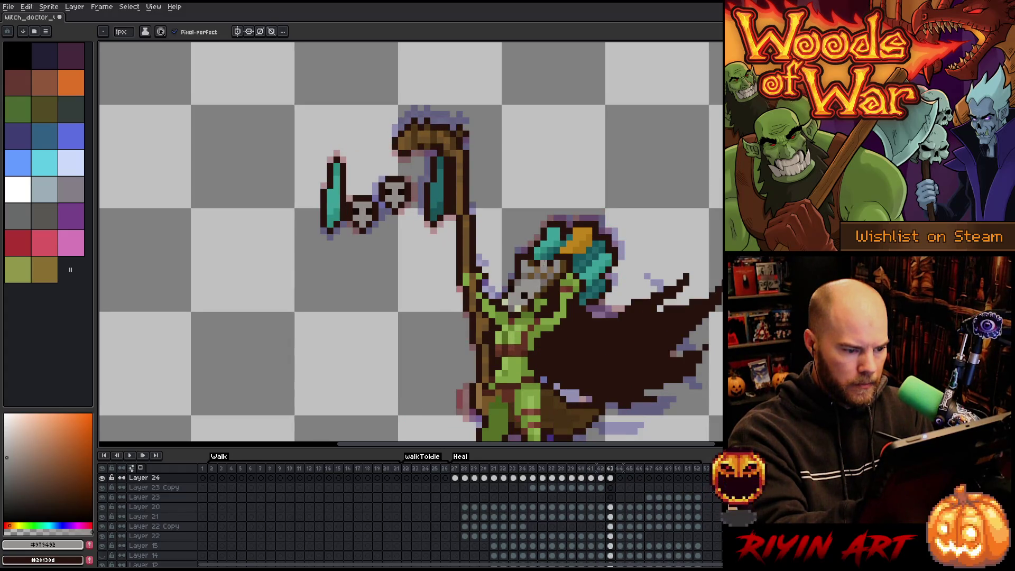
key("Right")
key("Right")
key("Right")
key("Right")
key("Right")
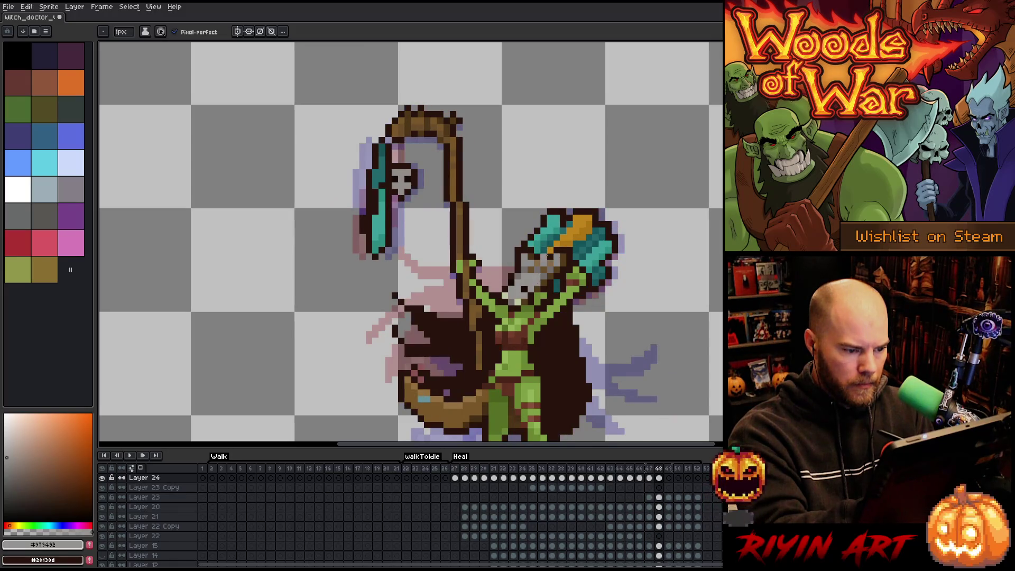
key("Right")
key("Right")
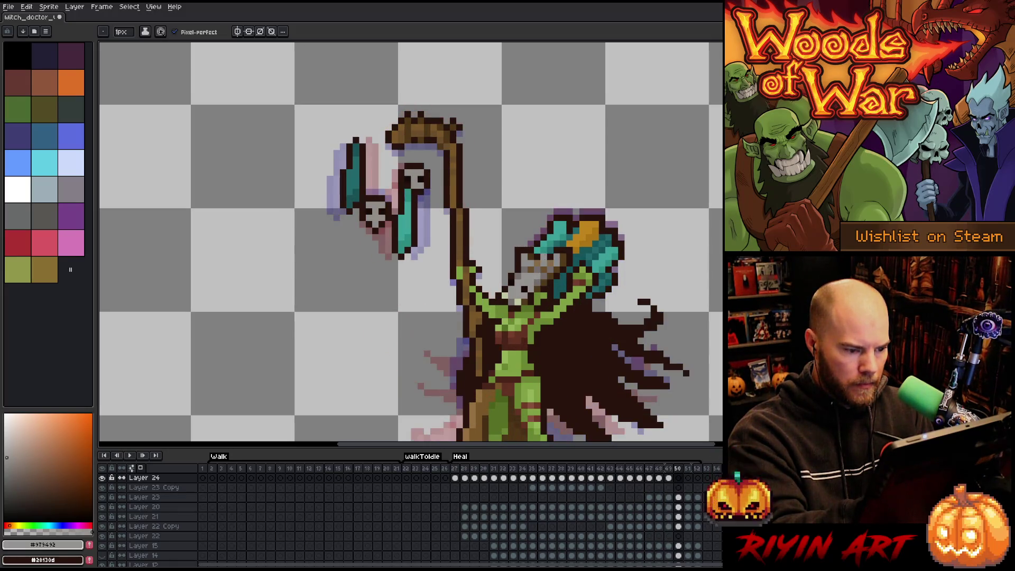
key("Right")
key("Right")
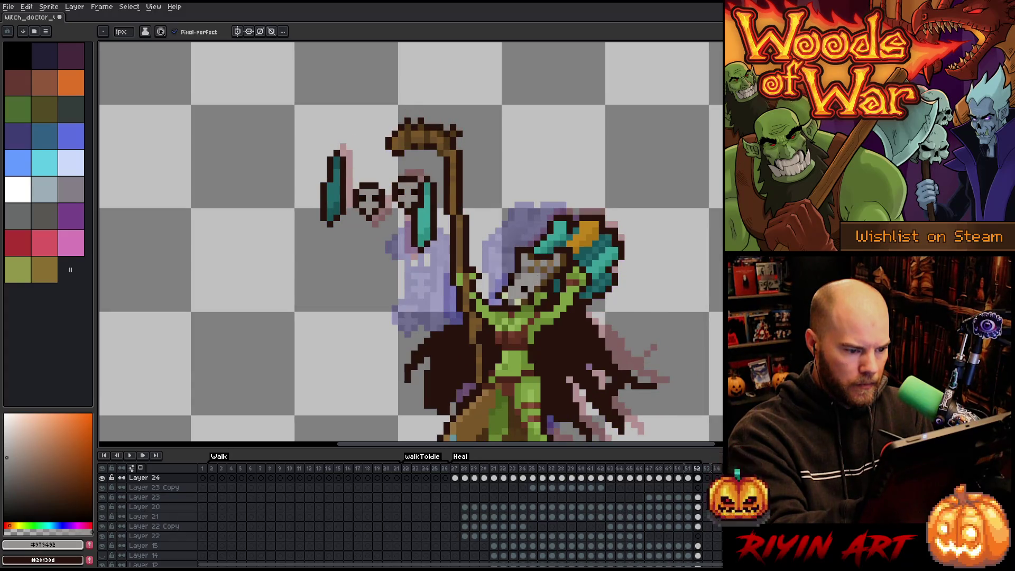
key("Return")
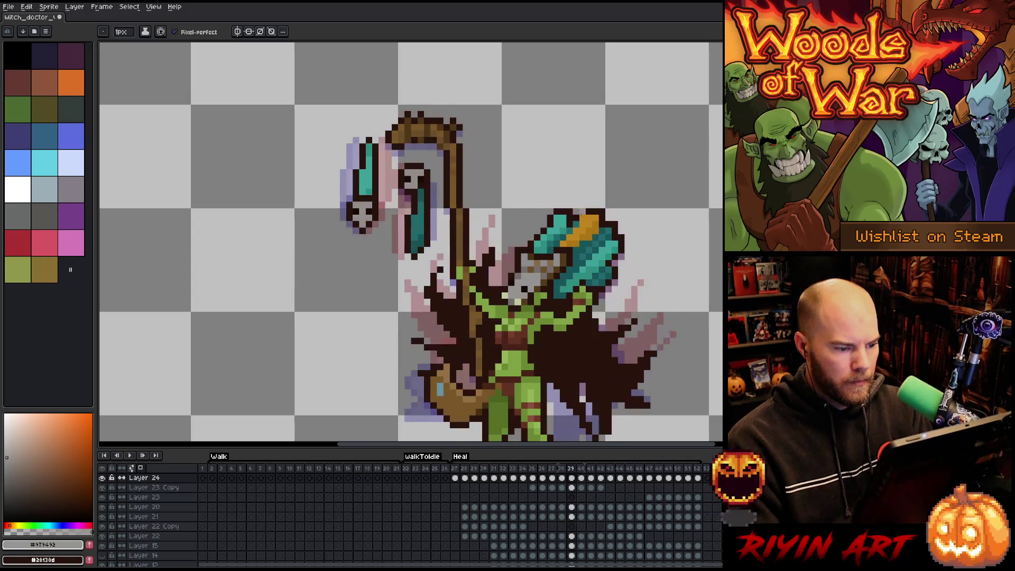
key("Return")
scroll(692, 254, "down", 3)
key("Return")
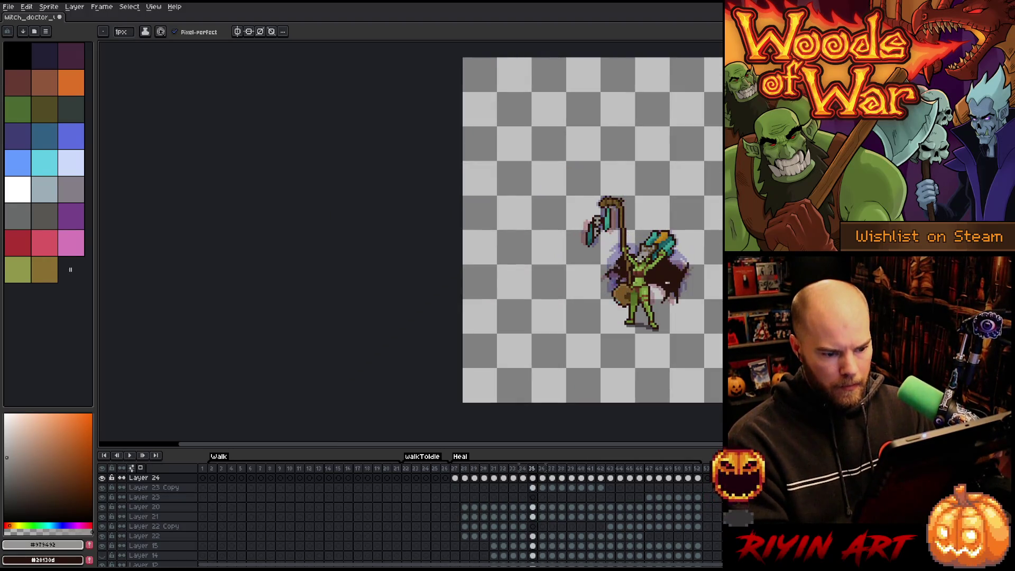
scroll(698, 296, "up", 3)
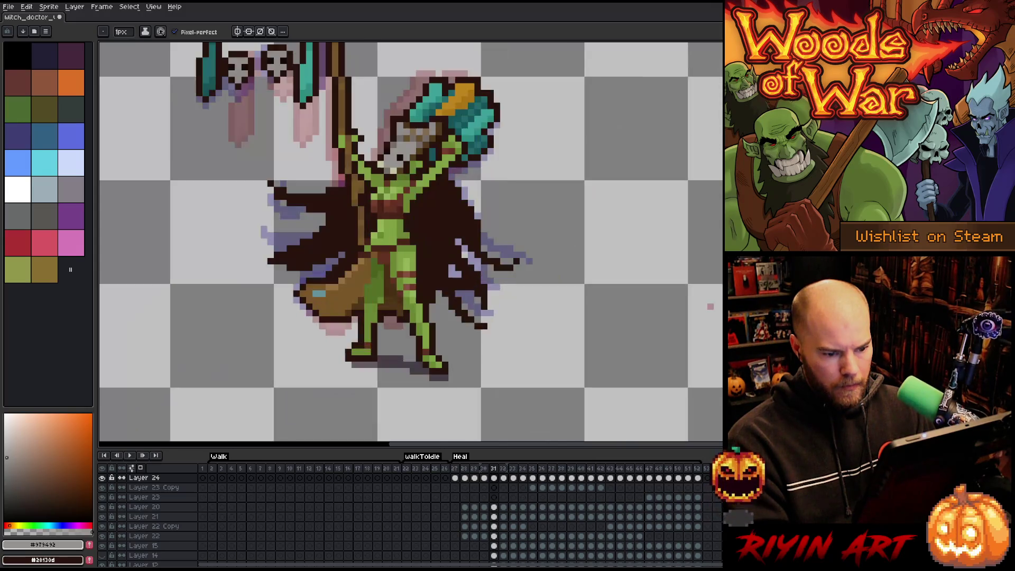
key("m")
left_click_drag(686, 282, 714, 338)
scroll(718, 313, "down", 1)
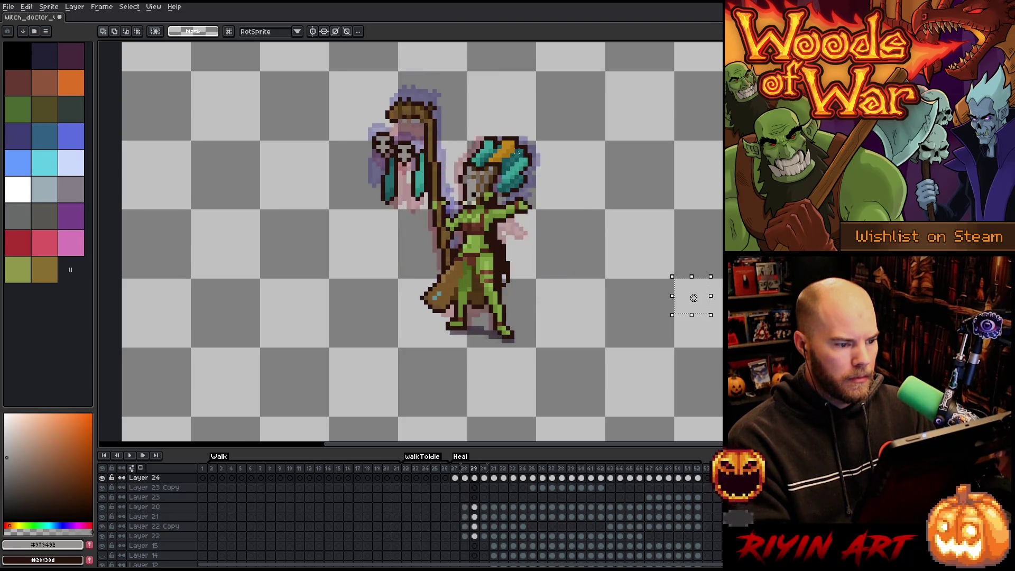
key("h")
scroll(554, 300, "up", 3)
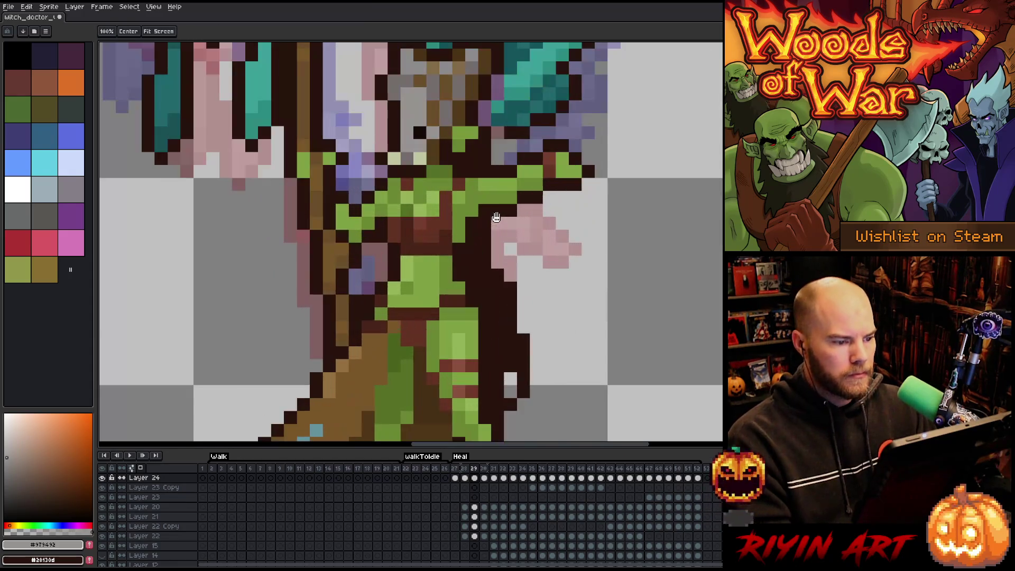
On frame 29, paint dark teal pixels along the mask's left edge.
left_click_drag(555, 300, 564, 340)
key("b")
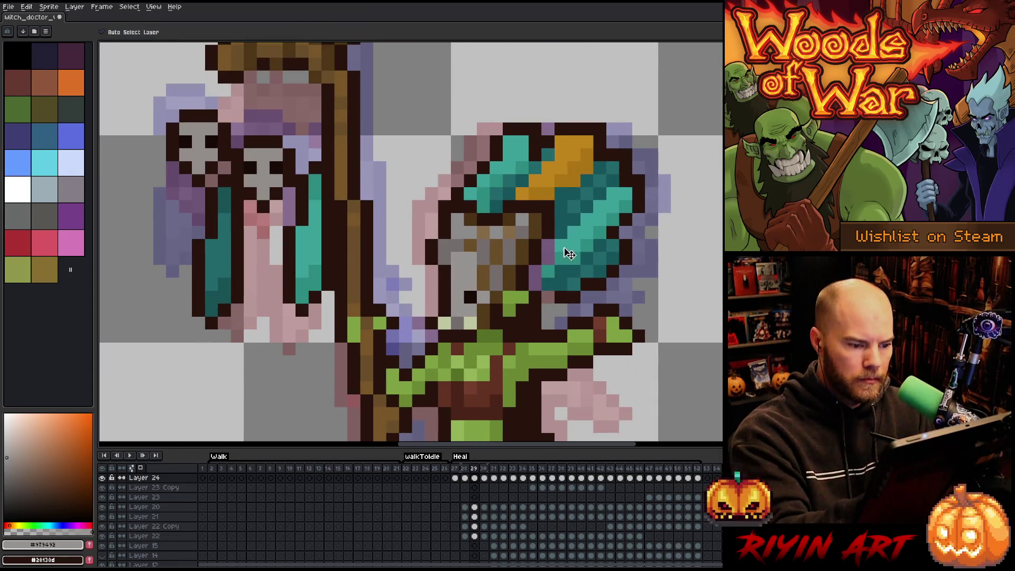
left_click(556, 226, "alt")
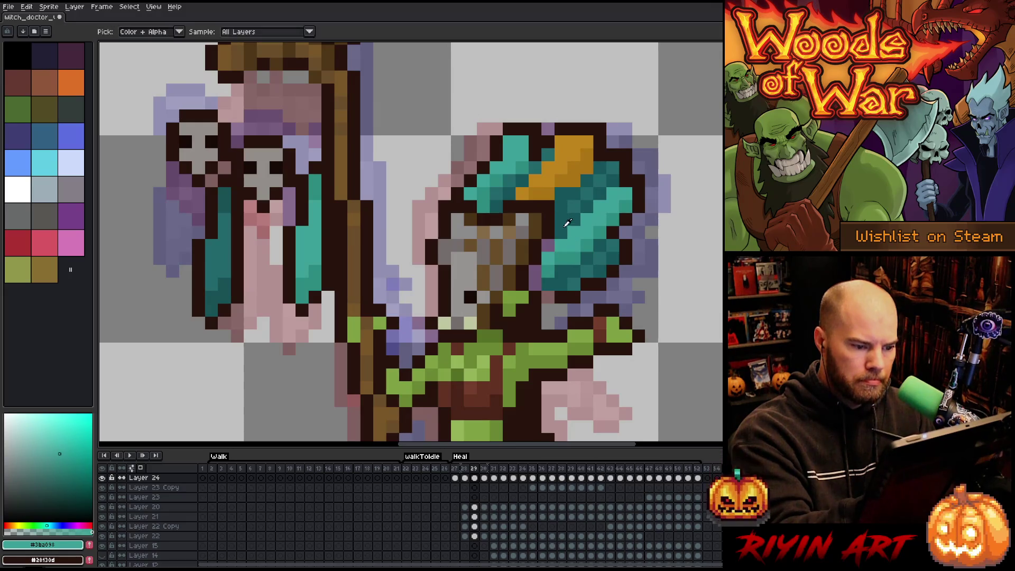
left_click(536, 271)
left_click(535, 284)
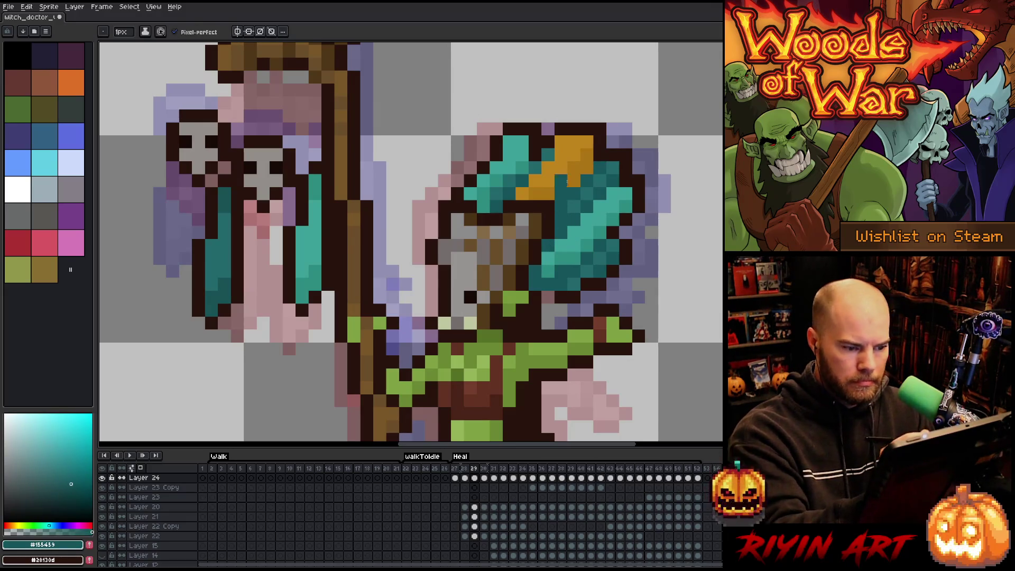
left_click(549, 302, "alt")
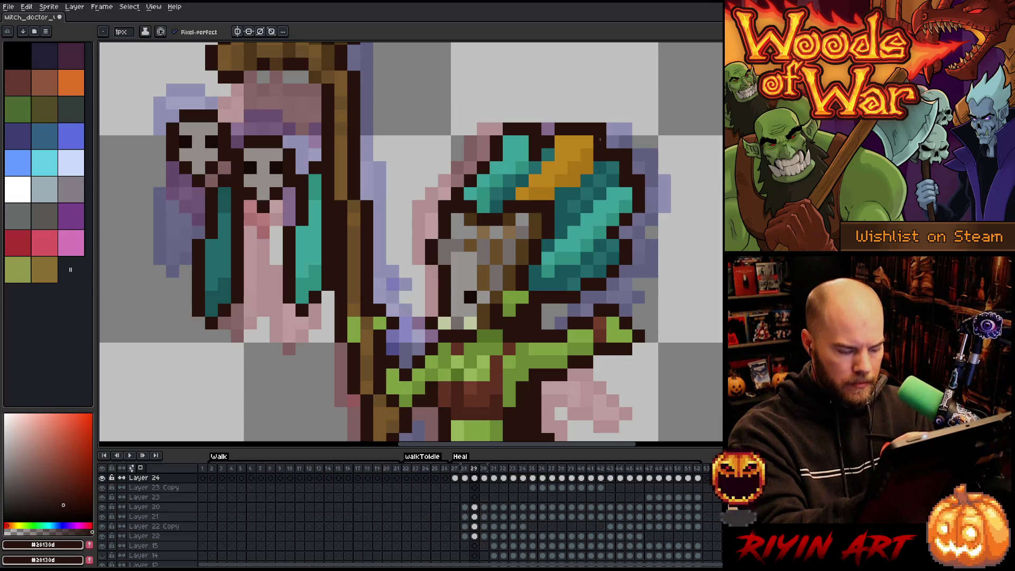
On frame 30, add a dark-brown pixel below the mask and paint teal over stray purple.
key("Right")
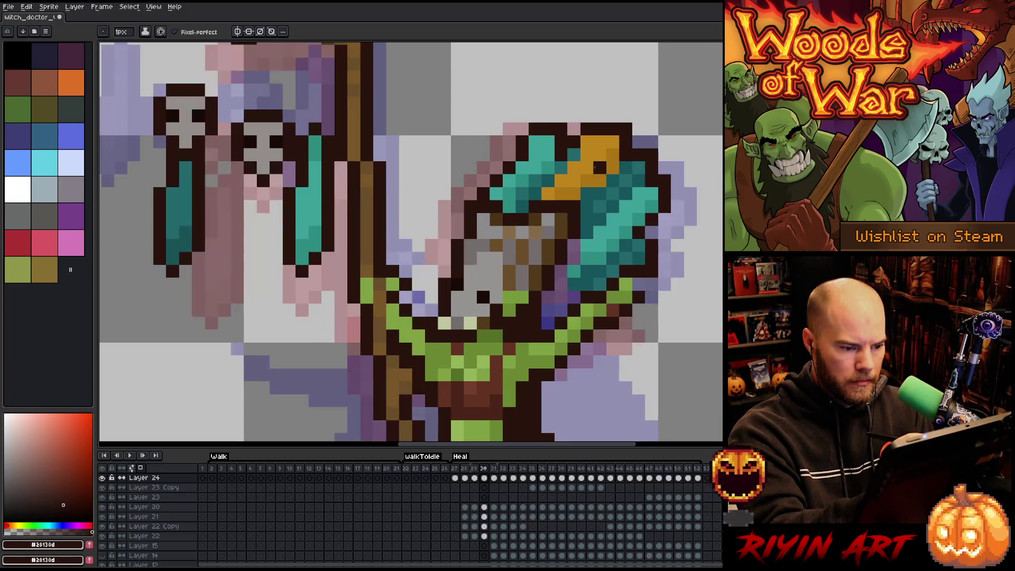
left_click(561, 309)
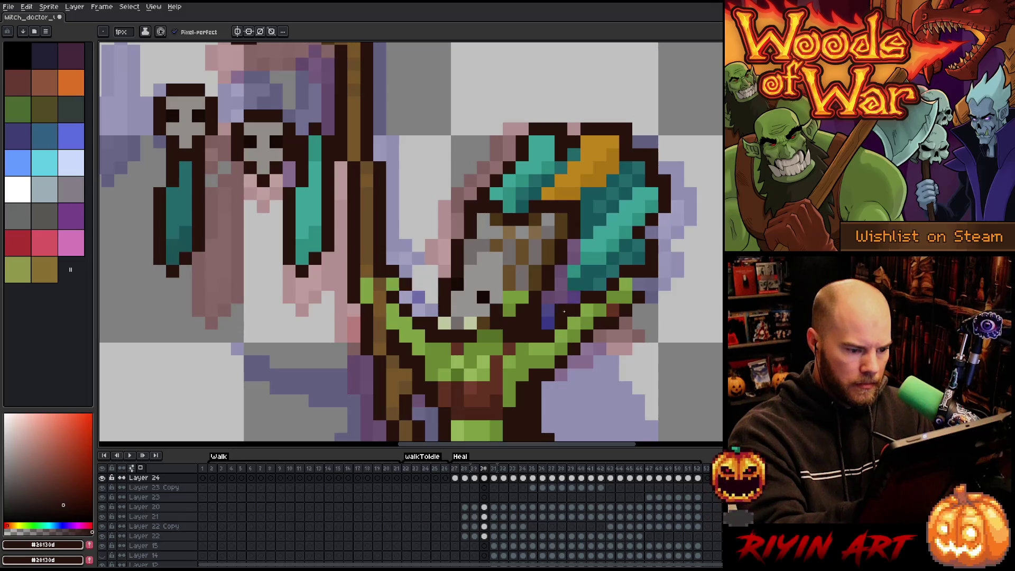
left_click(581, 259, "alt")
left_click_drag(560, 297, 574, 244)
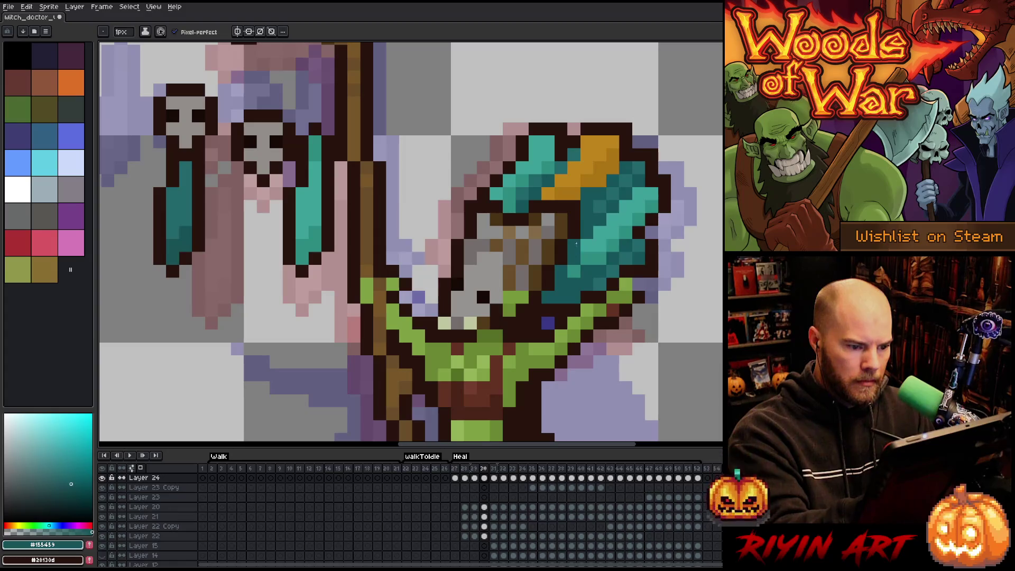
key("Right")
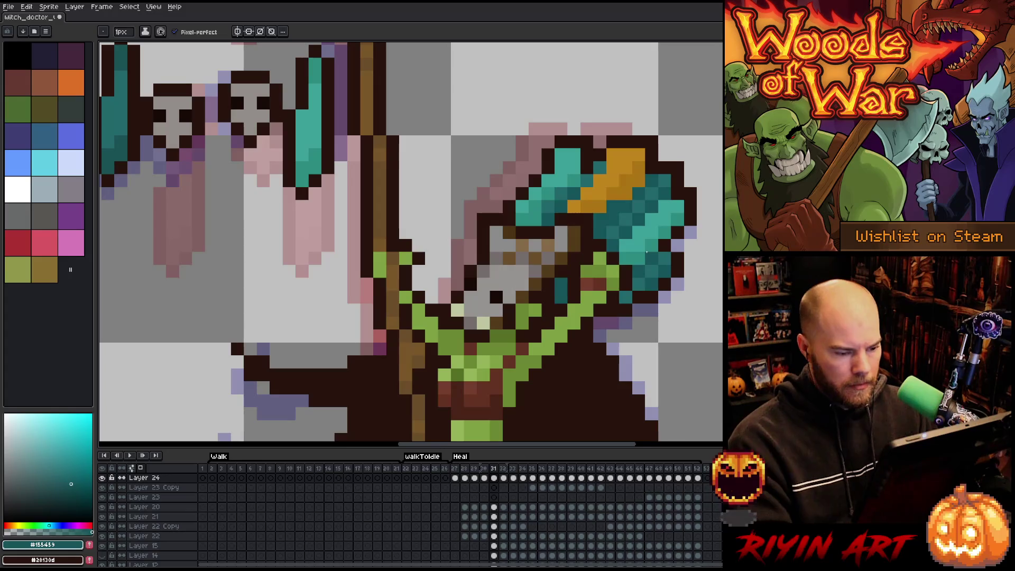
key("m")
key("Right")
scroll(608, 254, "down", 6)
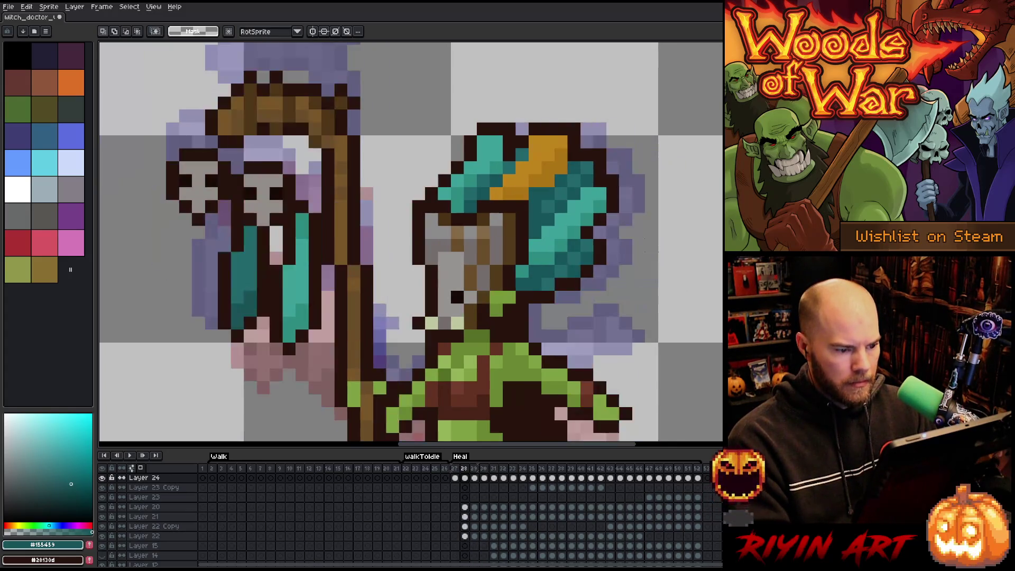
Flip between the neighbouring Heal poses and settle on frame 30.
key("Left")
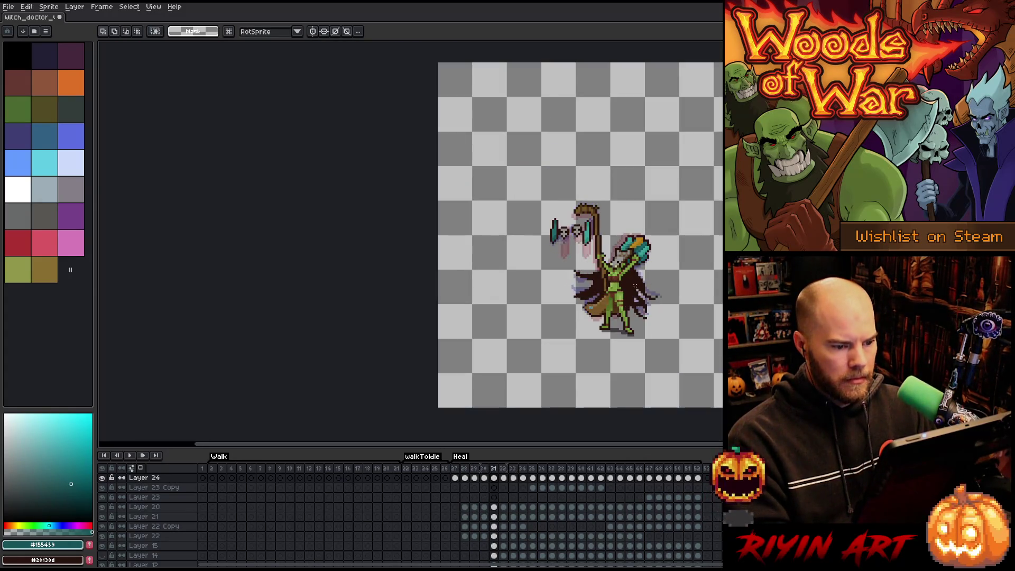
key("Right")
key("Right")
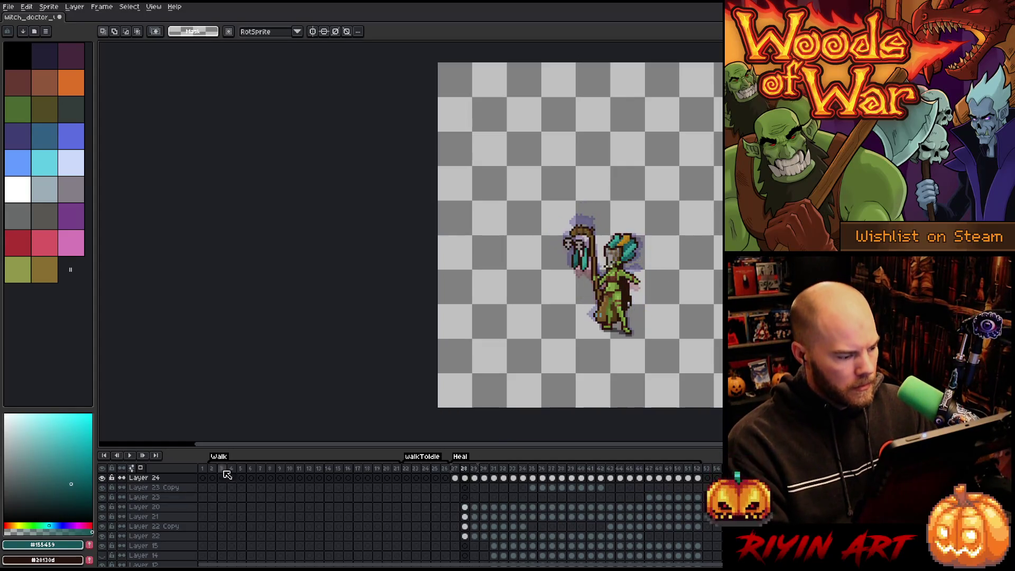
key("Left")
key("Left")
key("Left")
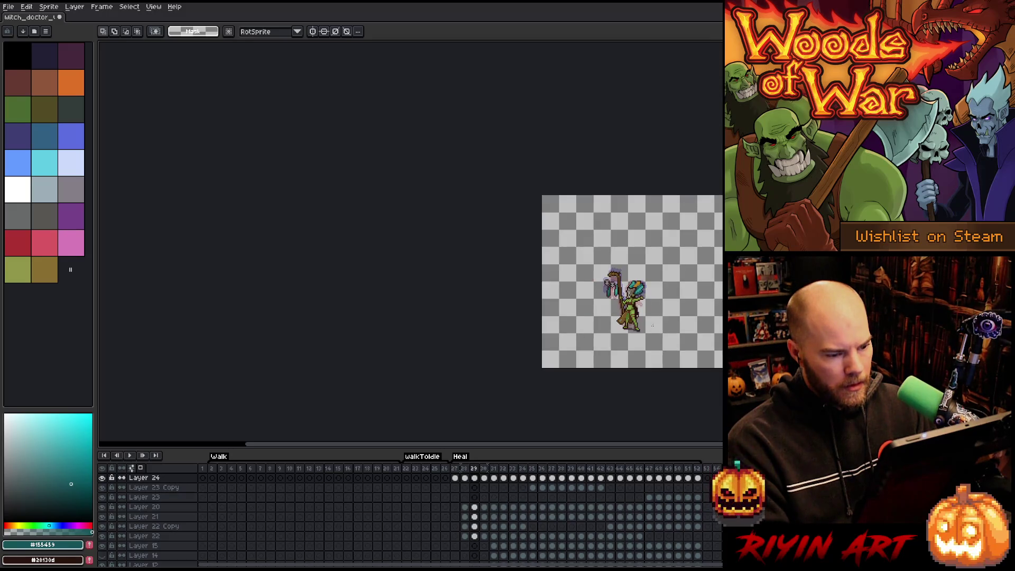
scroll(638, 343, "up", 2)
key("Right")
key("Right")
key("Left")
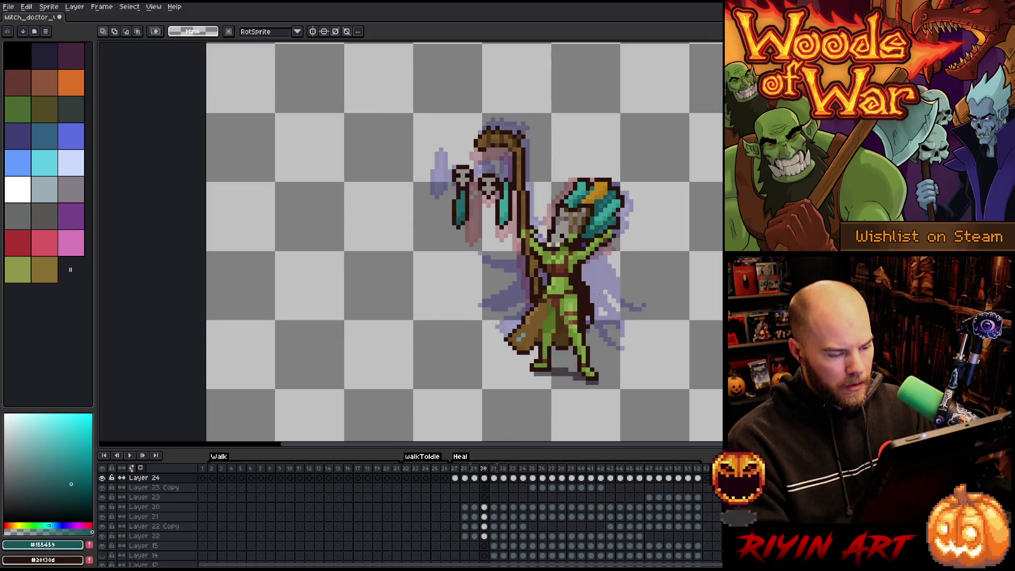
scroll(598, 299, "up", 1)
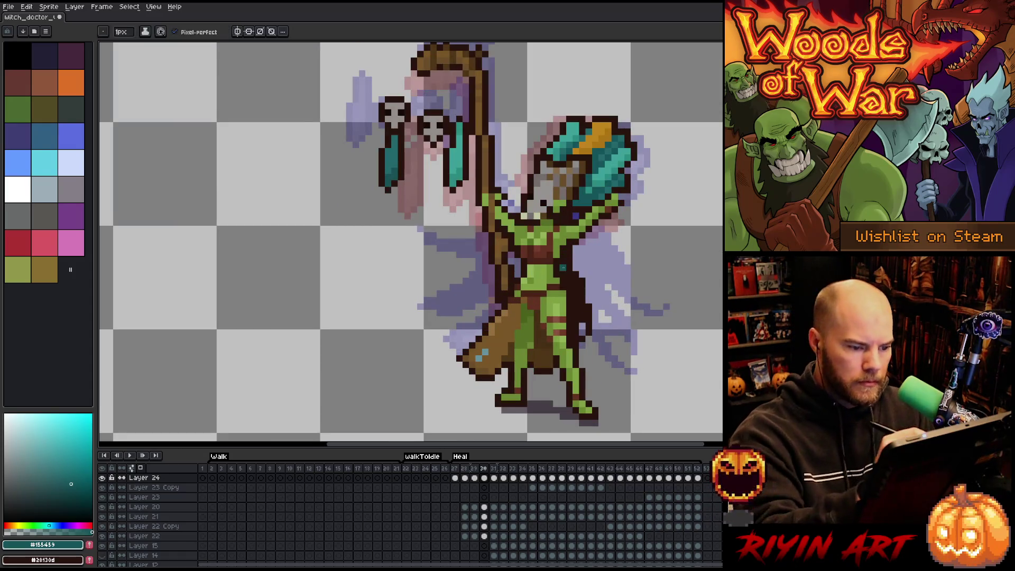
Draw dark brown fold lines down the robe, erasing a stray pixel at one line's end.
key("b")
left_click(567, 247, "alt")
mouse_move(583, 247)
left_mouse_down()
mouse_move(640, 318)
mouse_move(595, 288)
mouse_move(580, 247)
left_mouse_up()
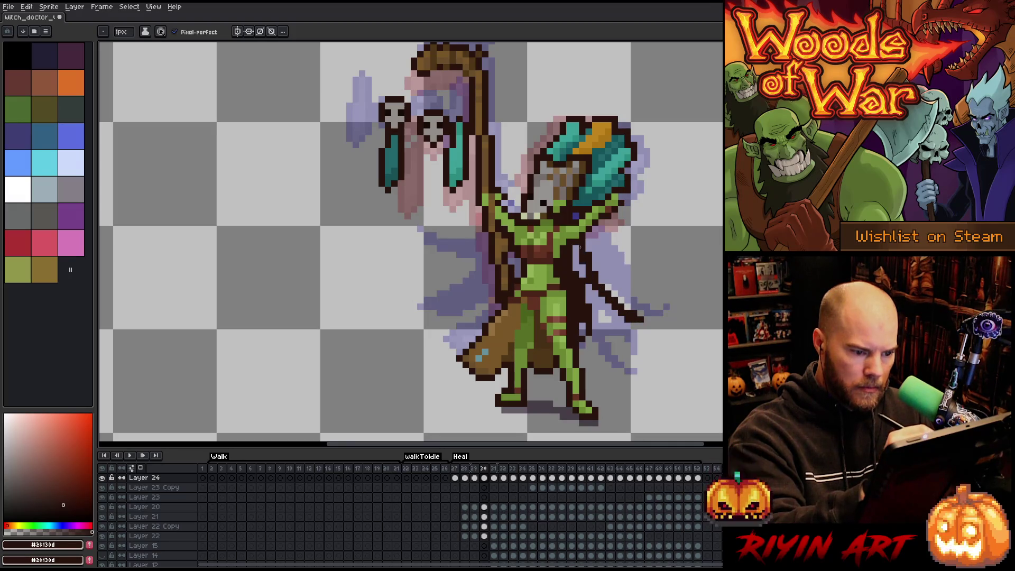
key("e")
left_click(634, 313)
key("b")
left_click_drag(576, 252, 621, 339)
mouse_move(596, 306)
left_mouse_down()
mouse_move(620, 344)
mouse_move(609, 373)
left_mouse_up()
Undo the diagonal fold, cover the lavender robe patch, and resample browns #753d2c and #28130d.
key("ctrl+z")
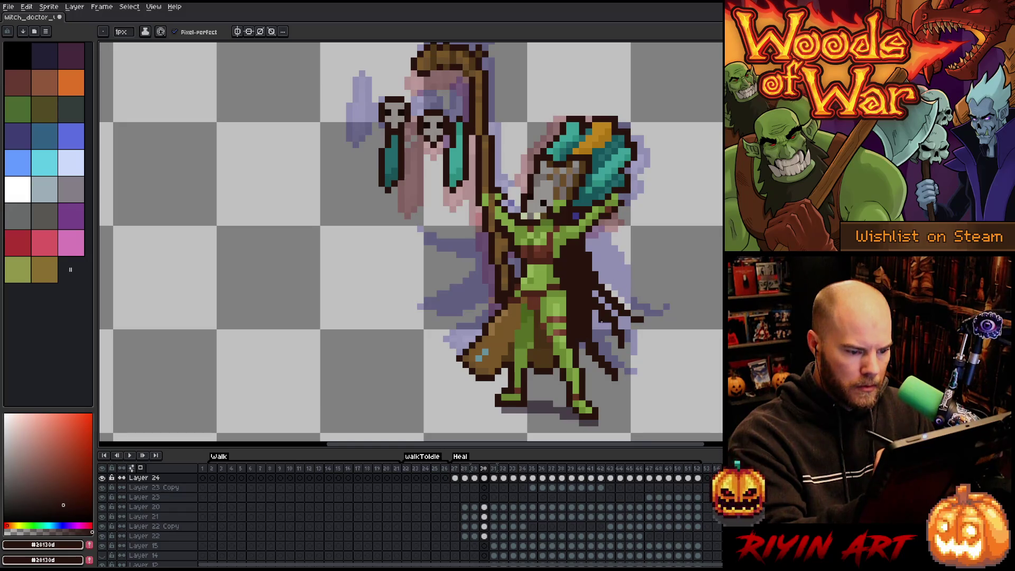
left_click(599, 316)
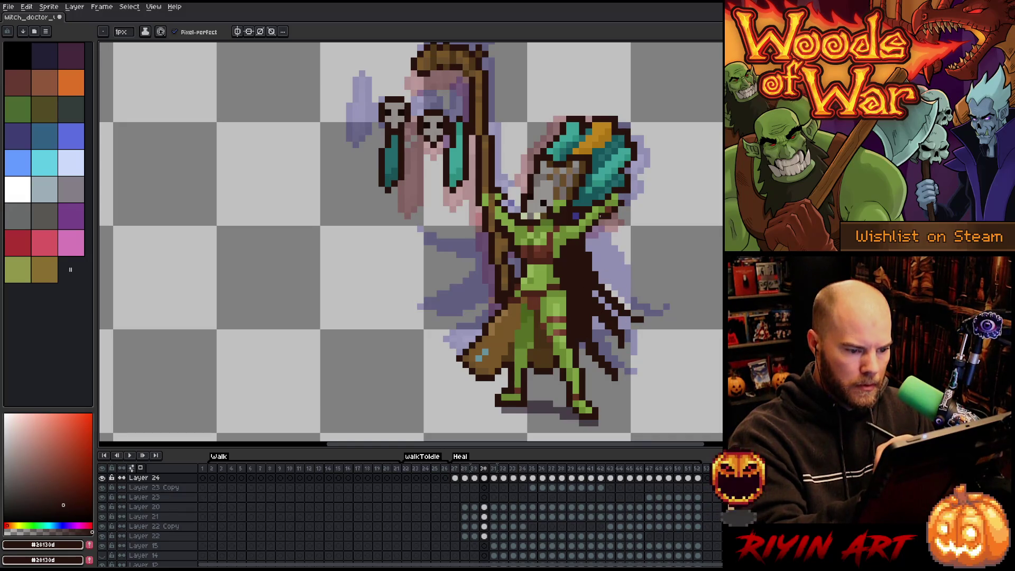
left_click(576, 203)
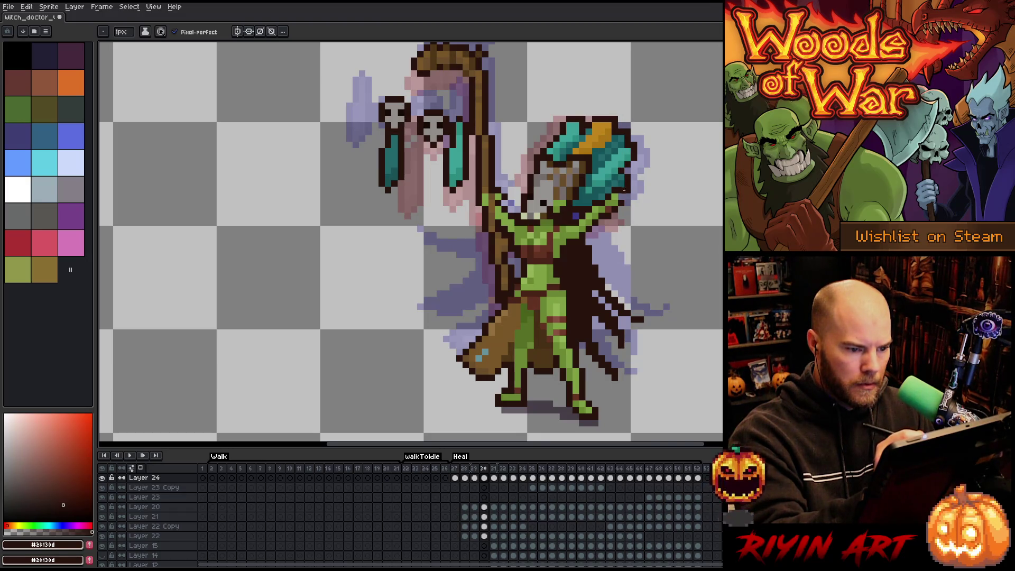
key("alt")
key("comma")
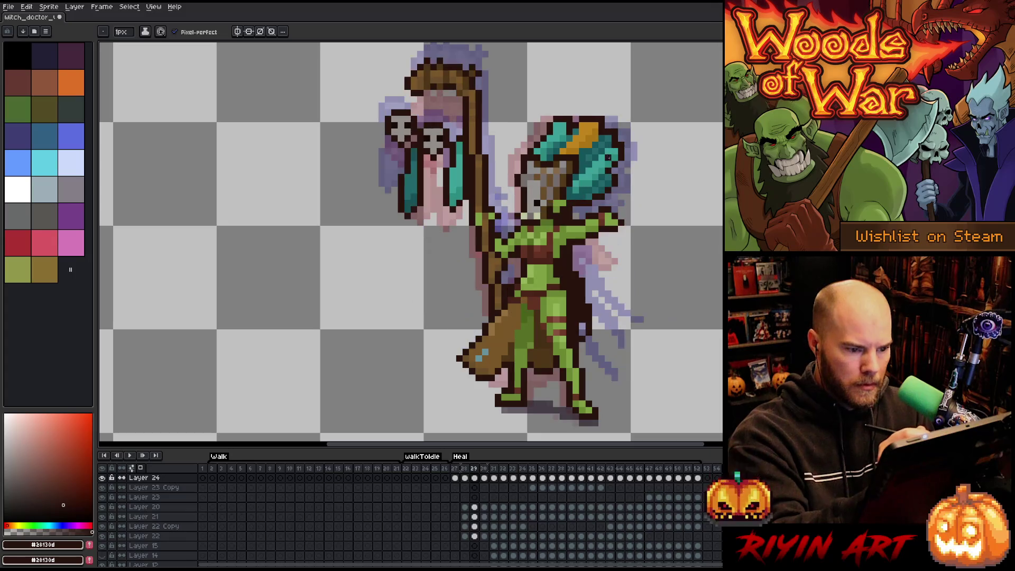
left_click(603, 189, "alt")
key("period")
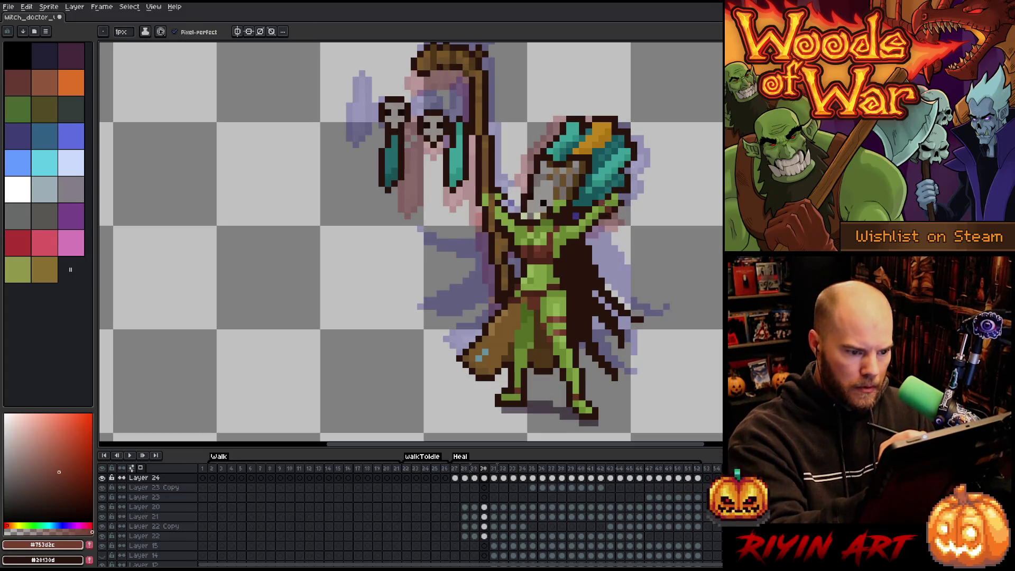
left_click(608, 195, "alt")
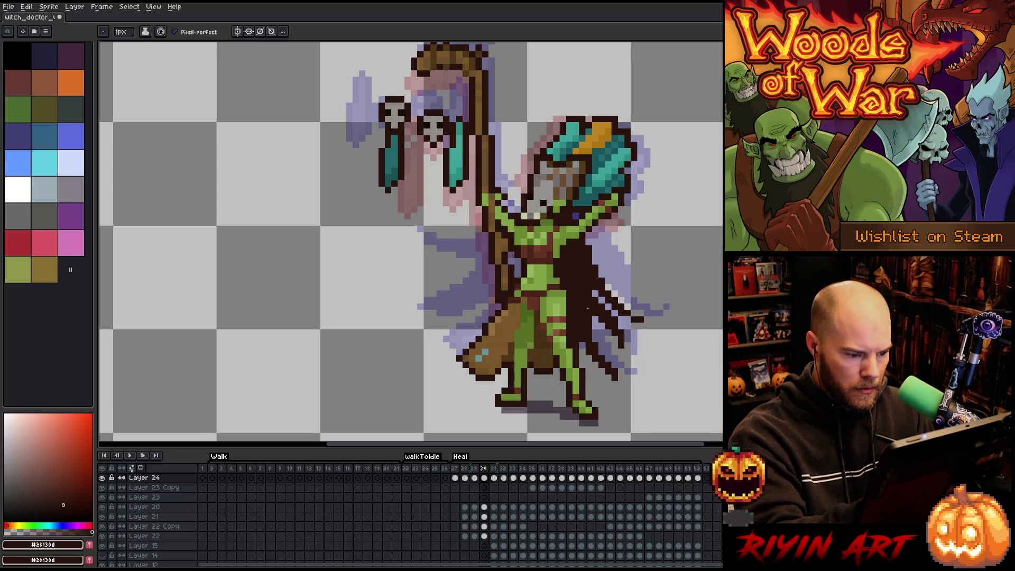
key("v")
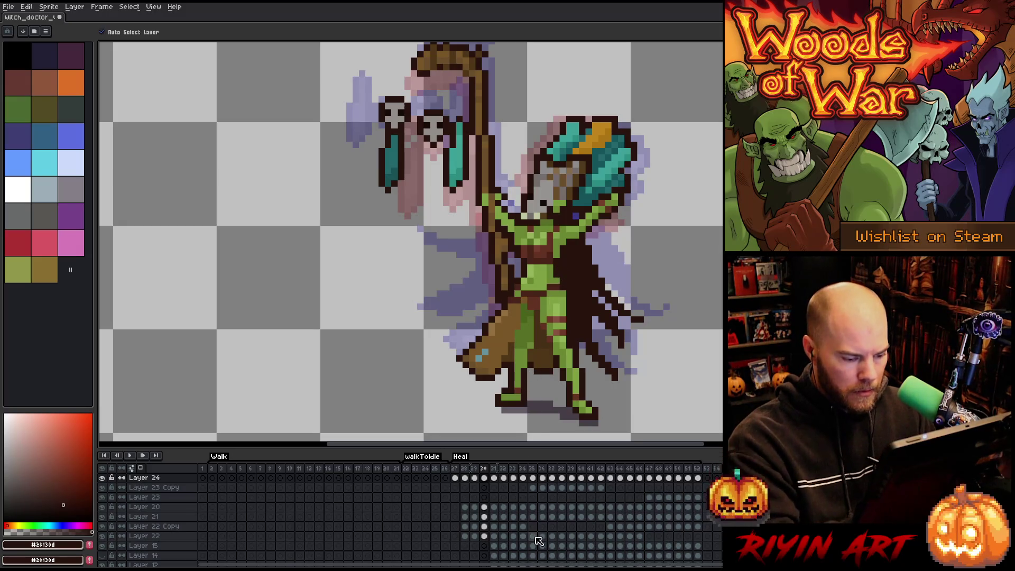
On Layer 12, draw two dark cape strands sweeping down-left of the body.
scroll(534, 537, "down", 2)
scroll(559, 492, "up", 1)
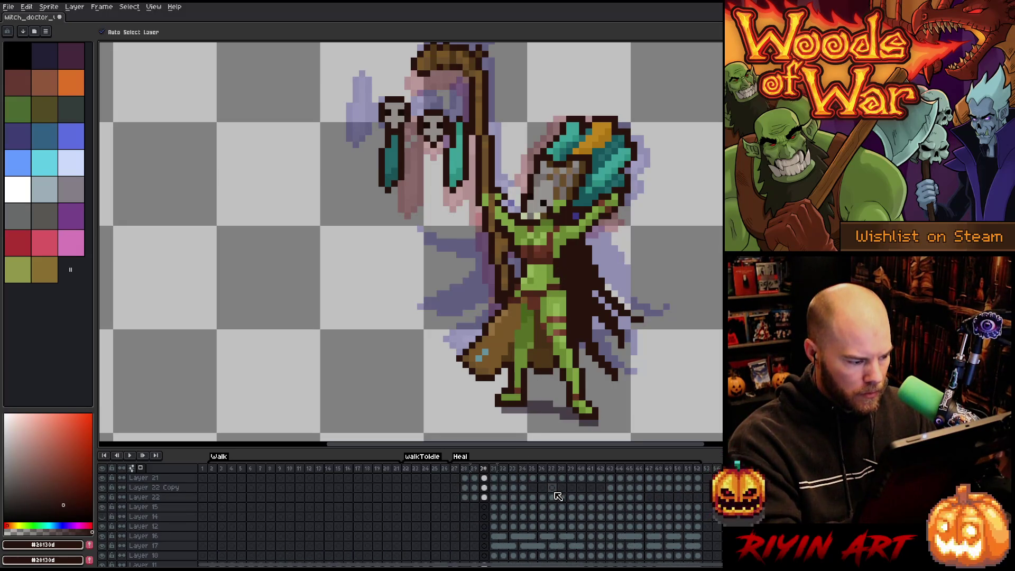
left_click(164, 527)
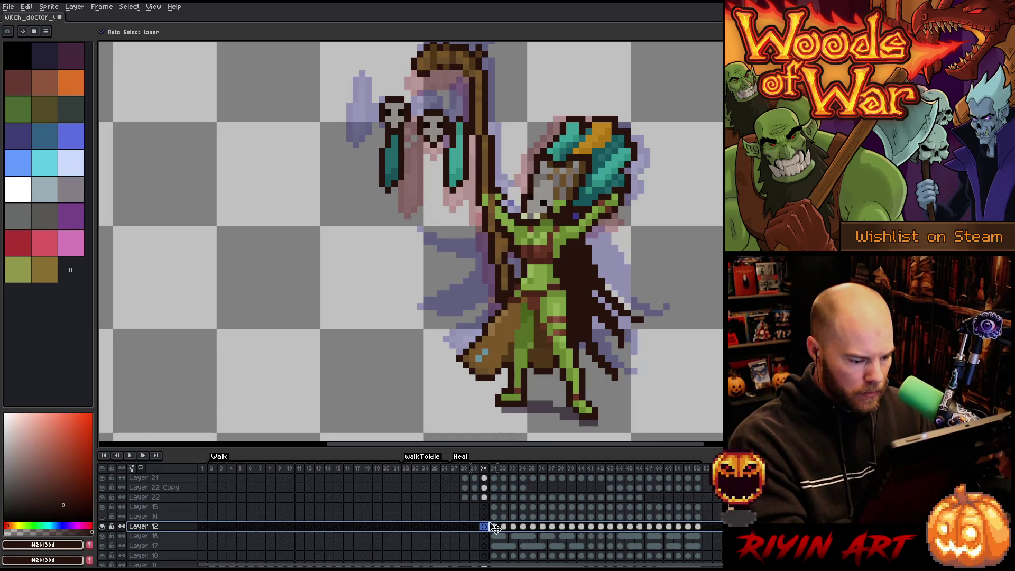
key("b")
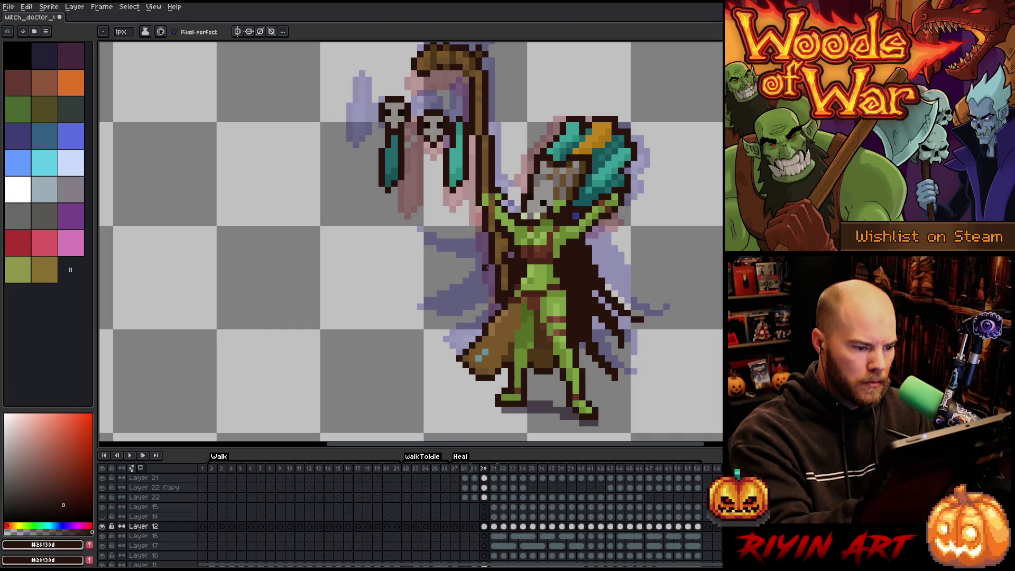
mouse_move(487, 269)
left_mouse_down()
mouse_move(444, 259)
mouse_move(489, 270)
left_mouse_up()
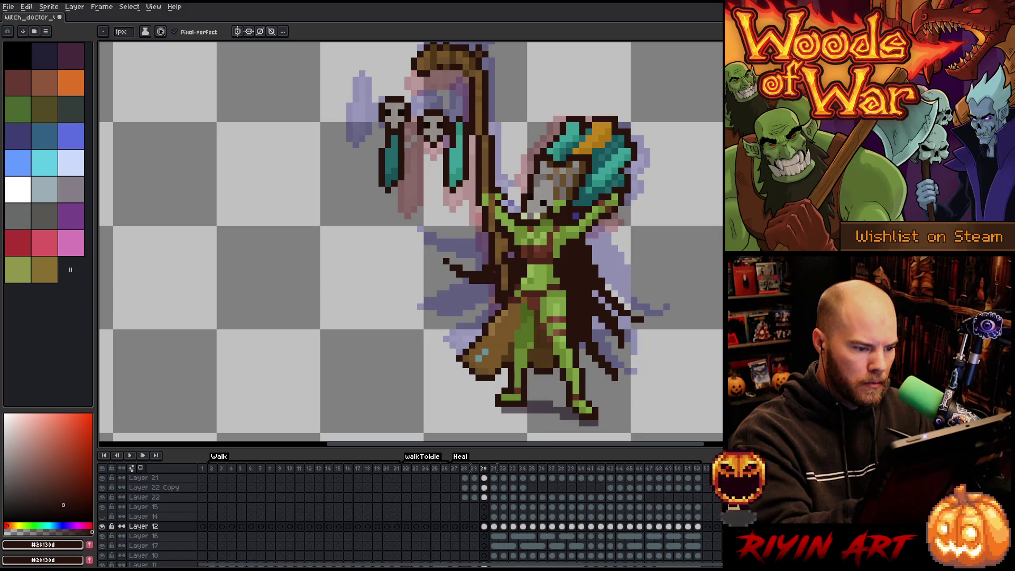
mouse_move(494, 279)
left_mouse_down()
mouse_move(444, 314)
mouse_move(486, 305)
mouse_move(500, 286)
left_mouse_up()
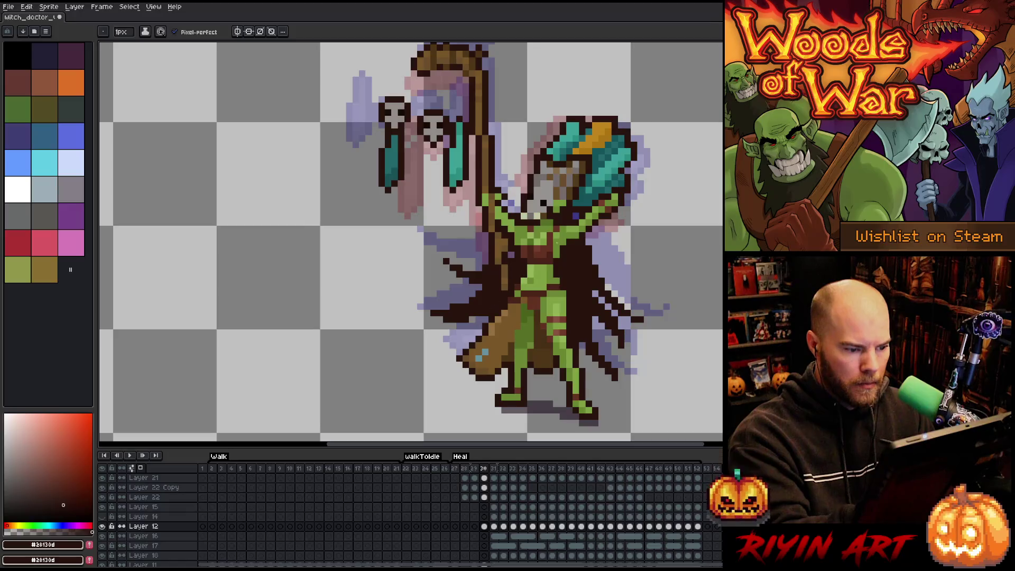
Flip between frames 30 and 31 to check the cape's motion.
key("period")
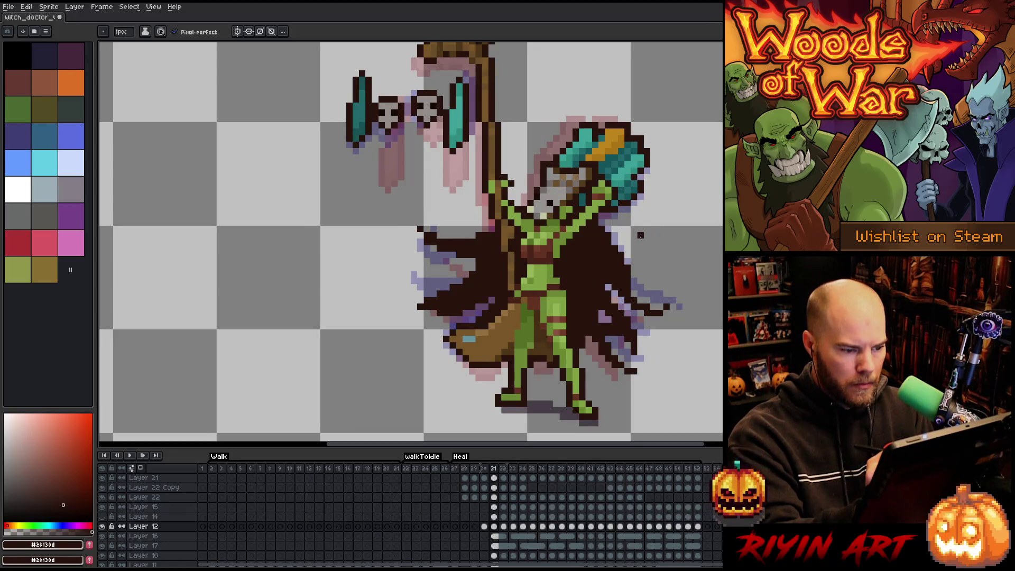
key("comma")
key("period")
key("comma")
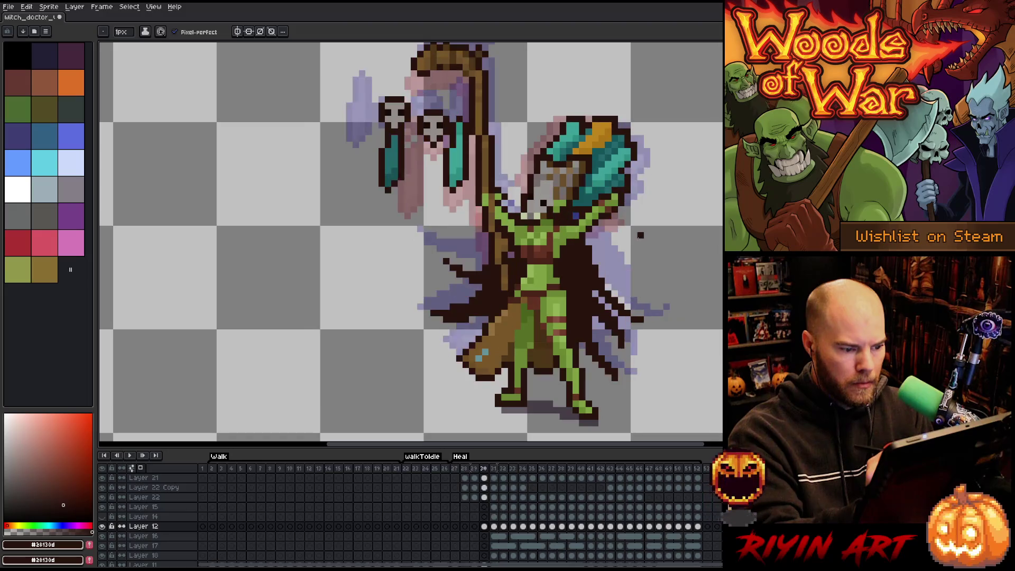
key("comma")
key("period")
key("period")
key("comma")
key("comma")
key("period")
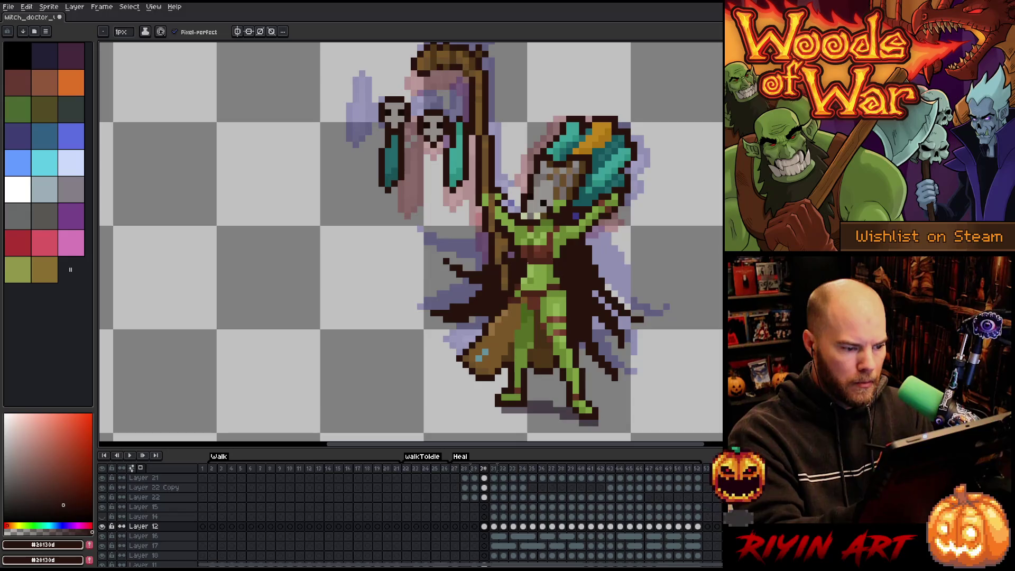
Erase stray dark cape pixels at the lower-left edge and return to frame 30.
key("e")
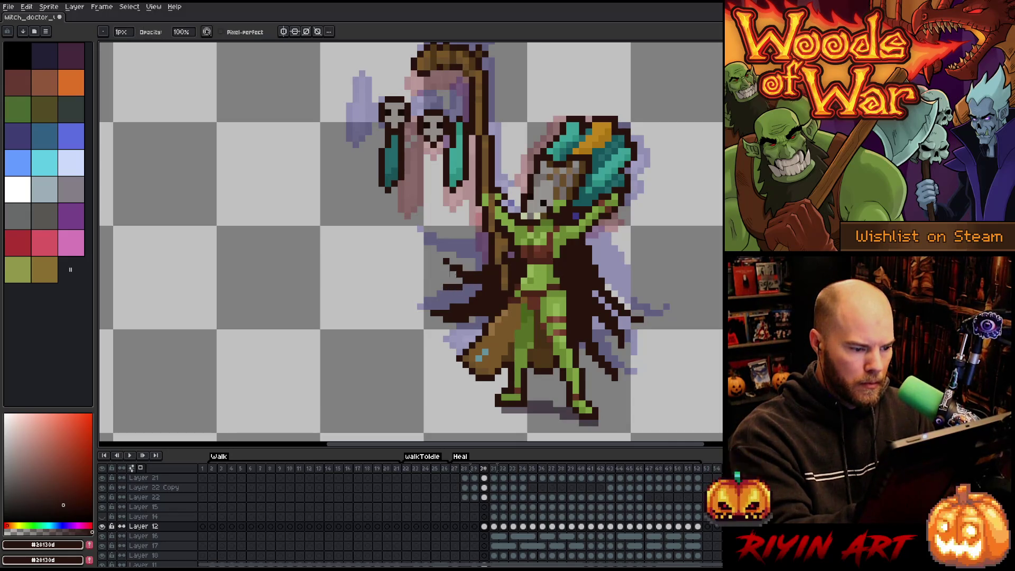
mouse_move(461, 306)
left_mouse_down()
mouse_move(439, 313)
mouse_move(474, 317)
left_mouse_up()
key("b")
key("e")
key("b")
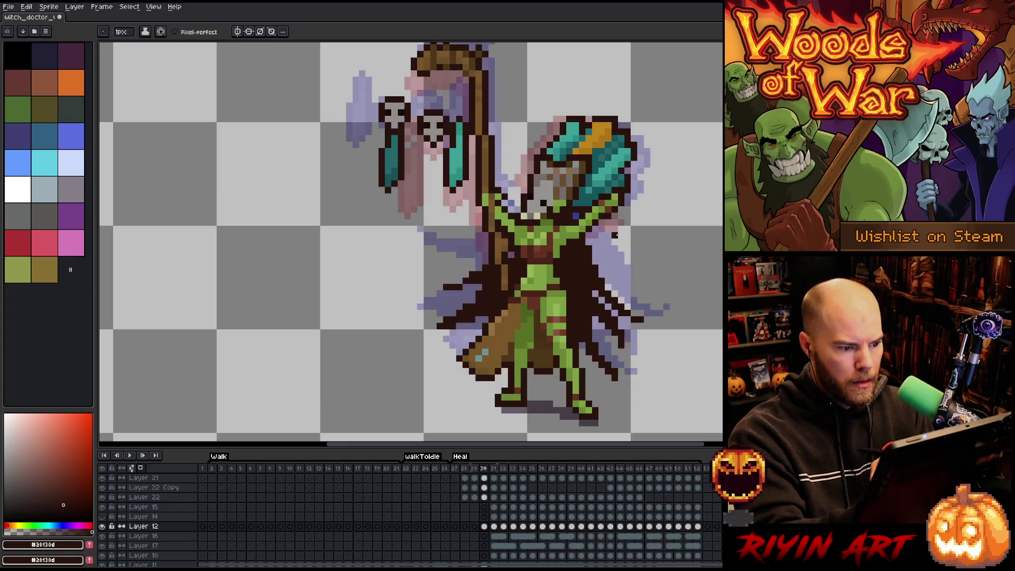
key("comma")
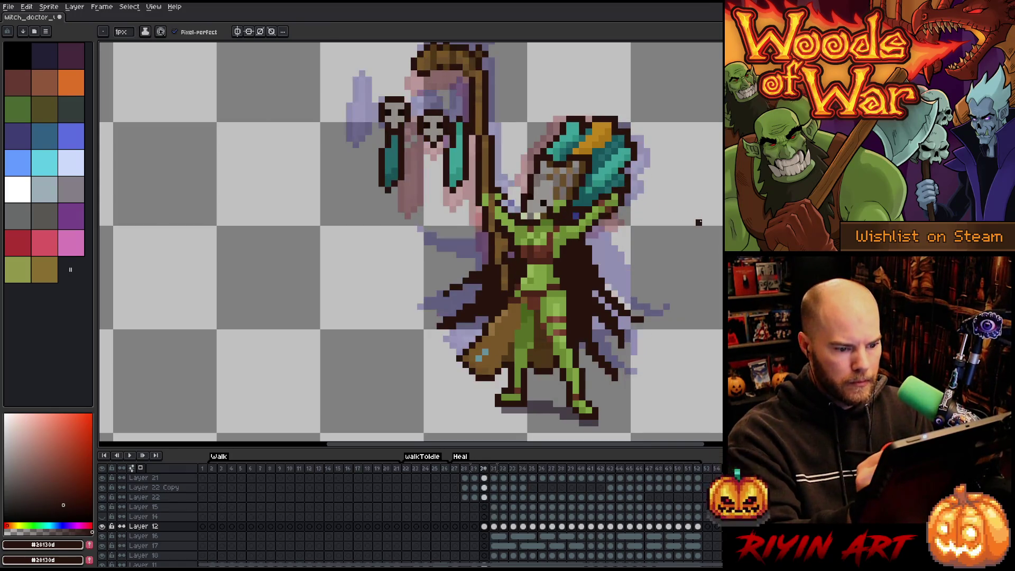
key("e")
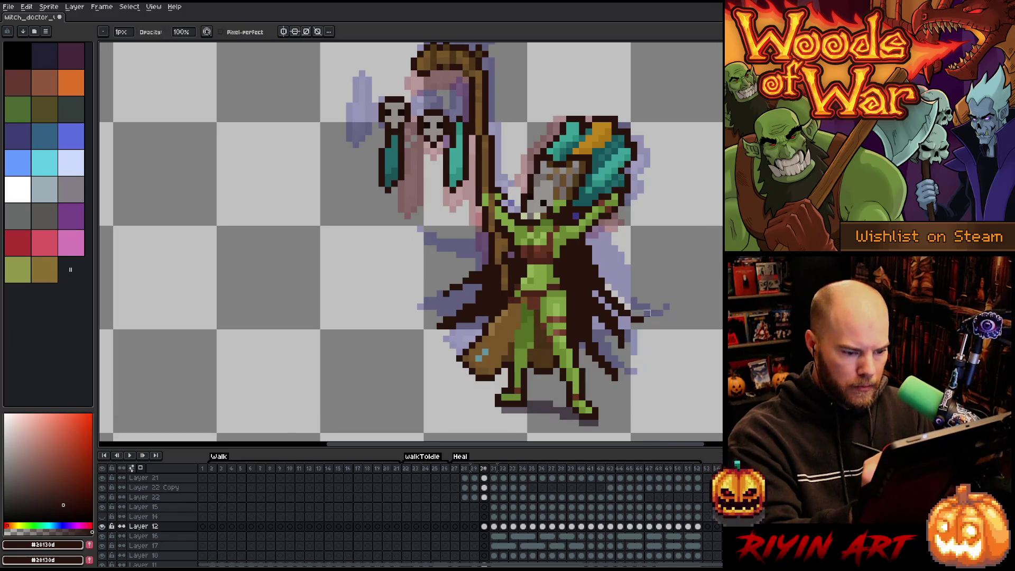
Make Layer 24 active, then pick the layer holding the cape pixels from the canvas.
left_click(640, 320, "ctrl")
key("b")
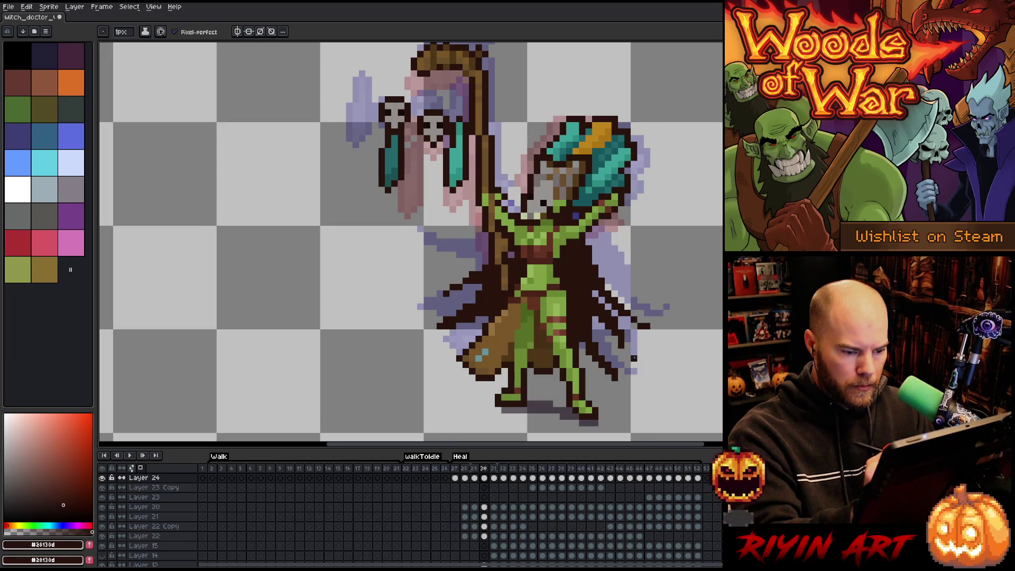
key("e")
key("b")
key("e")
key("b")
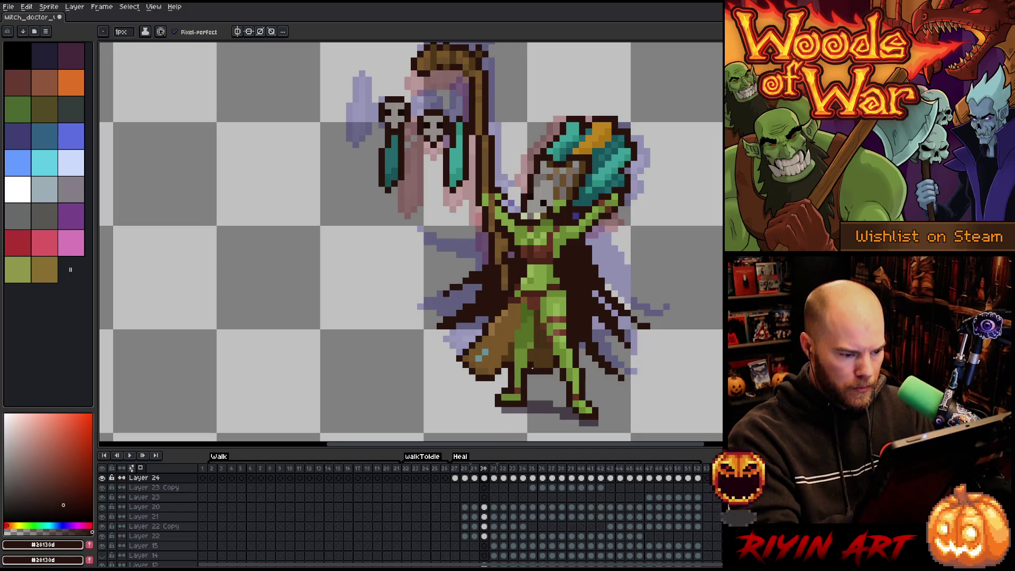
key("v")
left_click(497, 306)
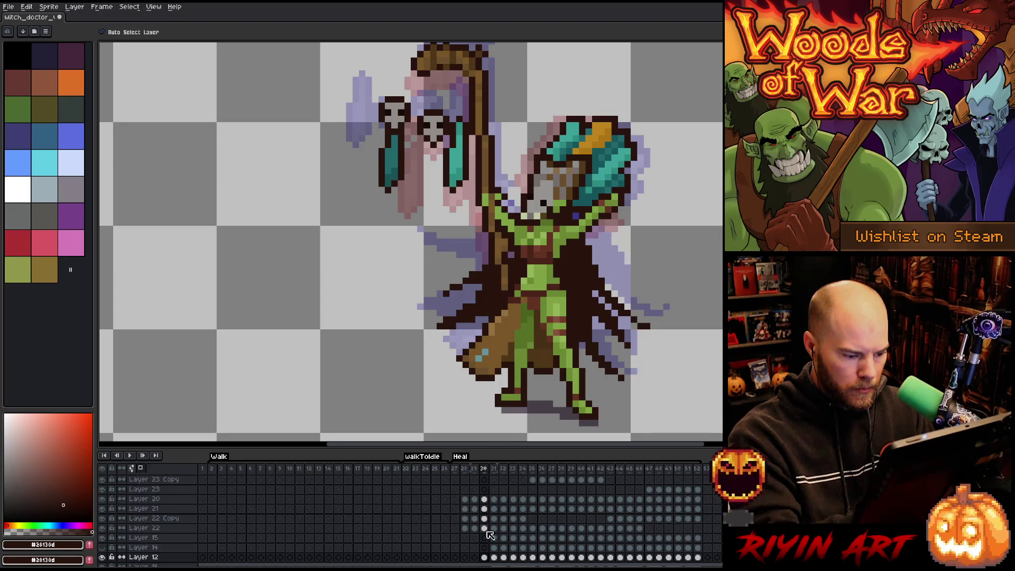
Step back through Heal frames 29 and 28 to frame 27.
left_click(474, 557)
key("b")
scroll(608, 275, "down", 1)
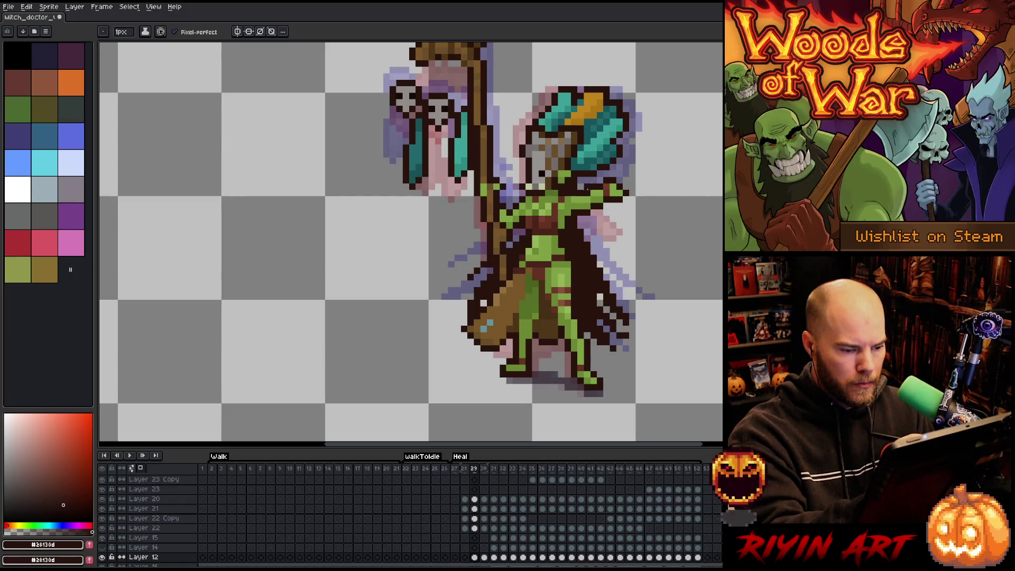
key("Left")
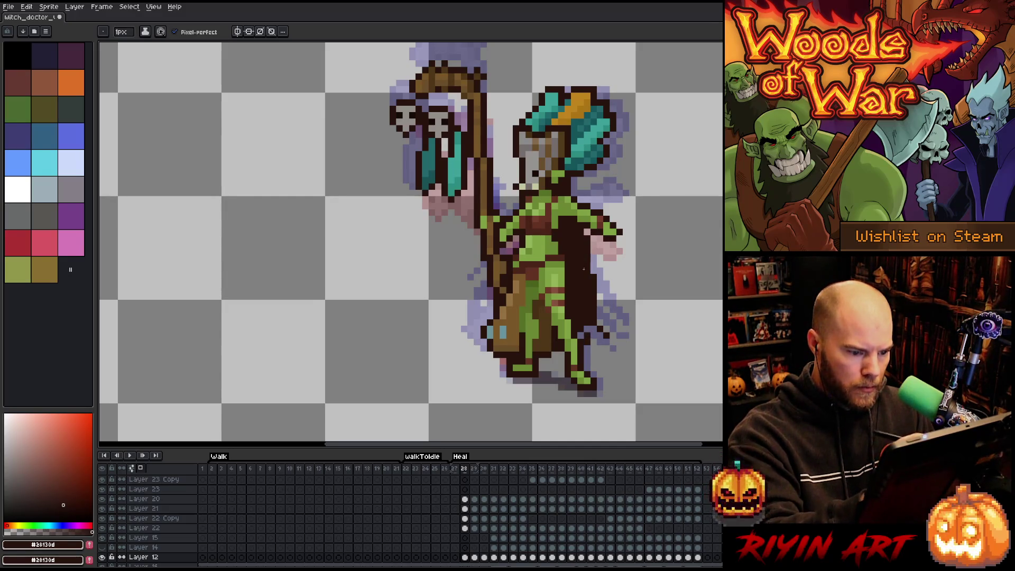
key("e")
key("b")
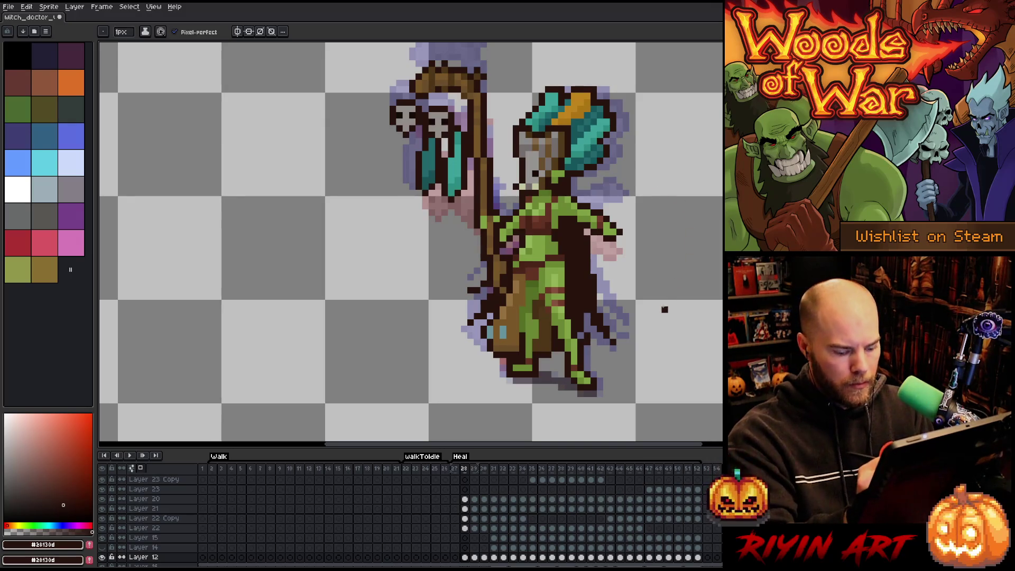
key("e")
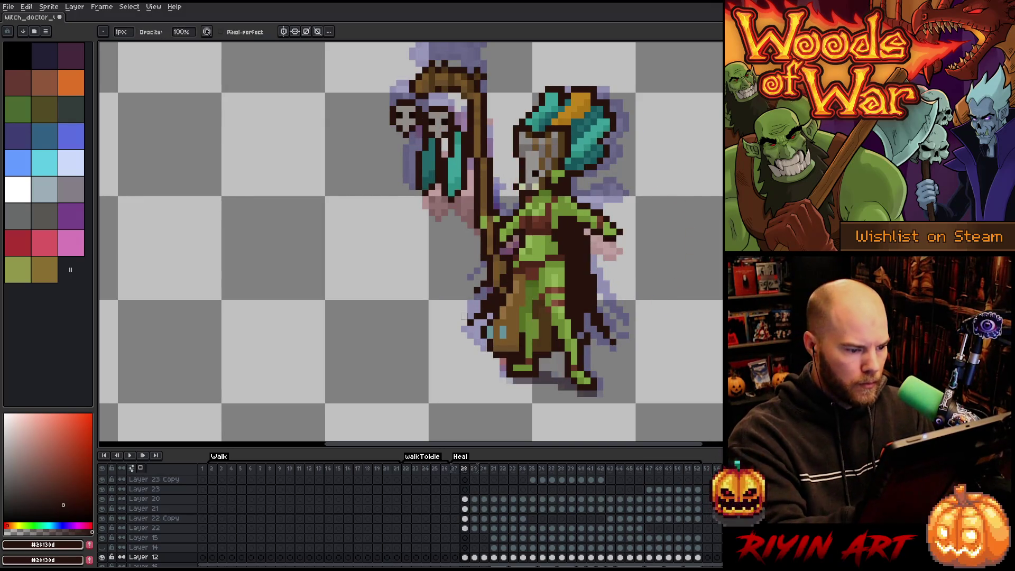
key("comma")
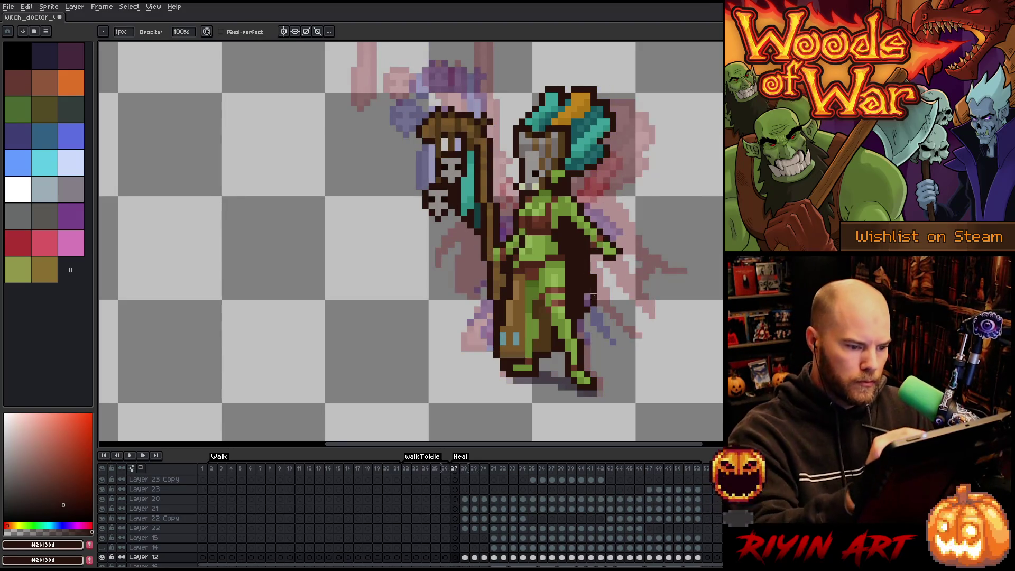
Move to Layer 11 and hide the onion-skin ghost frames.
key("Down")
key("Down")
key("Down")
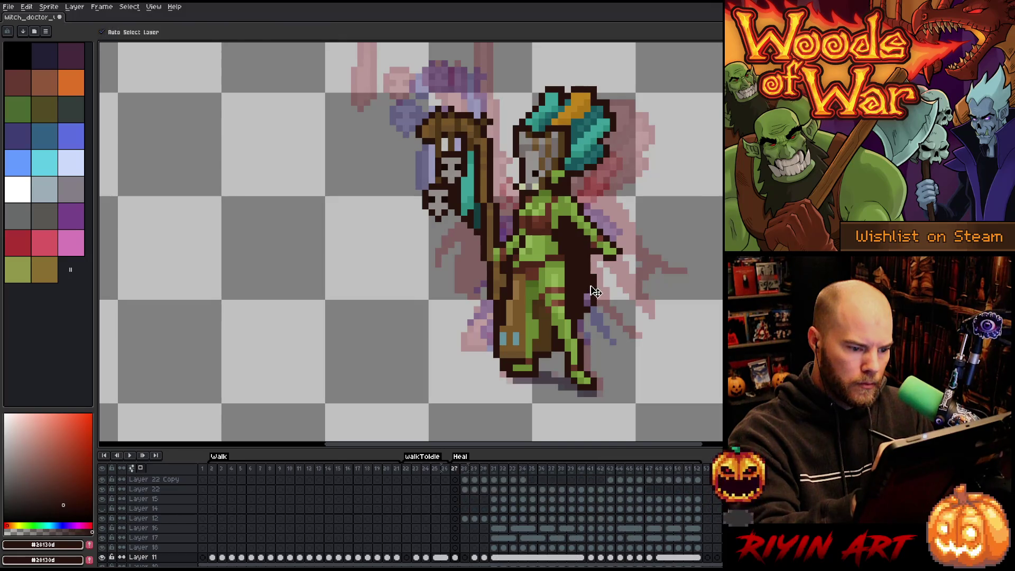
key("b")
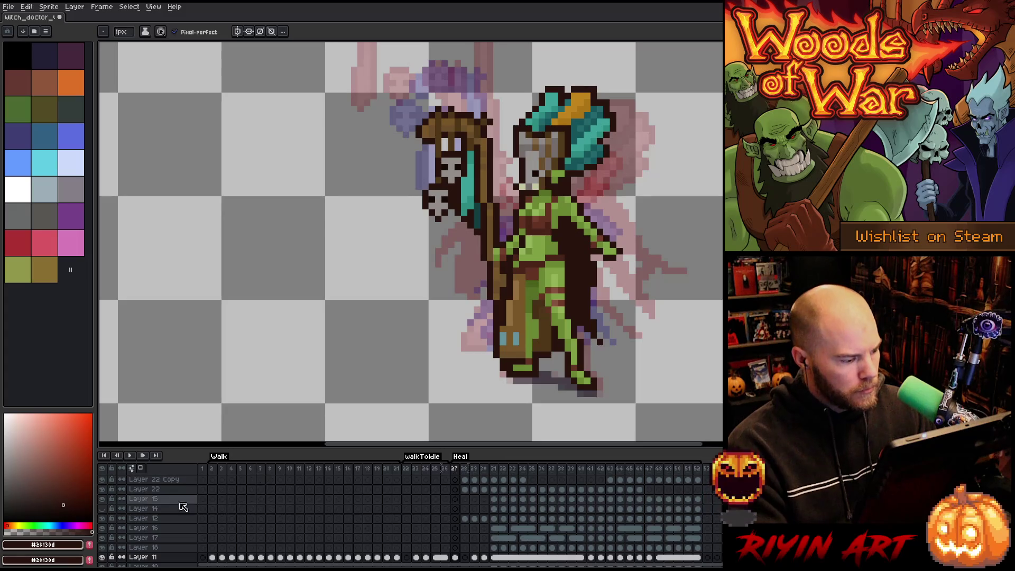
left_click(141, 469)
scroll(159, 508, "down", 5)
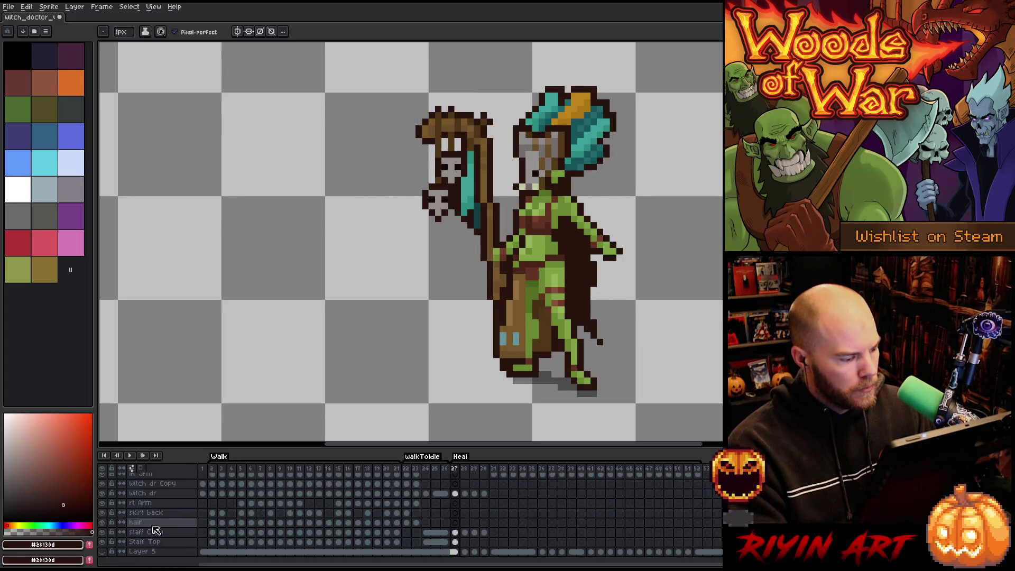
Show the teal background layer, play the animation, and recentre the sprite.
left_click(102, 552)
key("Return")
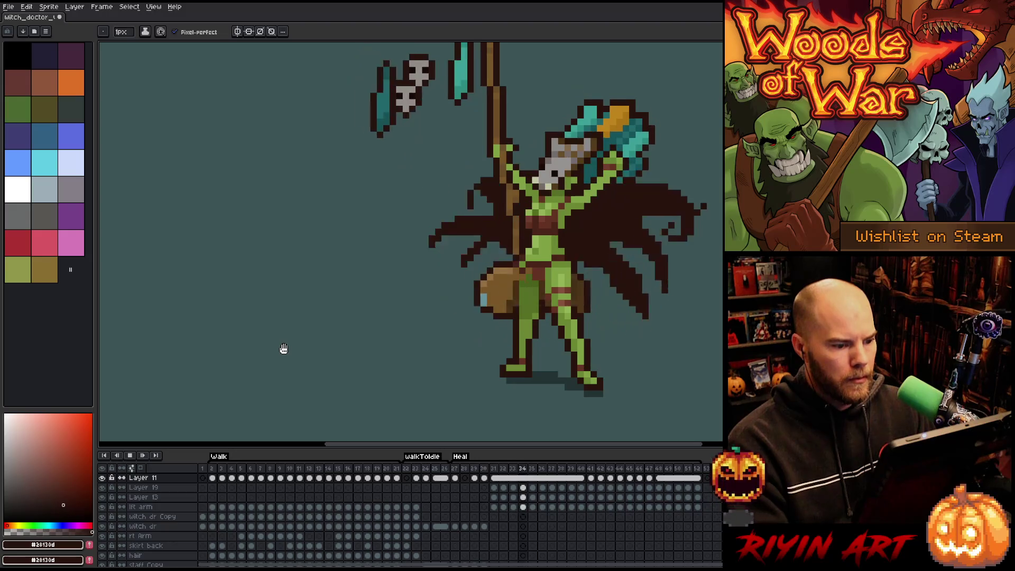
scroll(327, 321, "down", 2)
scroll(328, 321, "up", 2)
left_click_drag(342, 320, 400, 309)
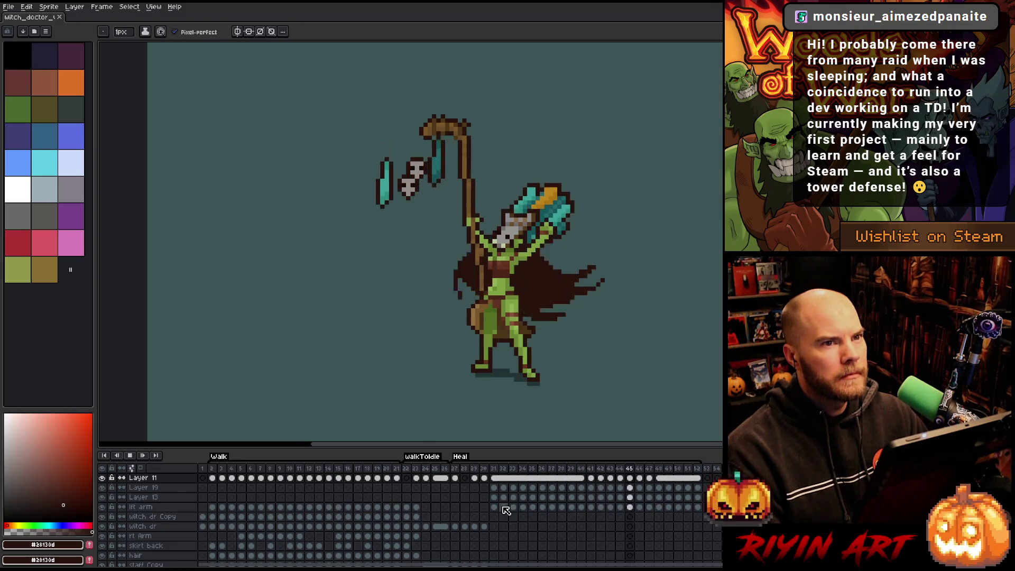
Save the witch doctor sprite file with Ctrl+S.
key("ctrl+s")
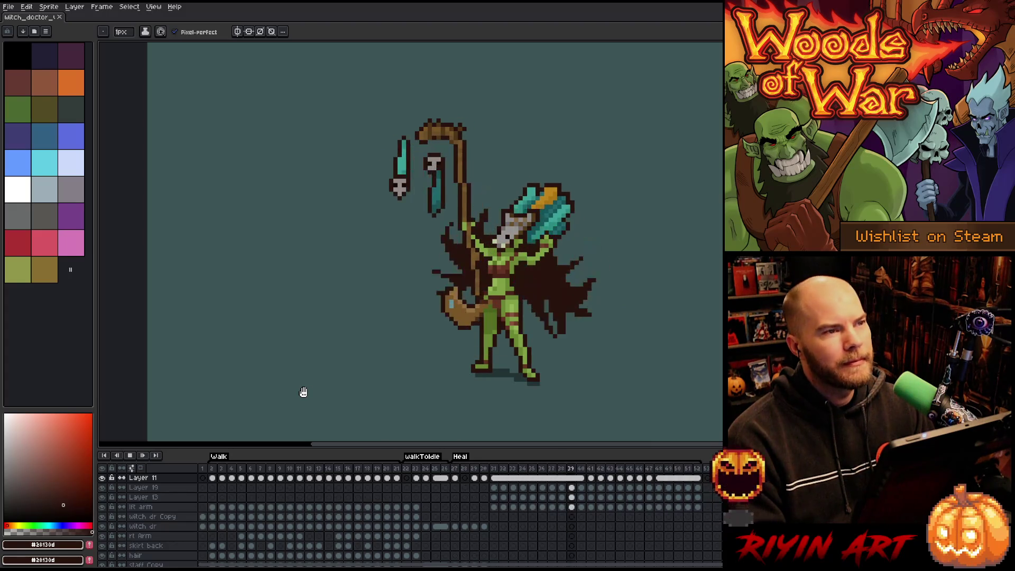
left_click(238, 467)
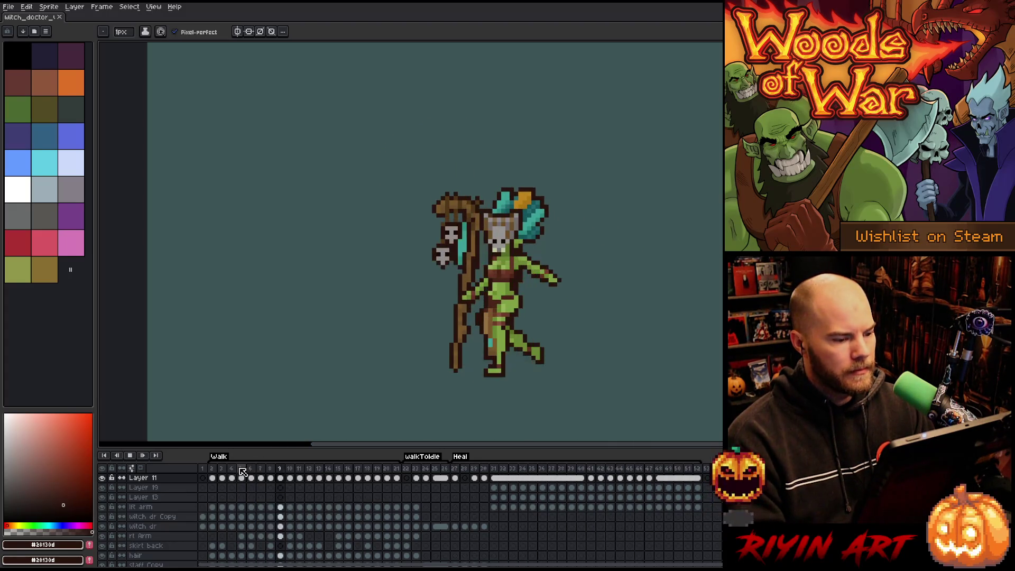
left_click(456, 473)
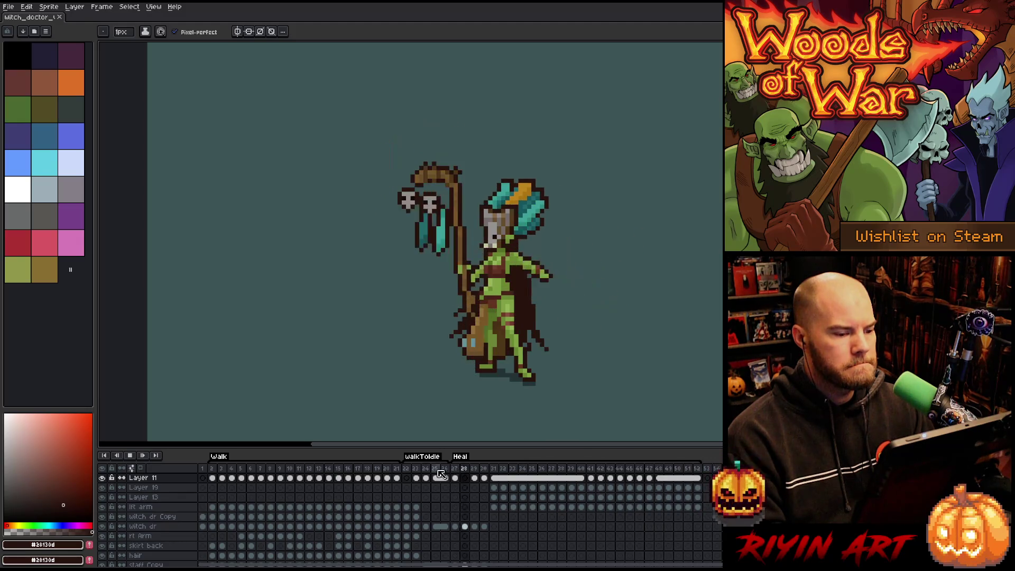
left_click(232, 472)
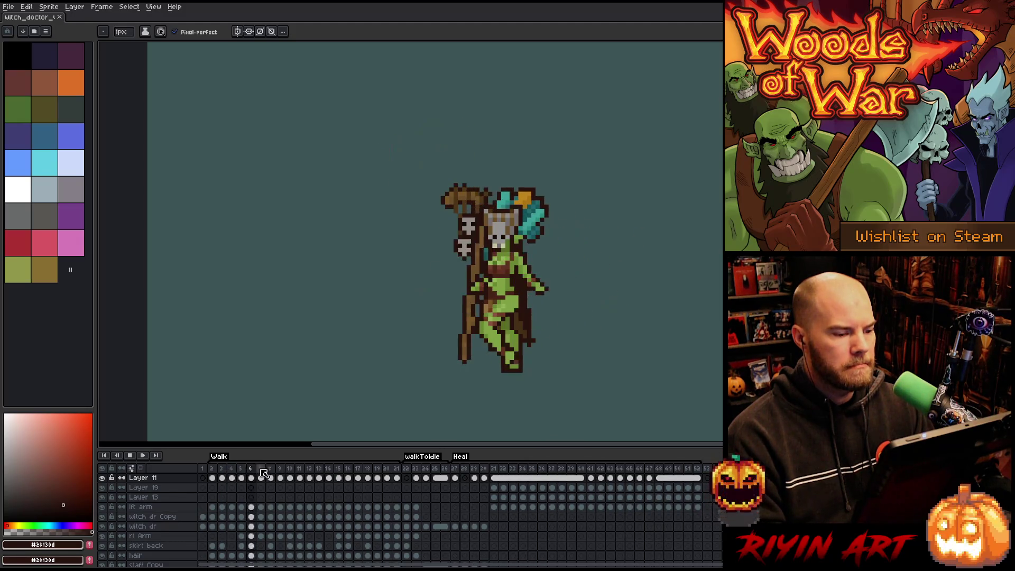
left_click(460, 473)
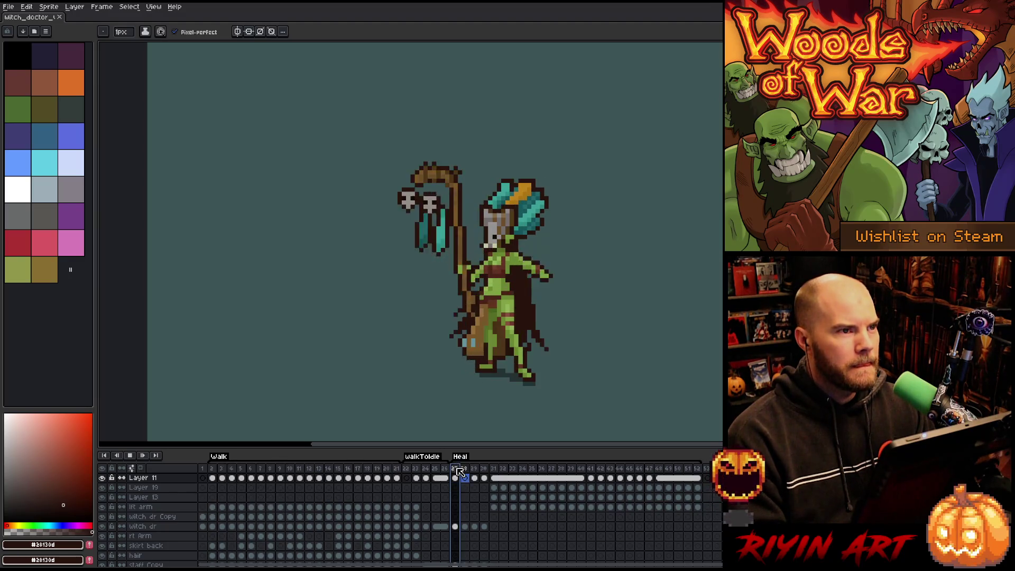
left_click(212, 473)
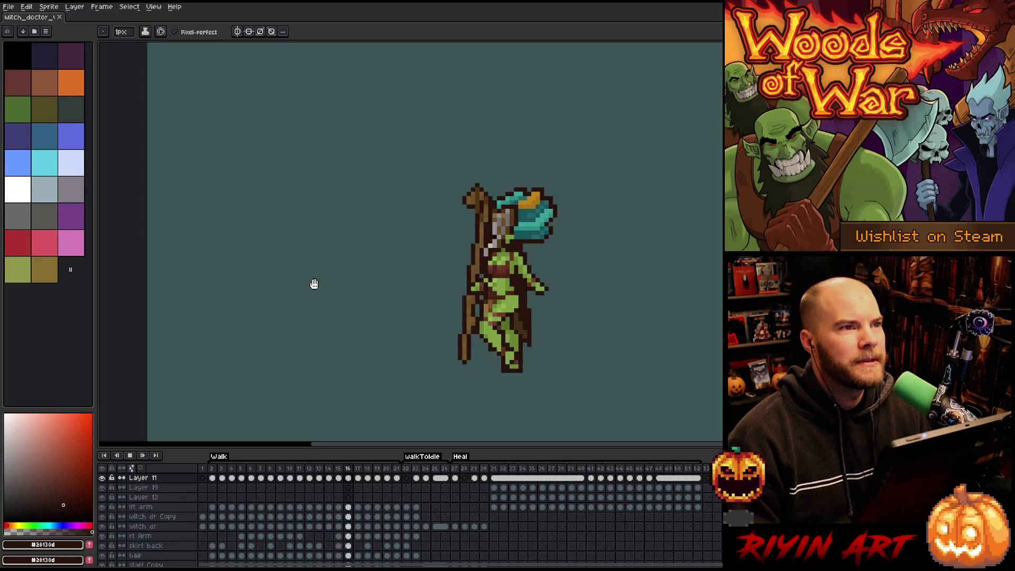
left_click(458, 473)
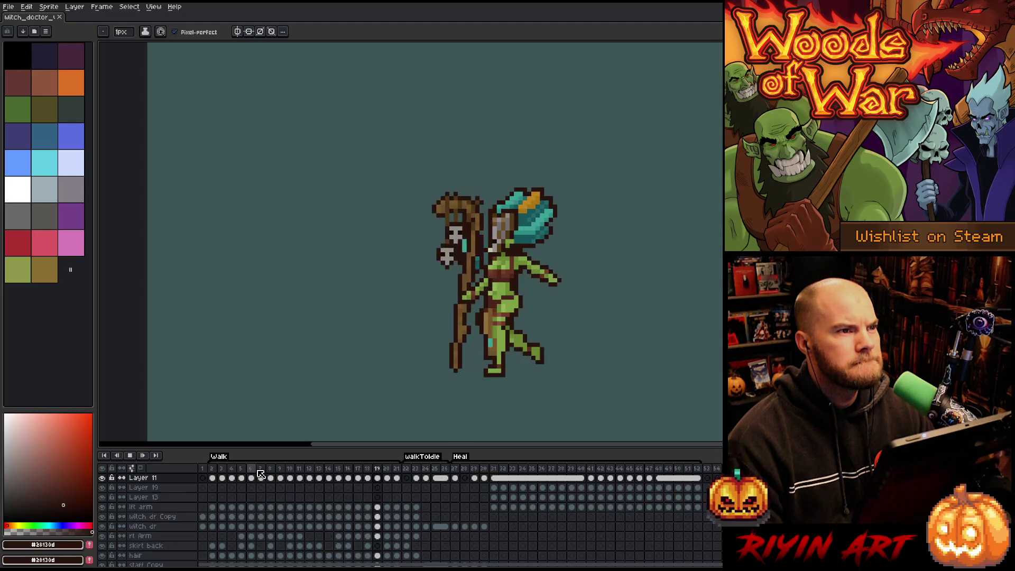
On Heal frame 27, add Layer 25 above Layer 24 and select its cel.
left_click(456, 469)
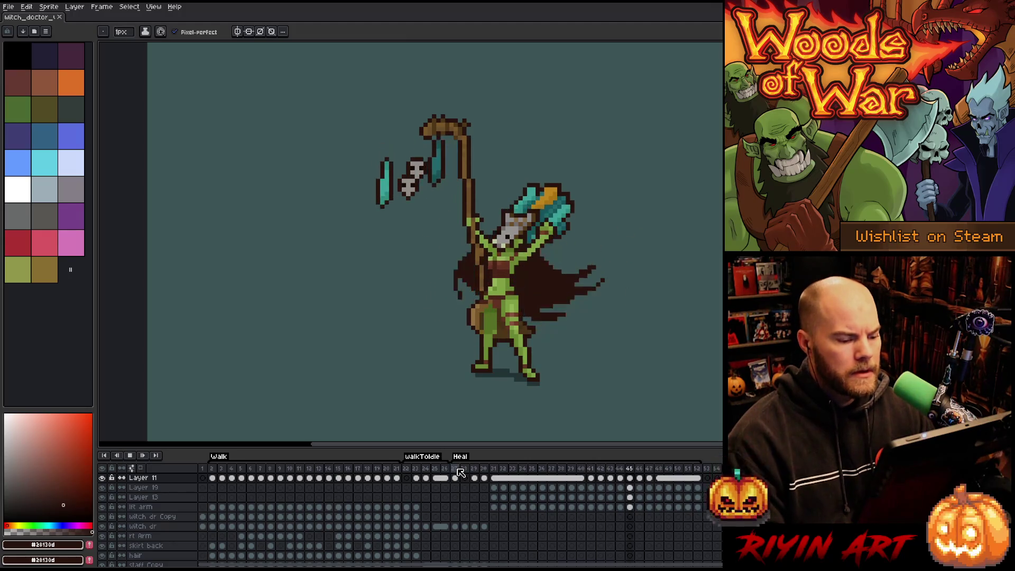
scroll(464, 483, "up", 5)
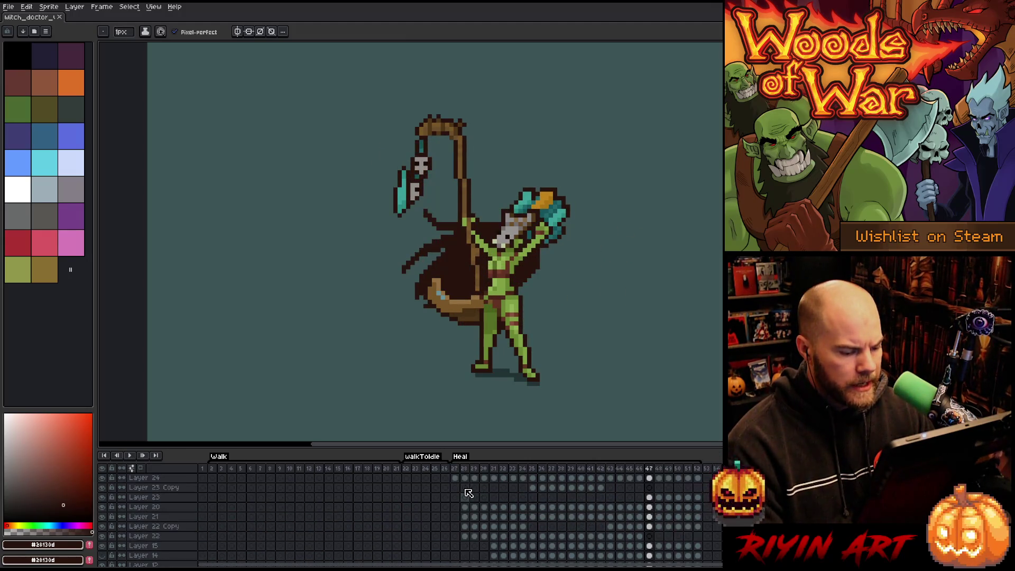
scroll(468, 492, "down", 2)
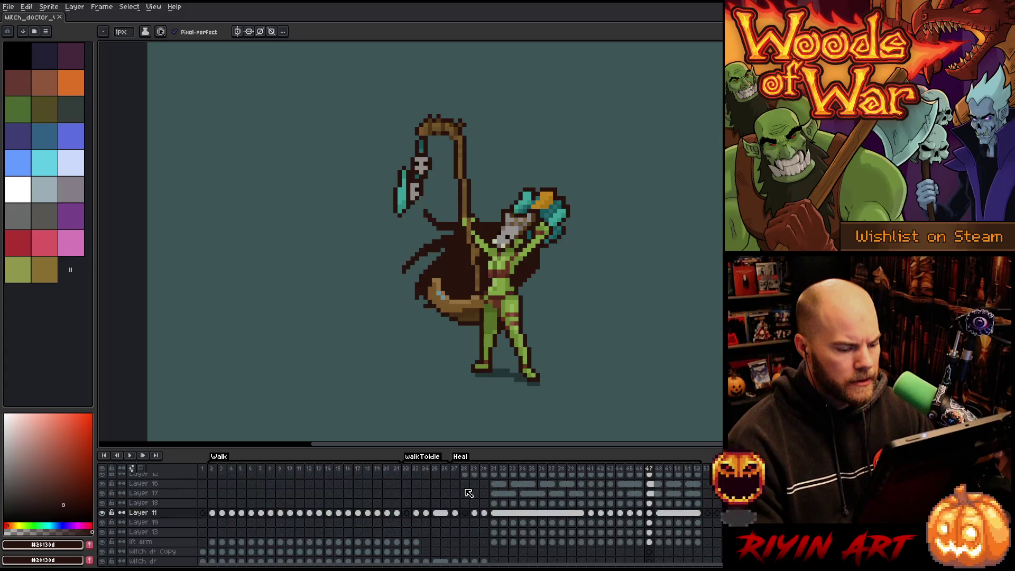
scroll(467, 491, "up", 2)
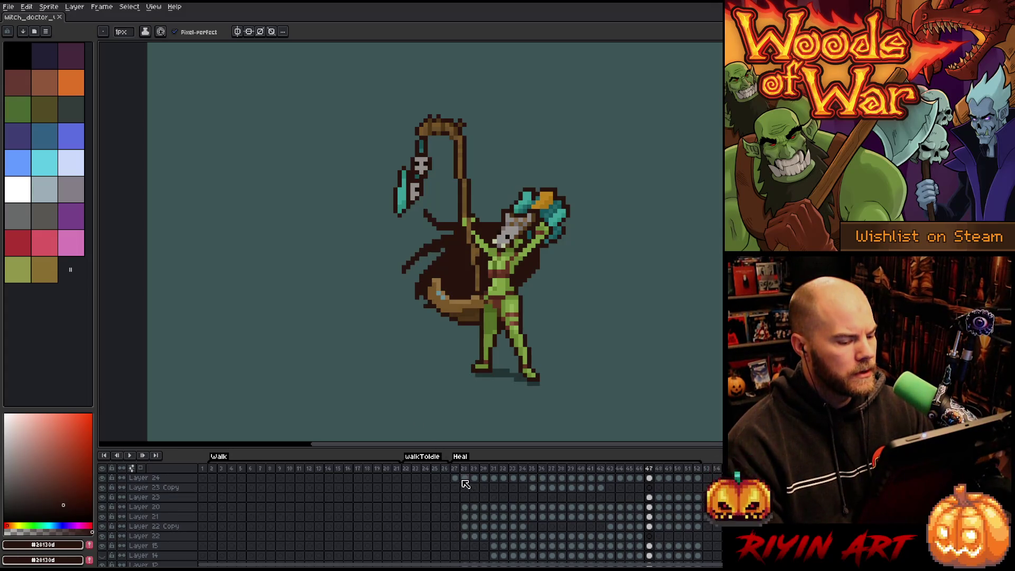
left_click(456, 470)
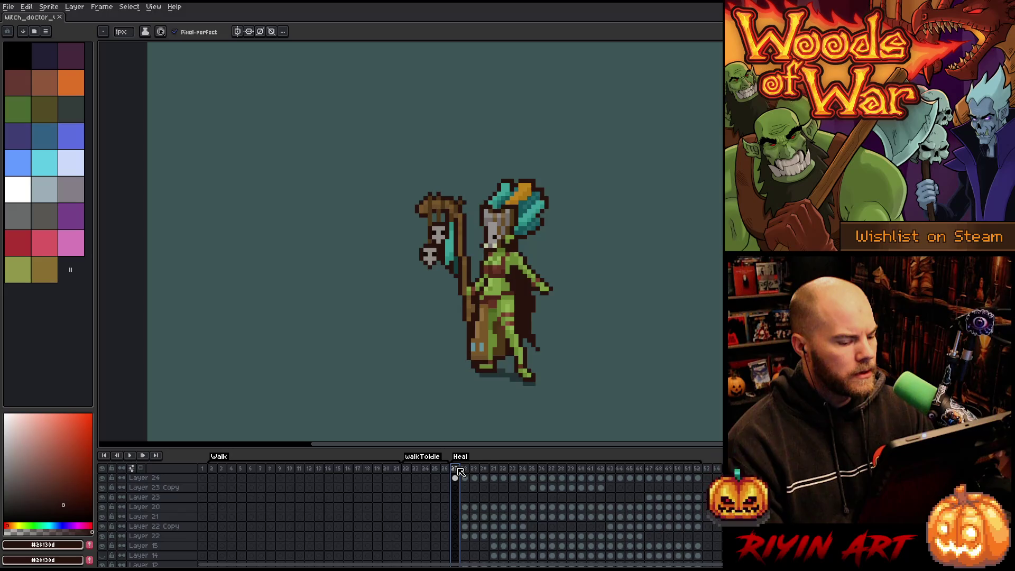
left_click(176, 479)
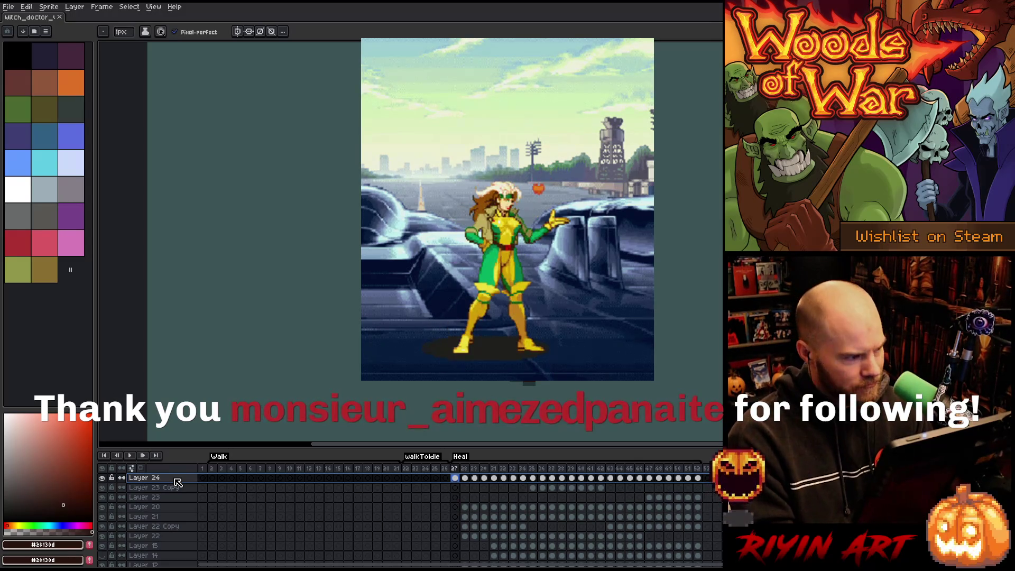
key("shift+n")
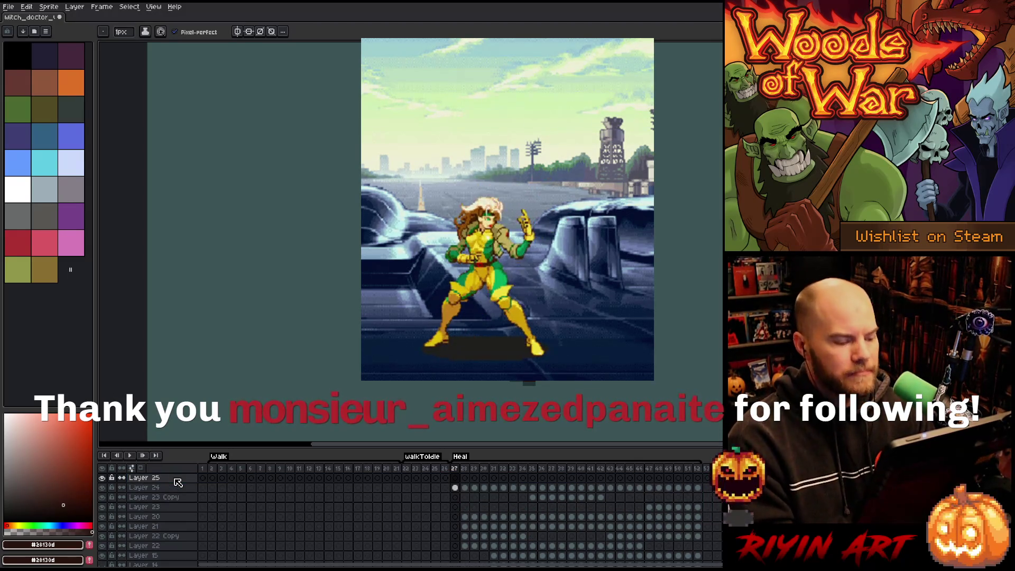
left_click(455, 478)
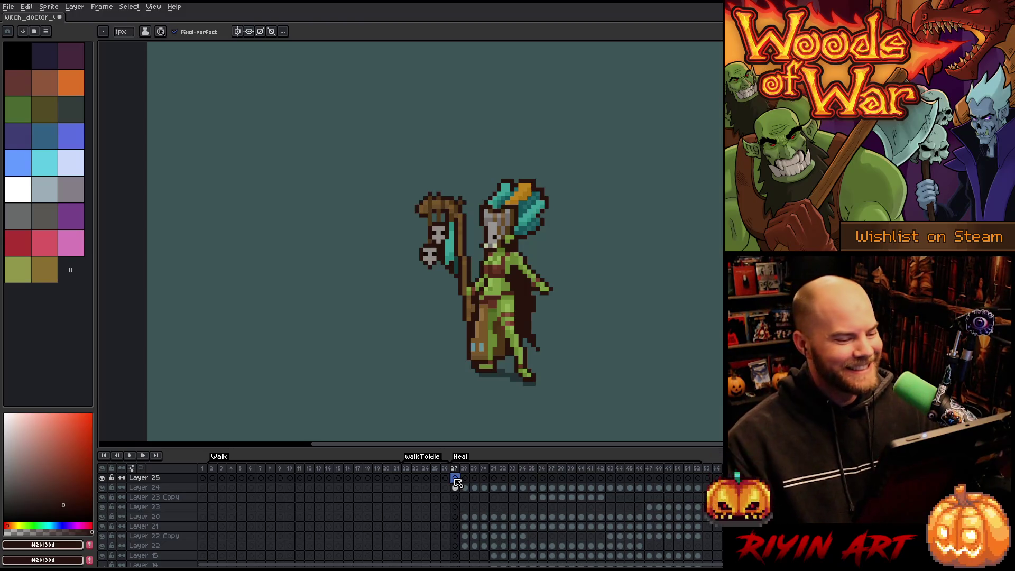
Play the Heal animation, resuming playback to review the staff-raising poses.
key("Return")
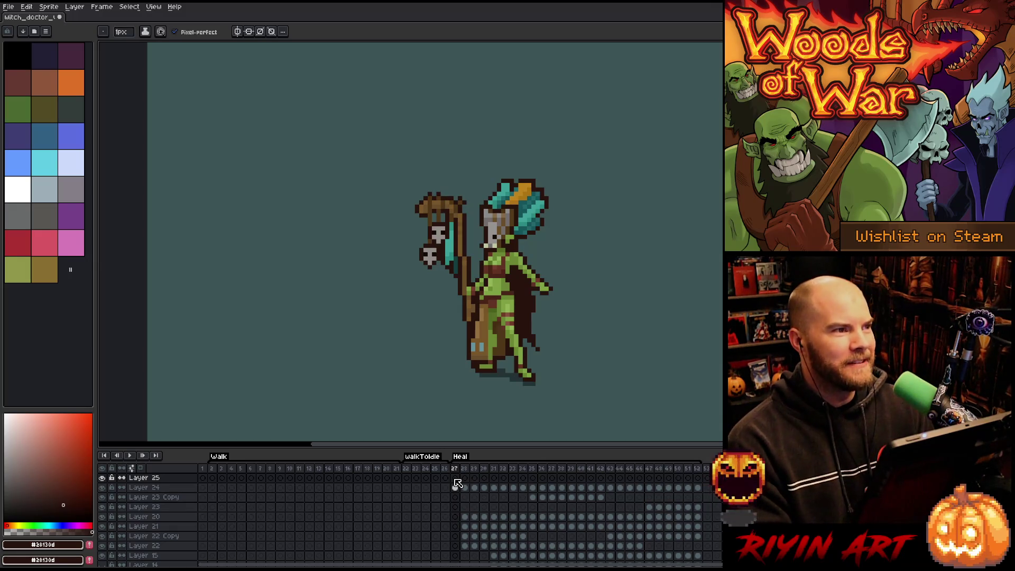
key("Return")
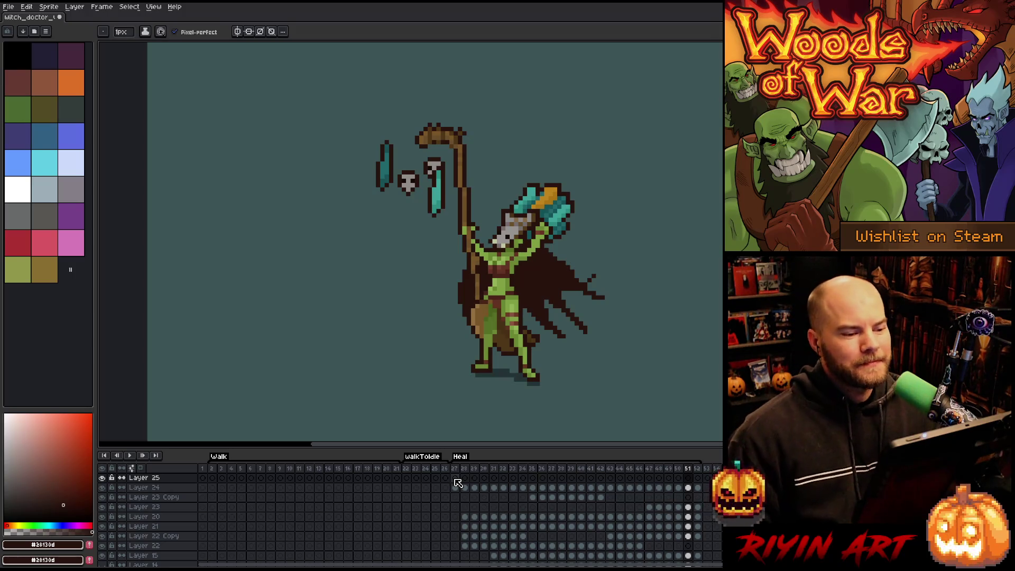
Stop playback on frame 34 and save the sprite as witch_doctor_v8.aseprite.
key("Return")
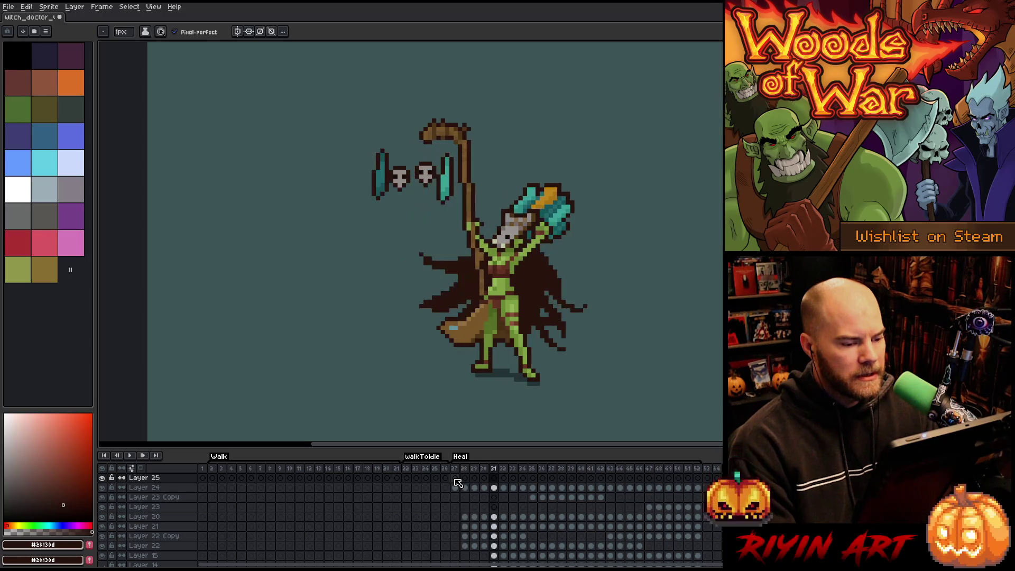
key("Return")
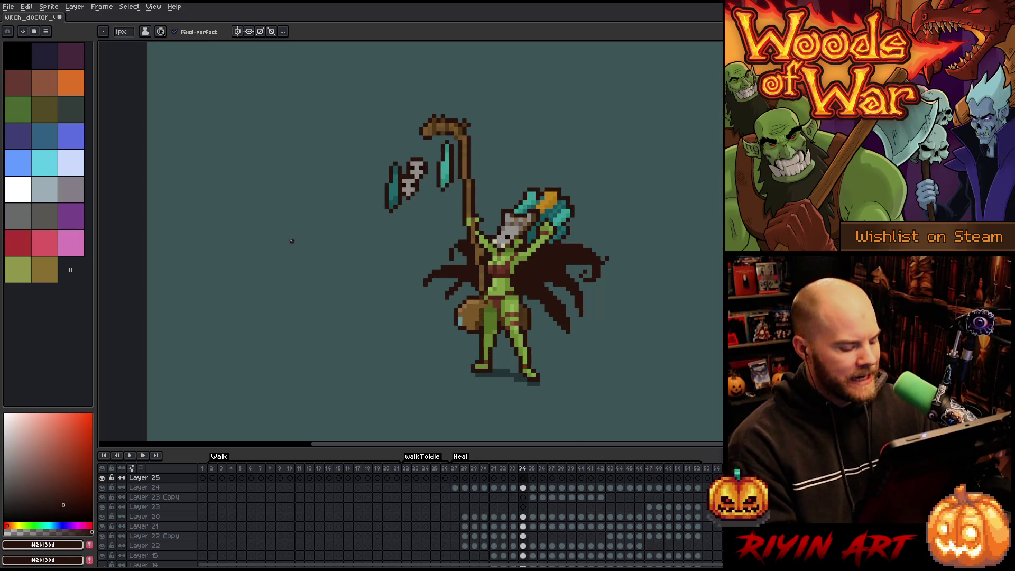
left_click(9, 7)
mouse_move(40, 88)
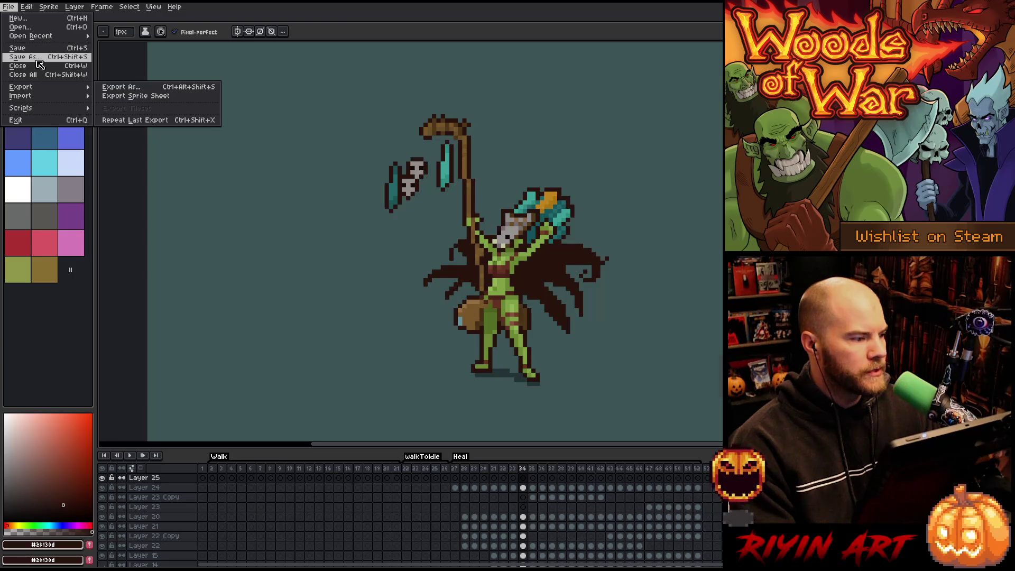
left_click(38, 59)
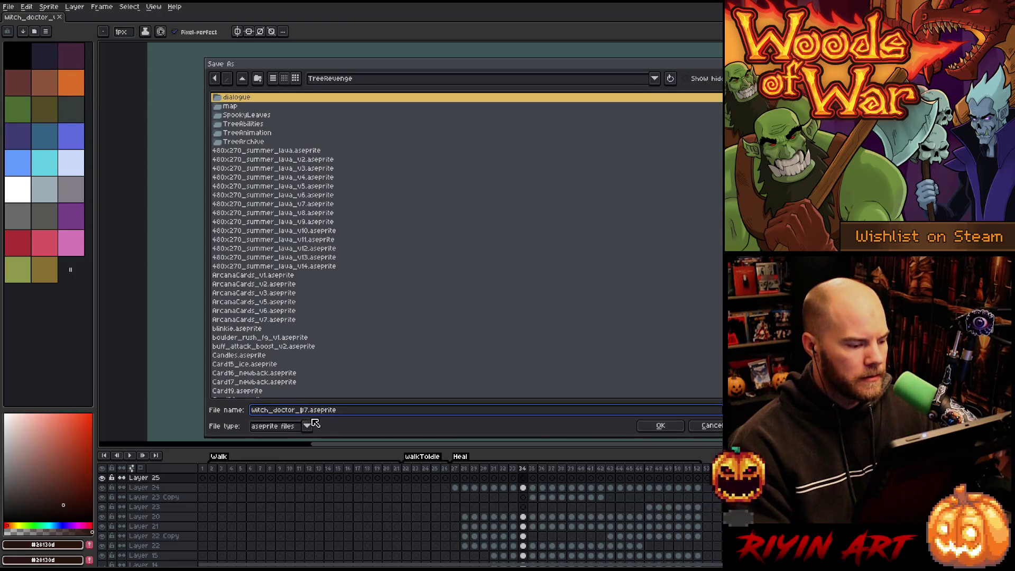
key("BackSpace")
type("8")
key("Return")
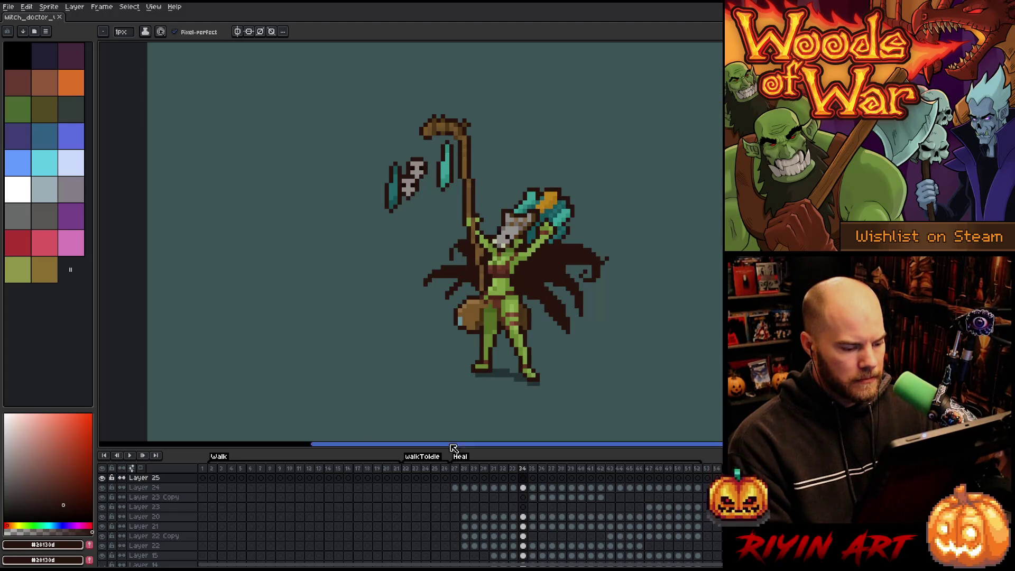
Hide the teal background Layer 5 and enlarge the timeline to see more layers.
scroll(454, 448, "down", 1)
scroll(142, 543, "down", 5)
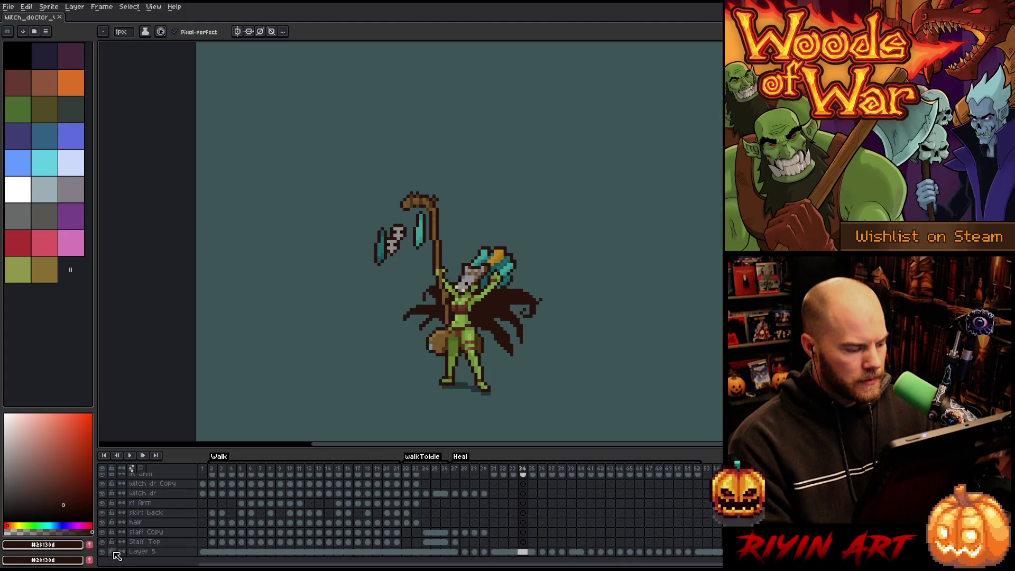
left_click(102, 552)
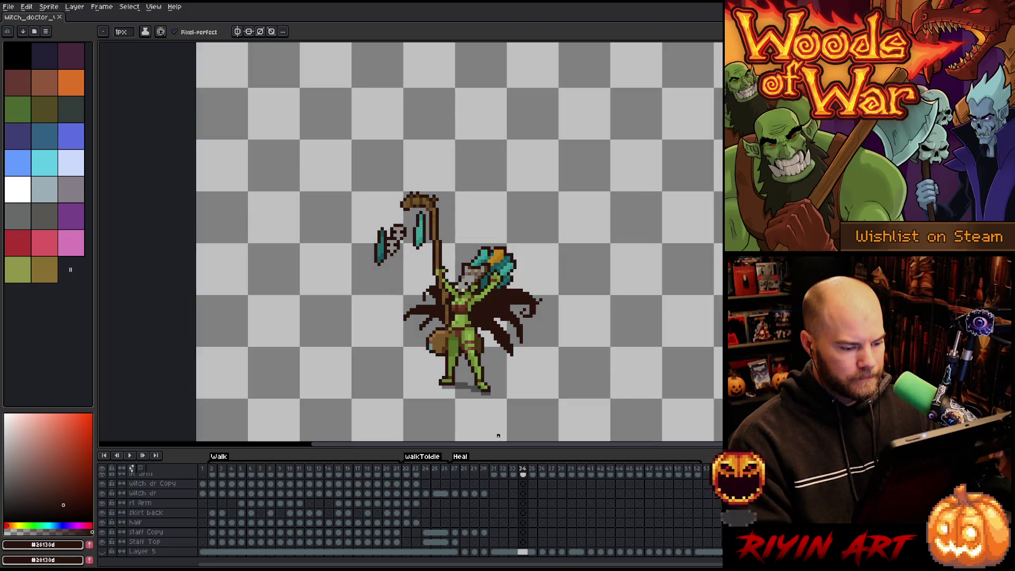
scroll(498, 435, "down", 3)
scroll(498, 436, "up", 4)
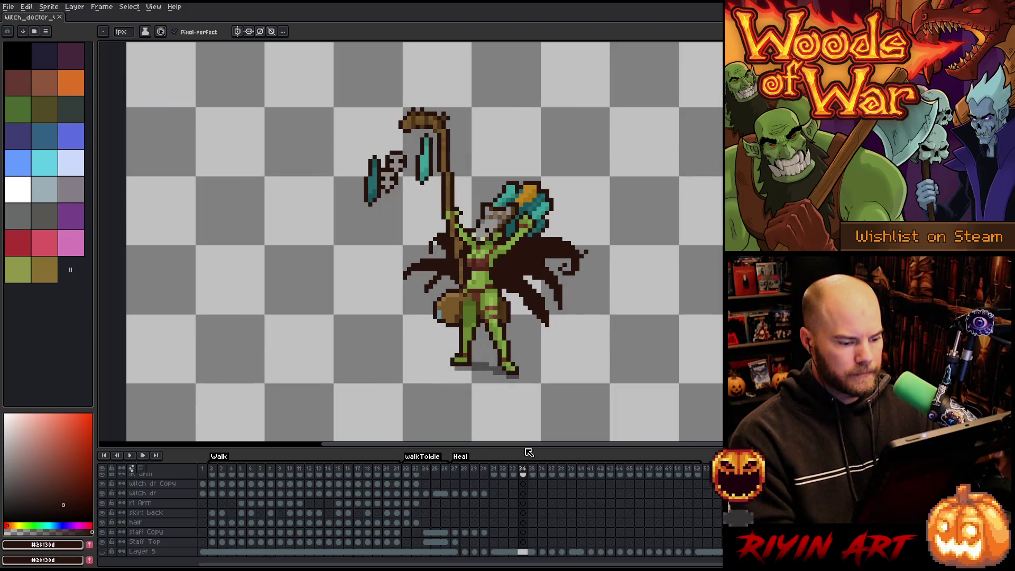
left_click_drag(523, 450, 522, 305)
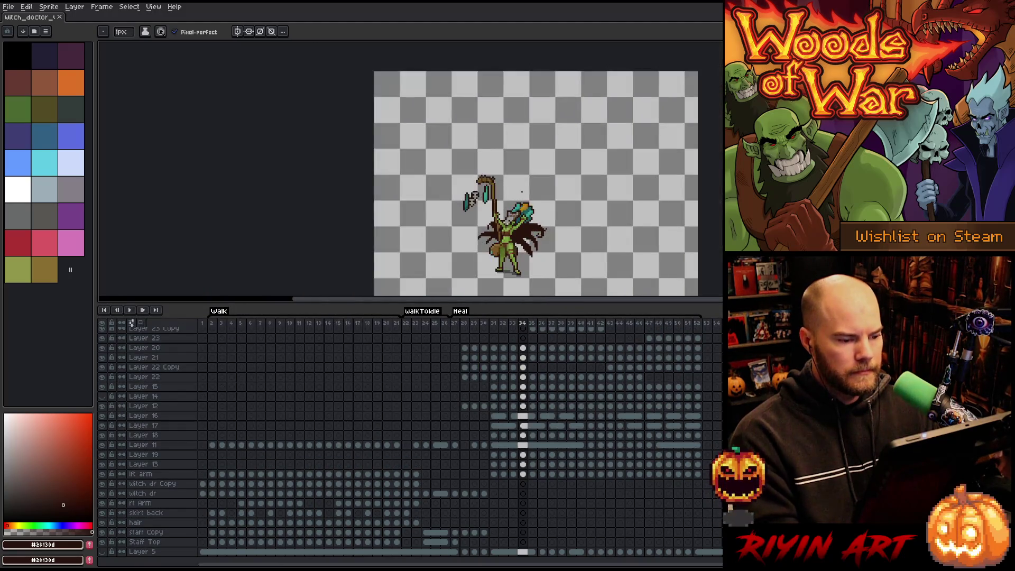
scroll(522, 192, "up", 3)
scroll(523, 174, "down", 1)
scroll(501, 405, "up", 1)
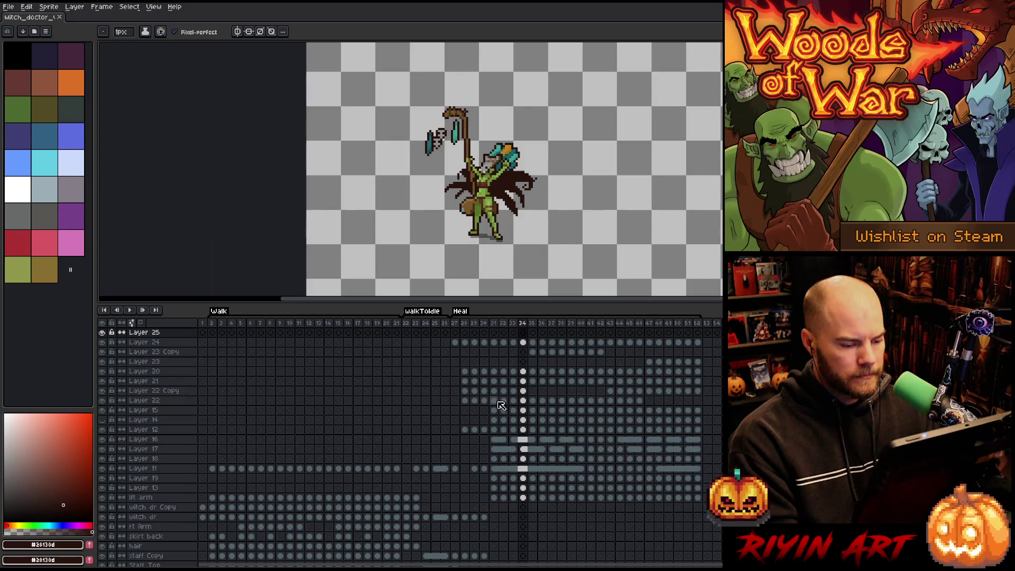
Check Layer 14 by toggling its visibility, then delete it.
left_click(155, 401)
left_click(140, 420)
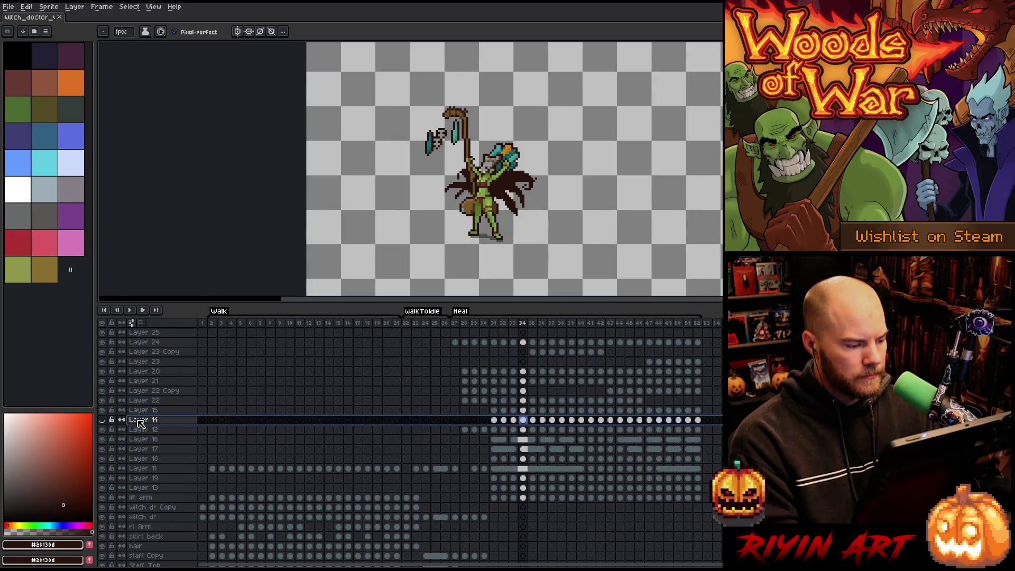
left_click(102, 421)
left_click(102, 421)
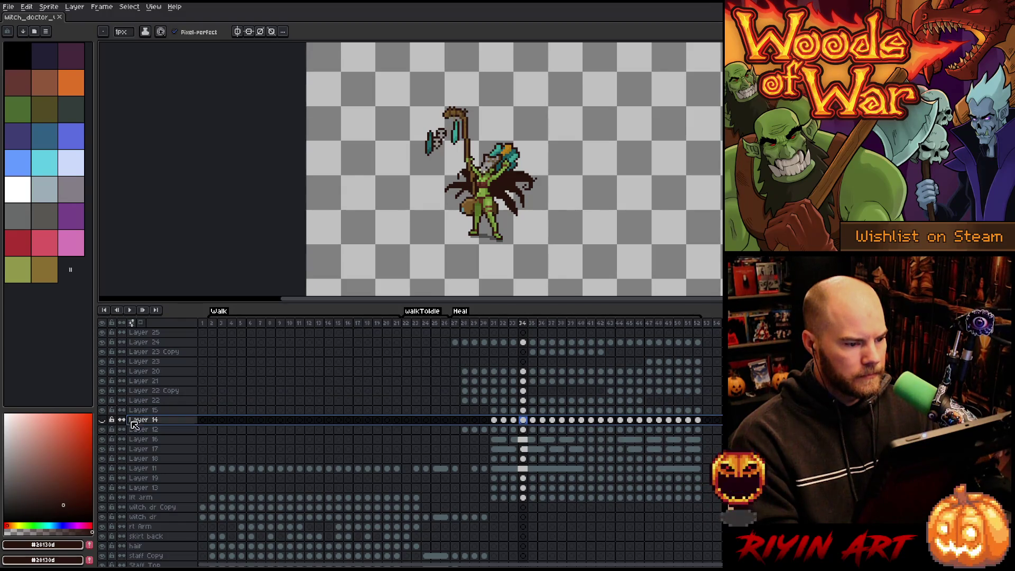
right_click(152, 421)
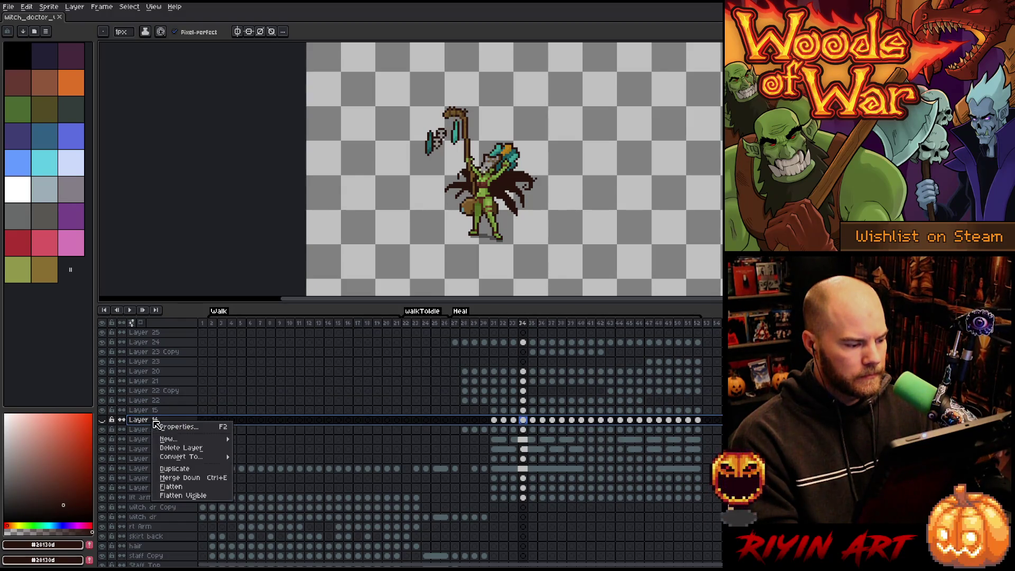
left_click(183, 448)
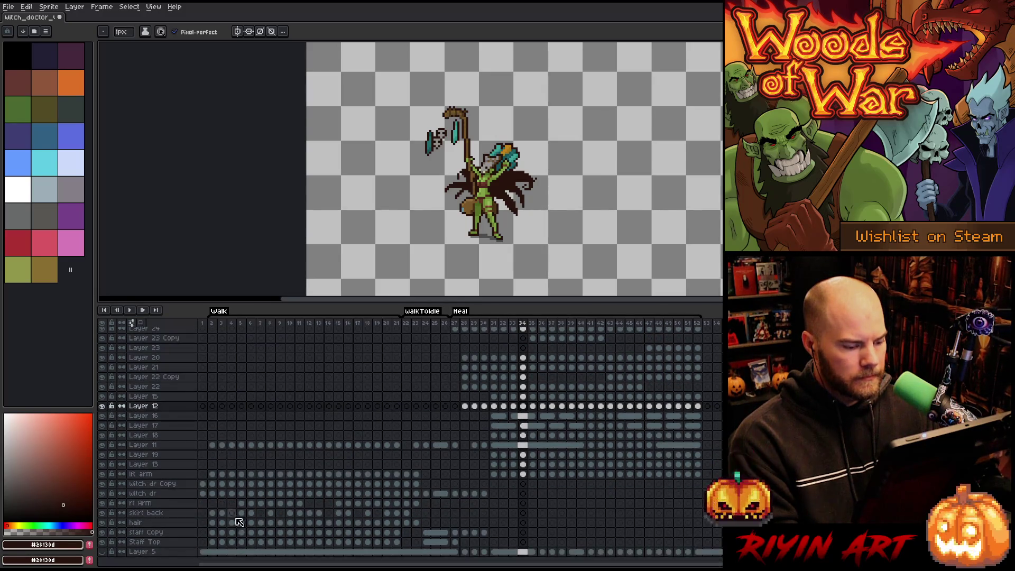
left_click_drag(203, 552, 719, 551)
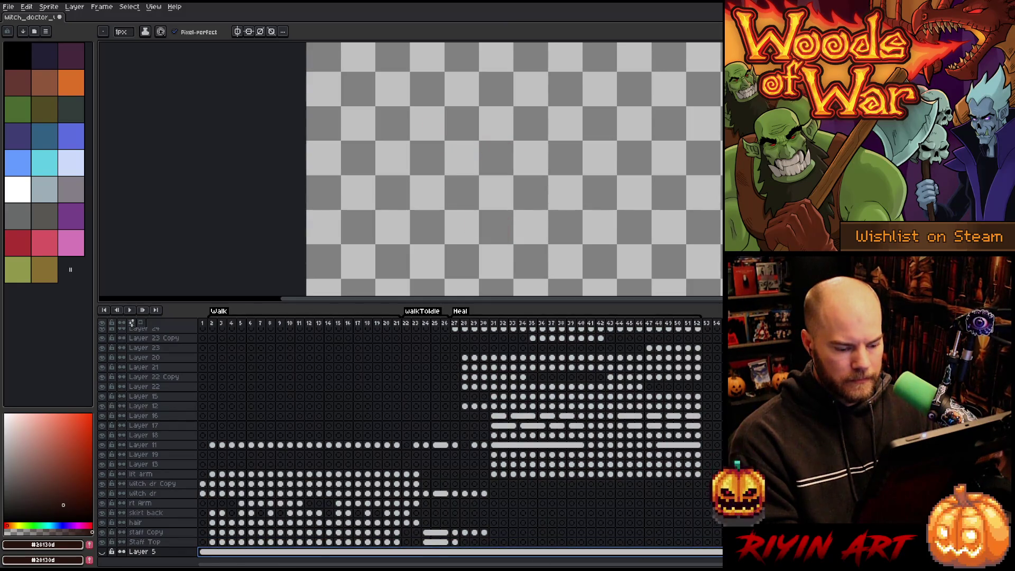
Review walk frames 16, 22 and 23, selecting frames 22–23 together.
left_click(348, 416)
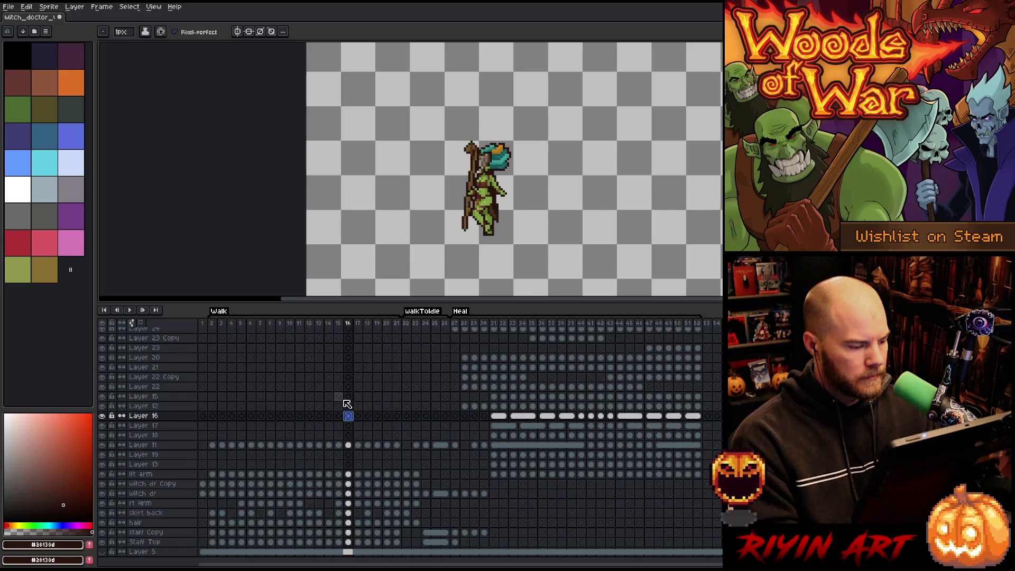
scroll(342, 404, "up", 1)
mouse_move(408, 326)
left_mouse_down()
mouse_move(430, 328)
mouse_move(412, 333)
mouse_move(421, 333)
left_mouse_up()
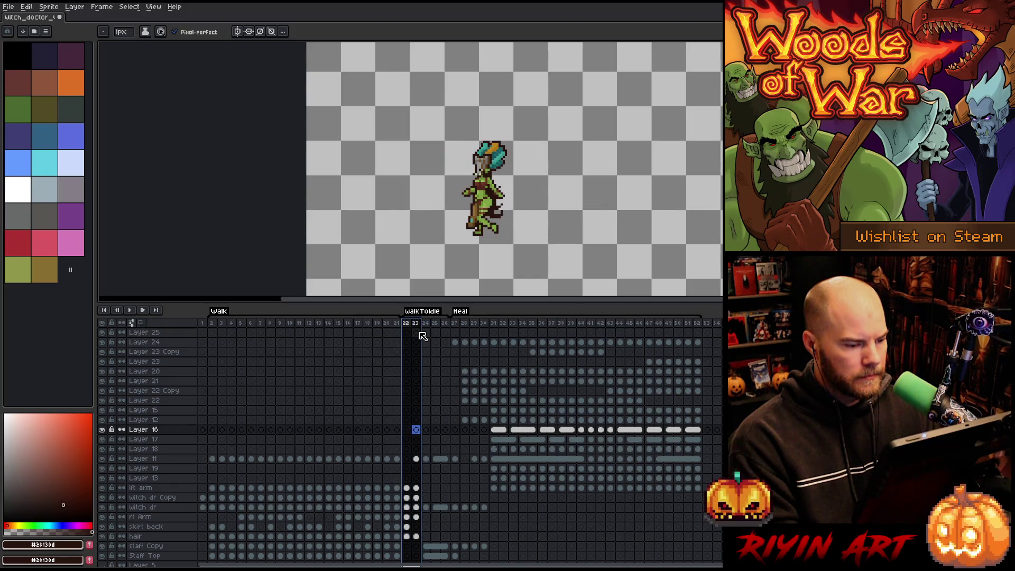
left_click(455, 326)
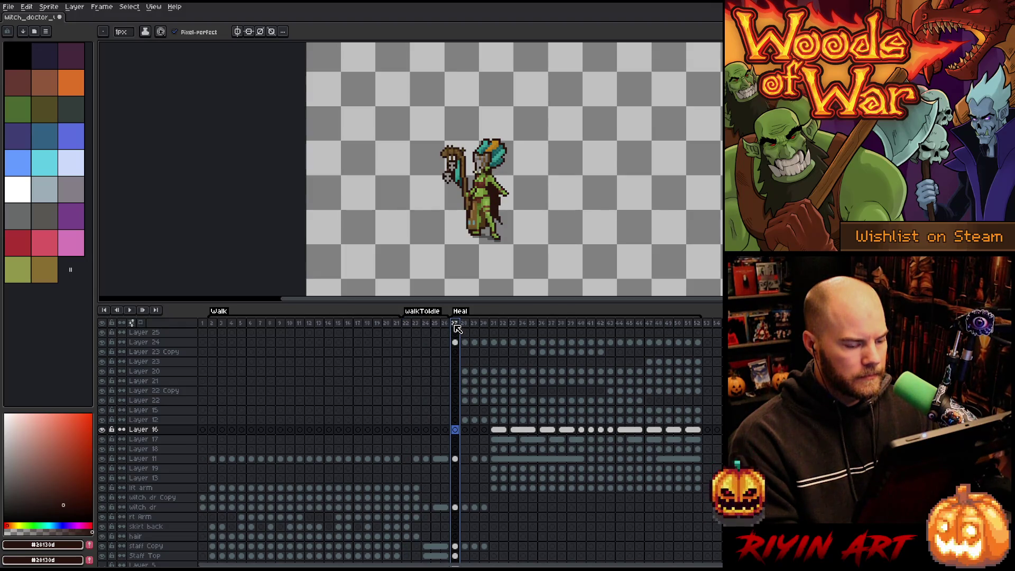
left_click(413, 324)
left_click(416, 325)
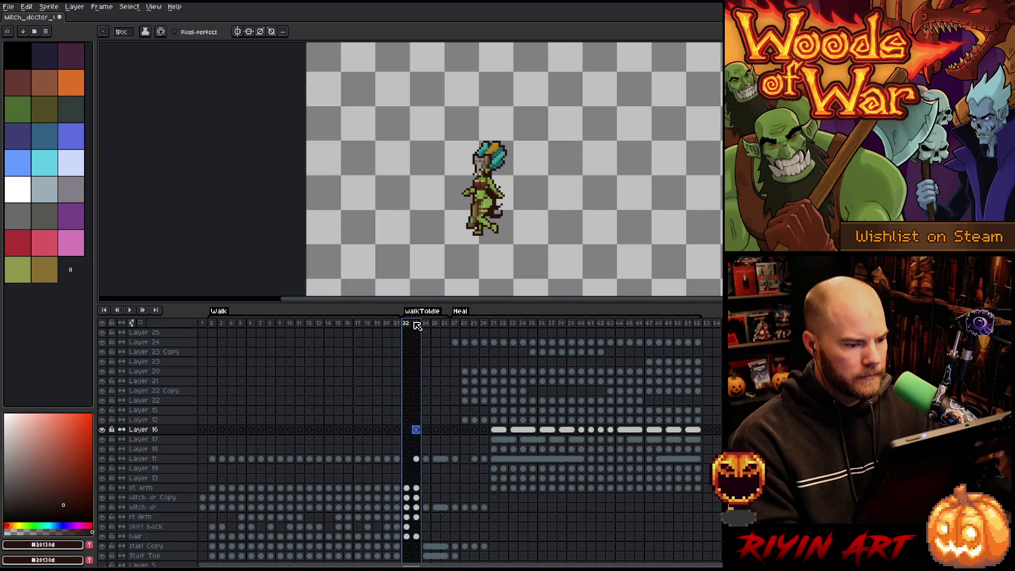
left_click(409, 324)
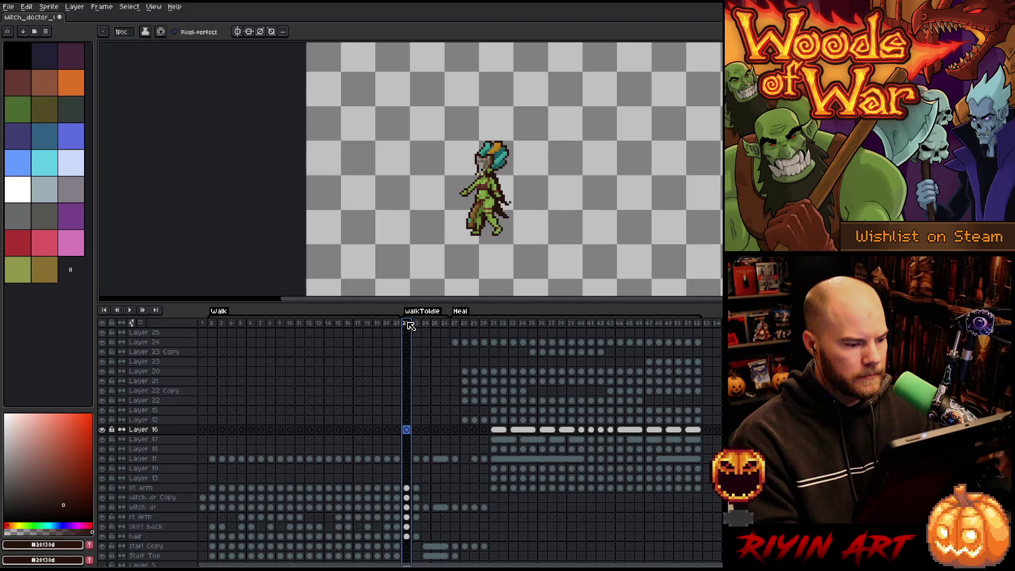
left_click_drag(408, 325, 427, 325)
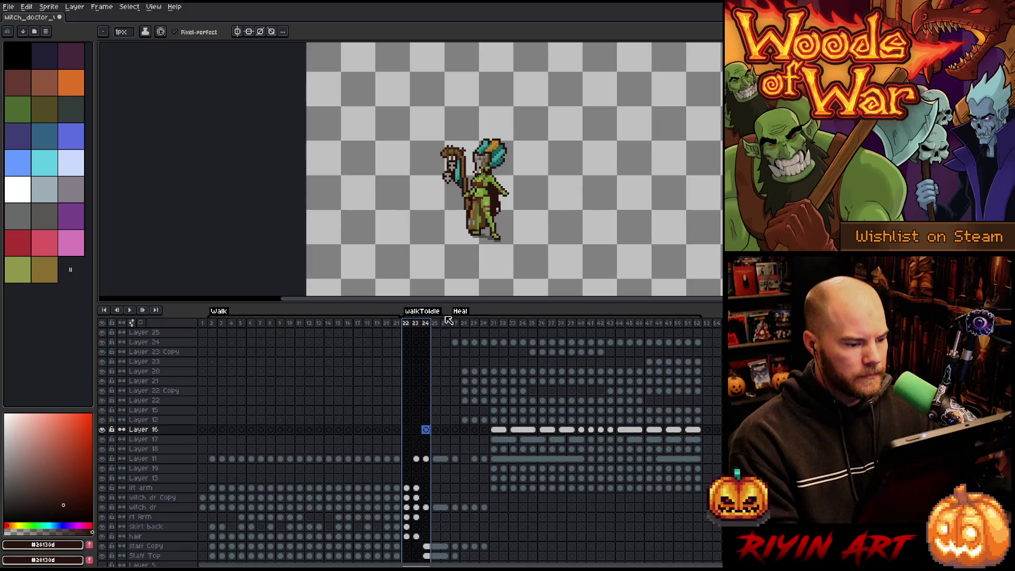
Compare the early Heal frames and select frames 27–28 with frame 28 showing.
left_click_drag(454, 324, 465, 324)
left_click(483, 324)
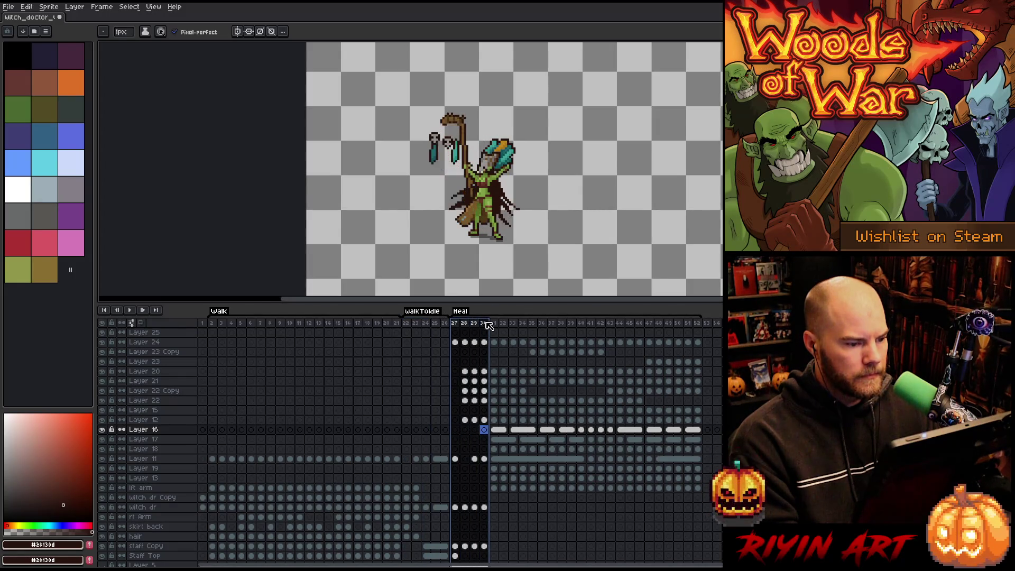
left_click(465, 324)
left_click(455, 323)
left_click(464, 324, "shift")
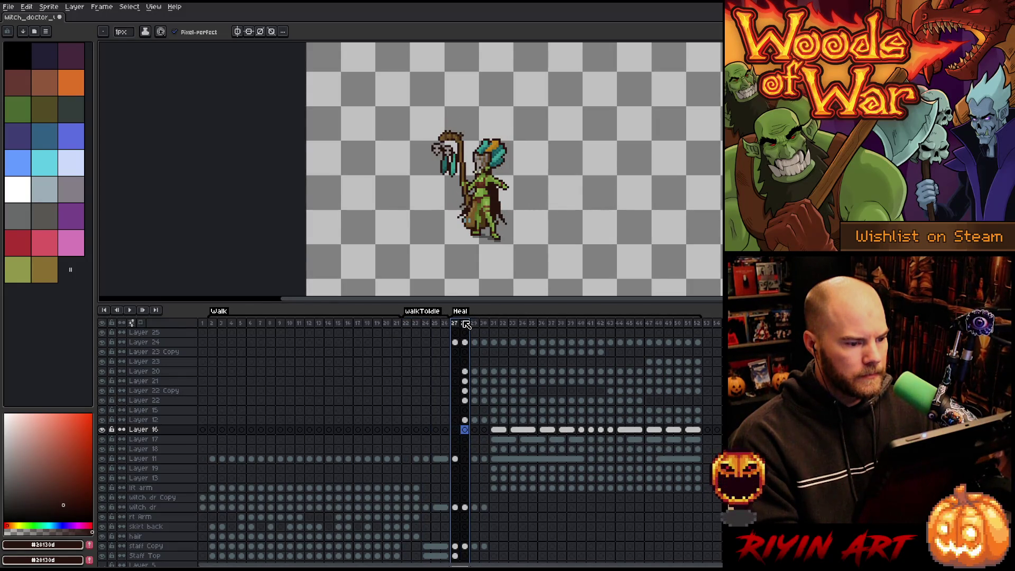
scroll(468, 190, "up", 5)
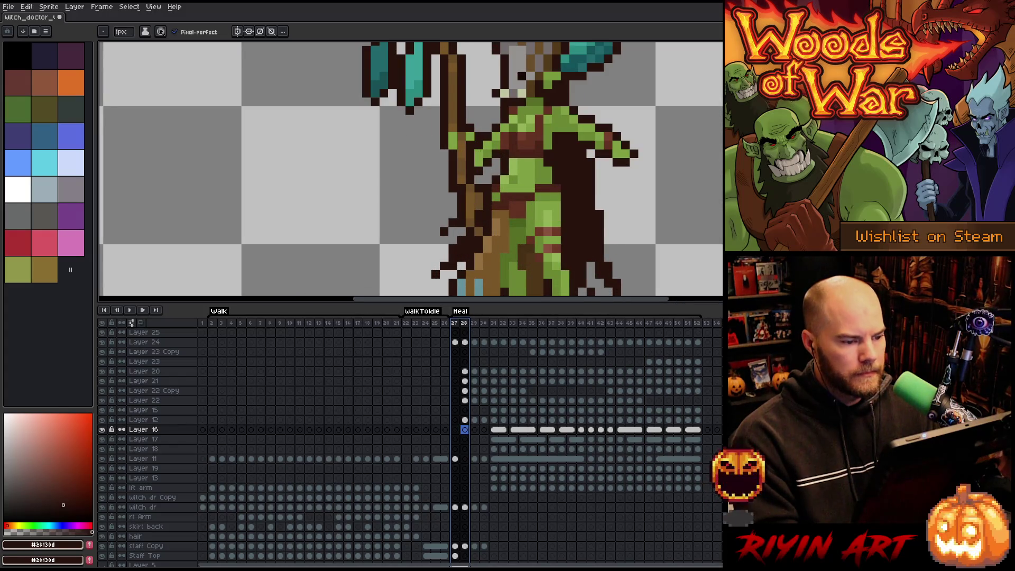
Make Layer 24 active and pick up the green skin colour from the sprite.
key("v")
left_click(485, 165)
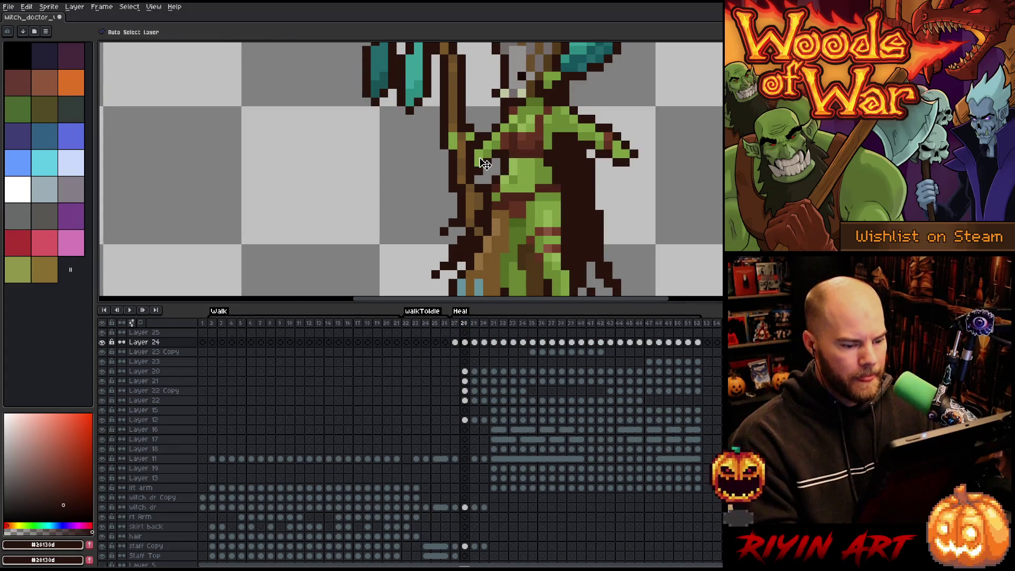
key("m")
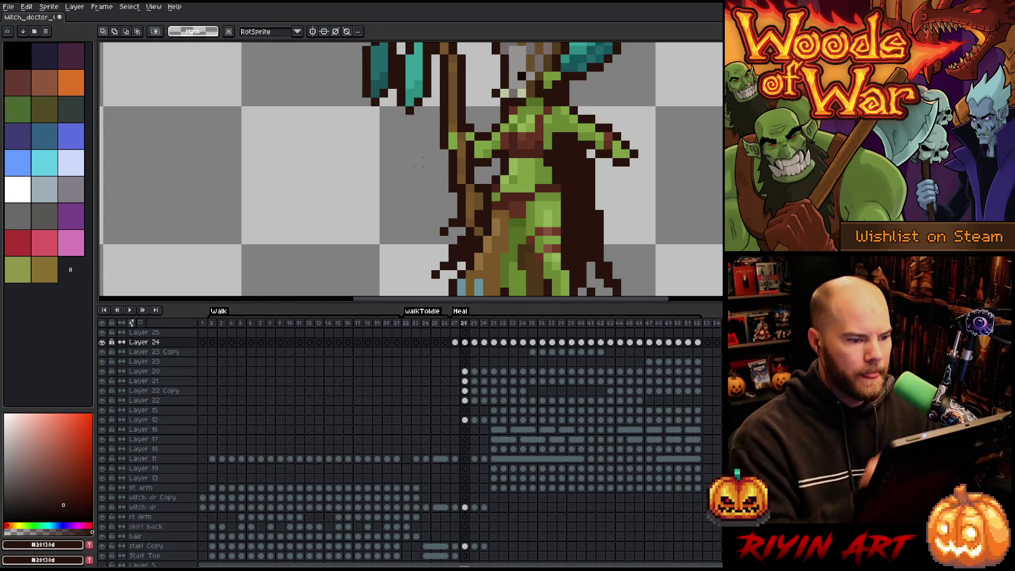
key("b")
left_click(516, 127, "alt")
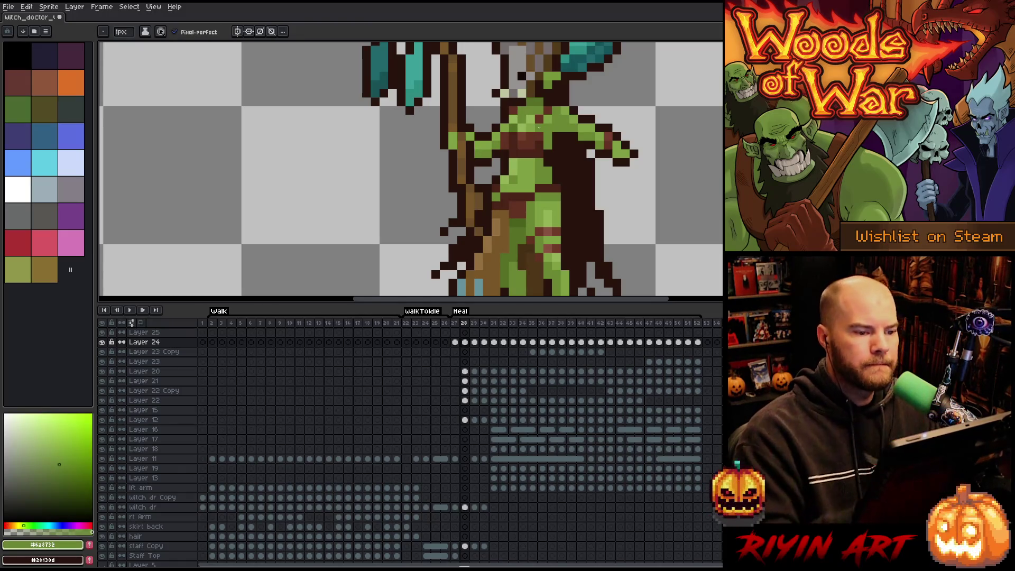
Save the witch doctor file with Ctrl+S and recentre the sprite.
scroll(411, 168, "down", 3)
scroll(411, 168, "up", 2)
key("ctrl+s")
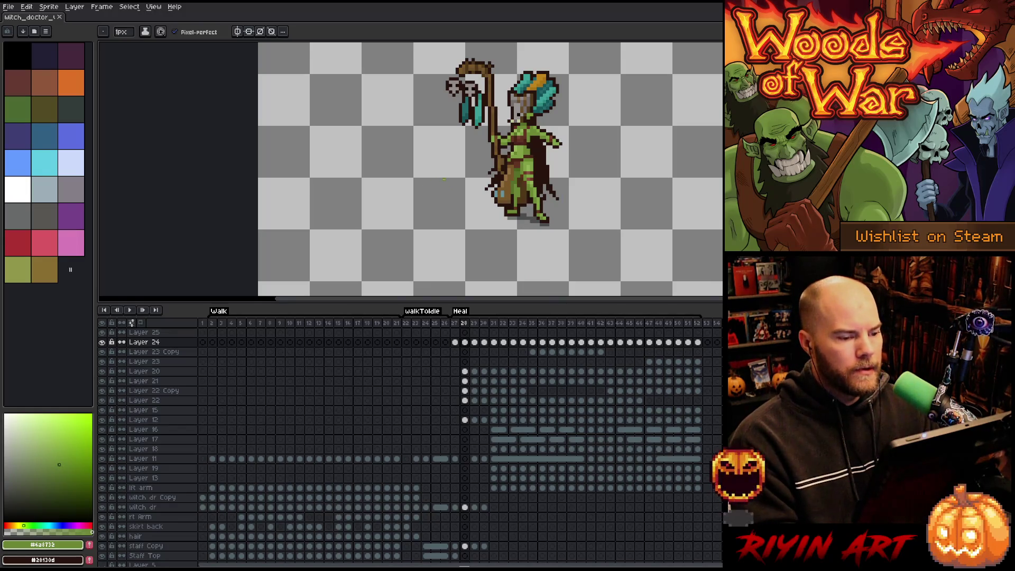
scroll(444, 180, "down", 1)
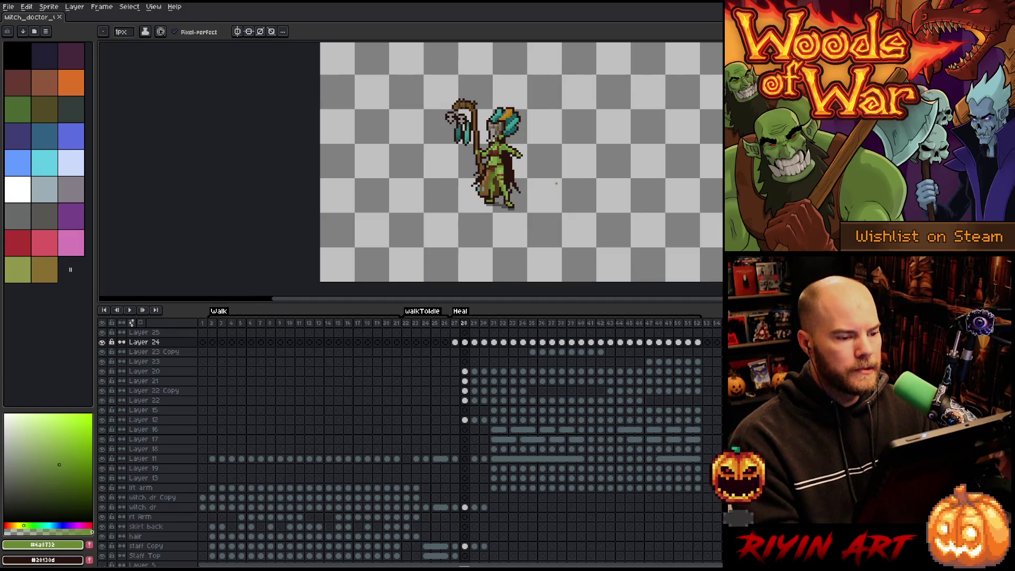
scroll(556, 184, "up", 1)
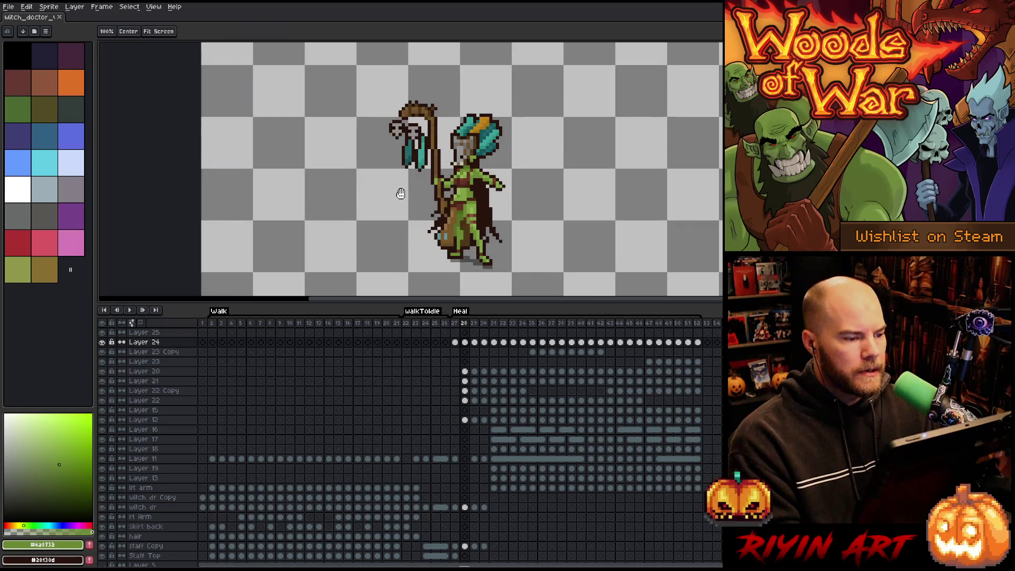
left_click_drag(401, 193, 440, 185)
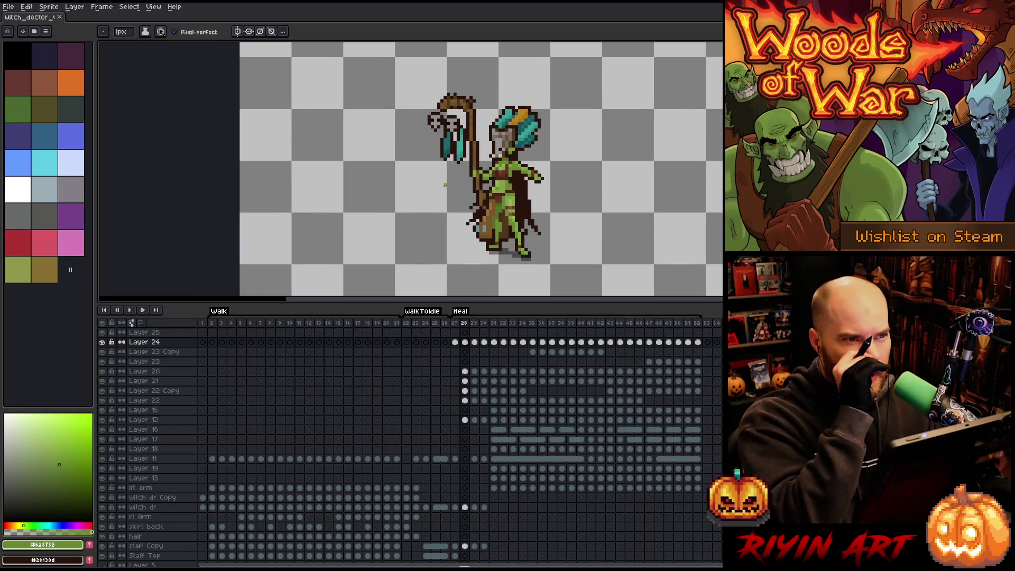